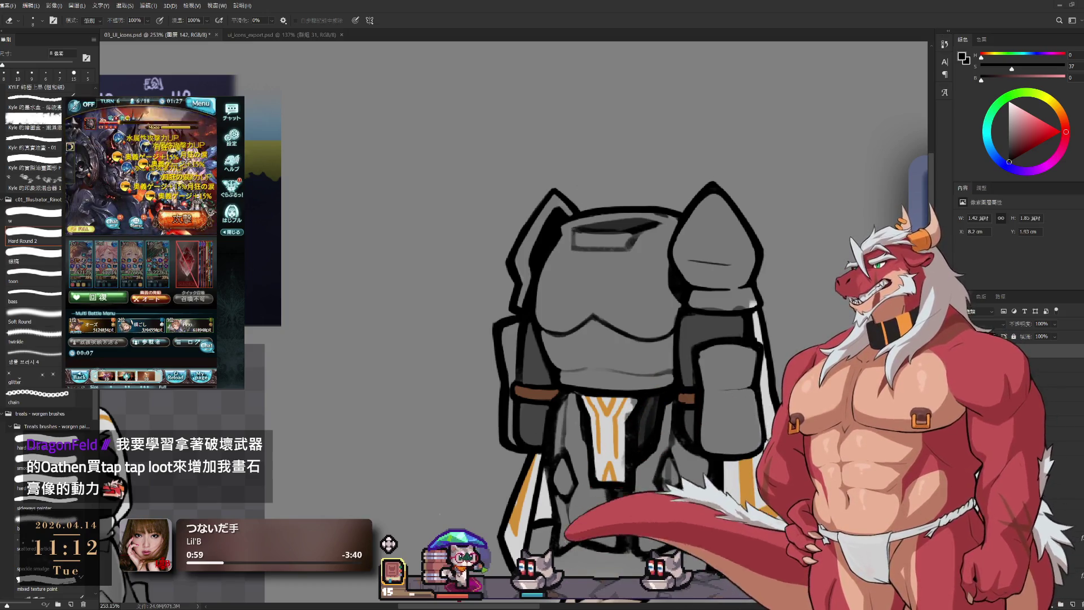
# - Zoom into the armor and compare the drawing before and after the last edit
pyautogui.moveTo(786, 349); pyautogui.dragTo(771, 283)
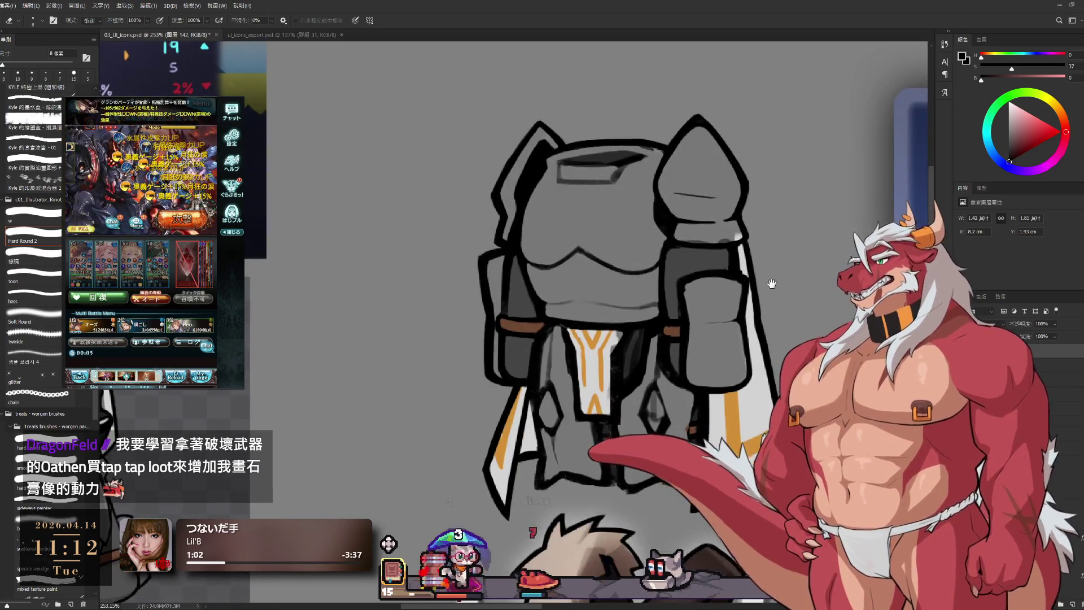
pyautogui.scroll(-3, 772, 284)
pyautogui.scroll(4, 735, 337)
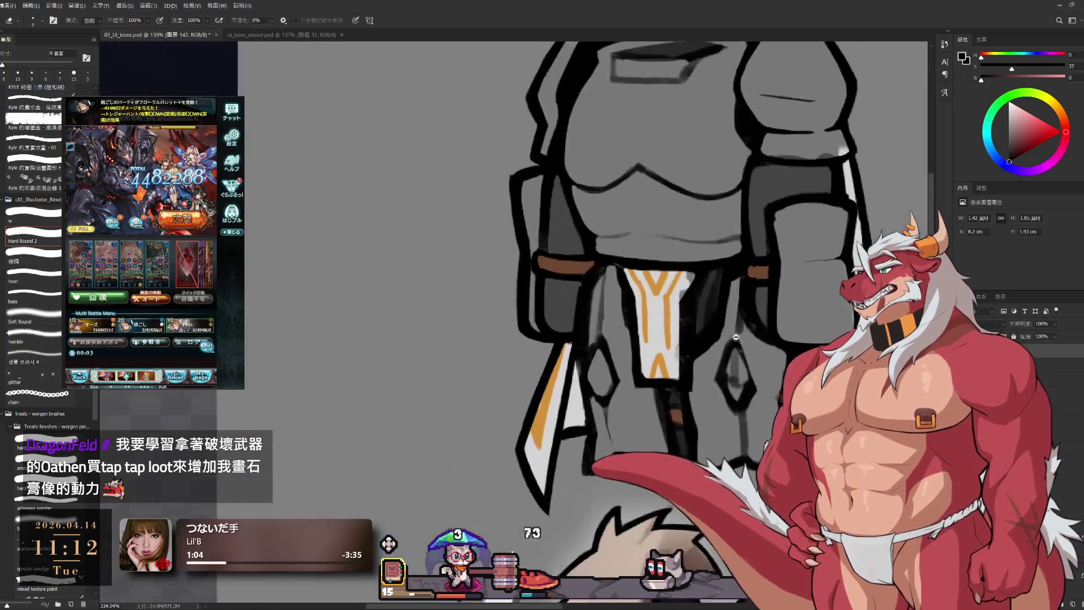
pyautogui.scroll(2, 736, 337)
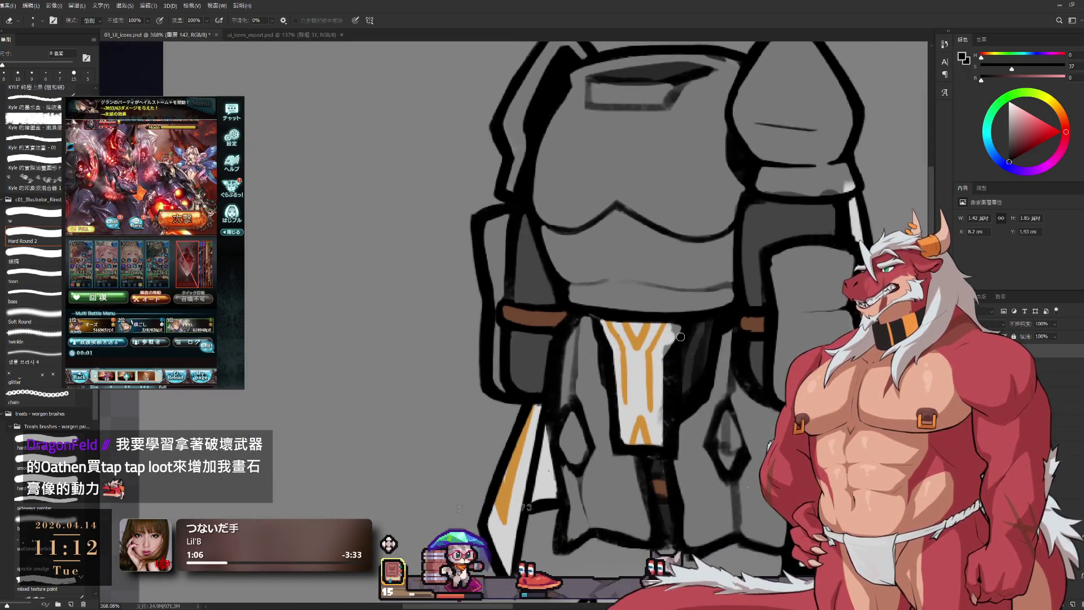
pyautogui.hotkey('ctrl', 'z')
pyautogui.hotkey('ctrl', 'z')
pyautogui.hotkey('ctrl', 'shift', 'z')
pyautogui.hotkey('ctrl', 'shift', 'z')
pyautogui.press(']')
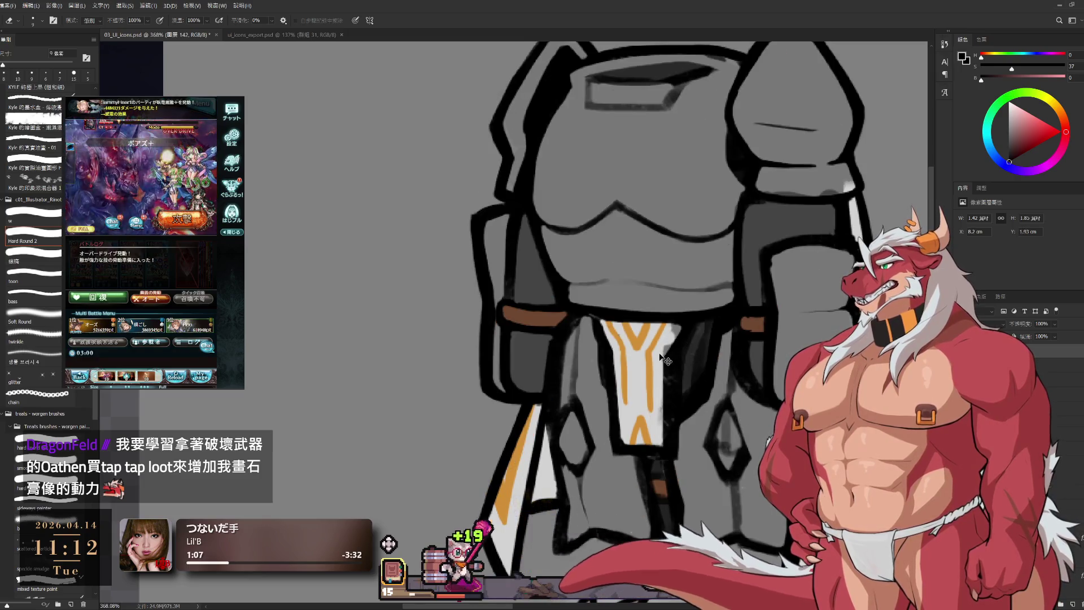
# - Paint a faint light-grey shading stroke on the armor with a smaller brush on layer 144
pyautogui.keyDown('ctrl'); pyautogui.click(663, 360); pyautogui.keyUp('ctrl')
pyautogui.press('b')
pyautogui.keyDown('alt'); pyautogui.click(668, 337); pyautogui.keyUp('alt')
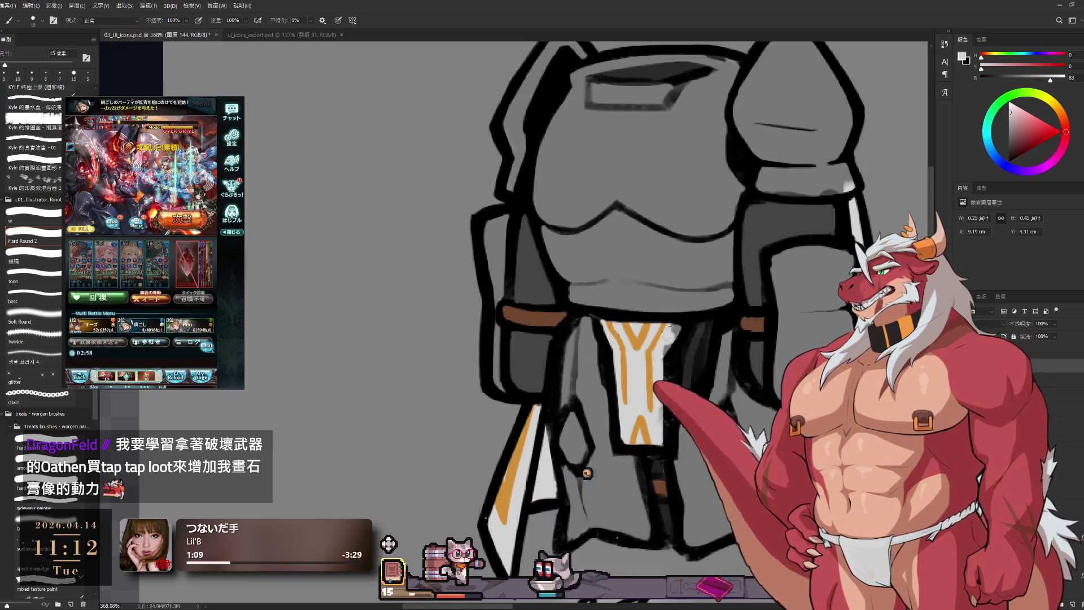
pyautogui.press('[')
pyautogui.moveTo(664, 377); pyautogui.dragTo(663, 402)
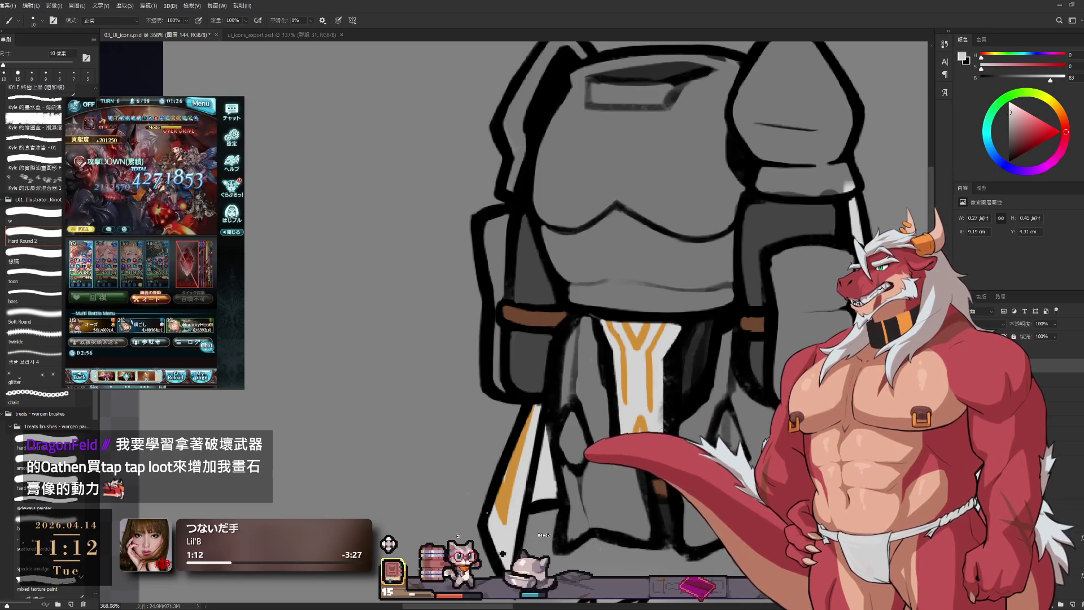
# - Return to the linework layer with the Eraser active
pyautogui.keyDown('ctrl'); pyautogui.click(677, 367); pyautogui.keyUp('ctrl')
pyautogui.press('e')
pyautogui.scroll(-5, 639, 304)
pyautogui.scroll(4, 639, 304)
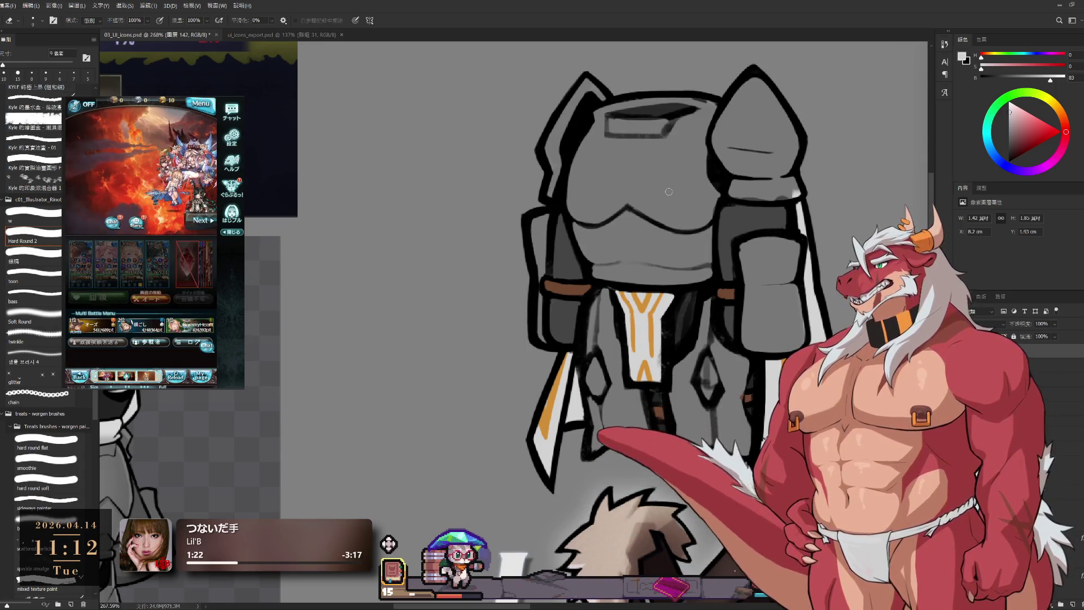
# - Toggle between Brush and Eraser over the armor
pyautogui.scroll(2, 611, 292)
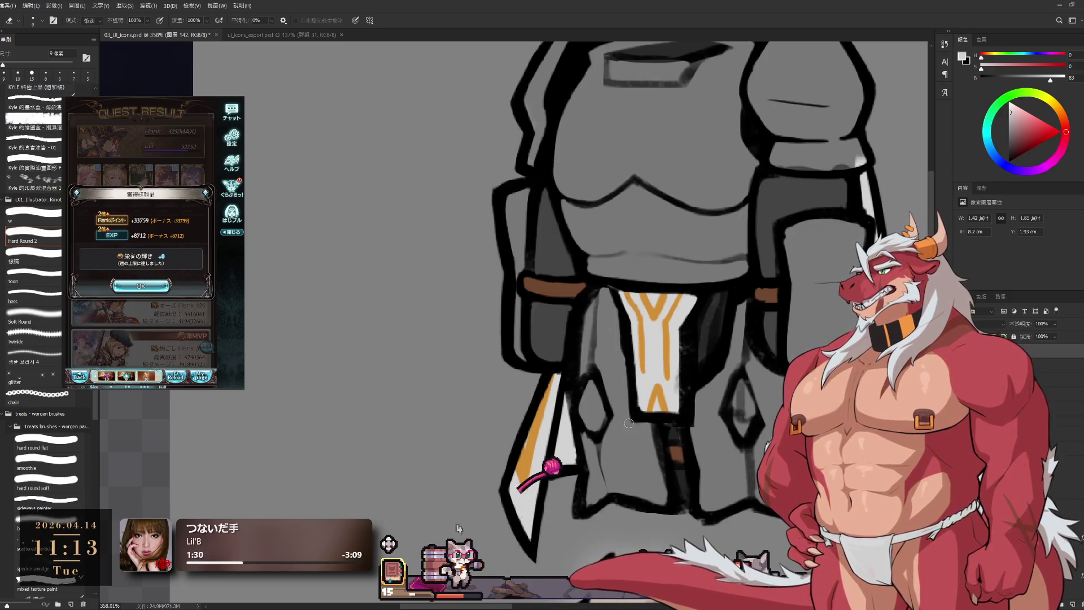
pyautogui.press('b')
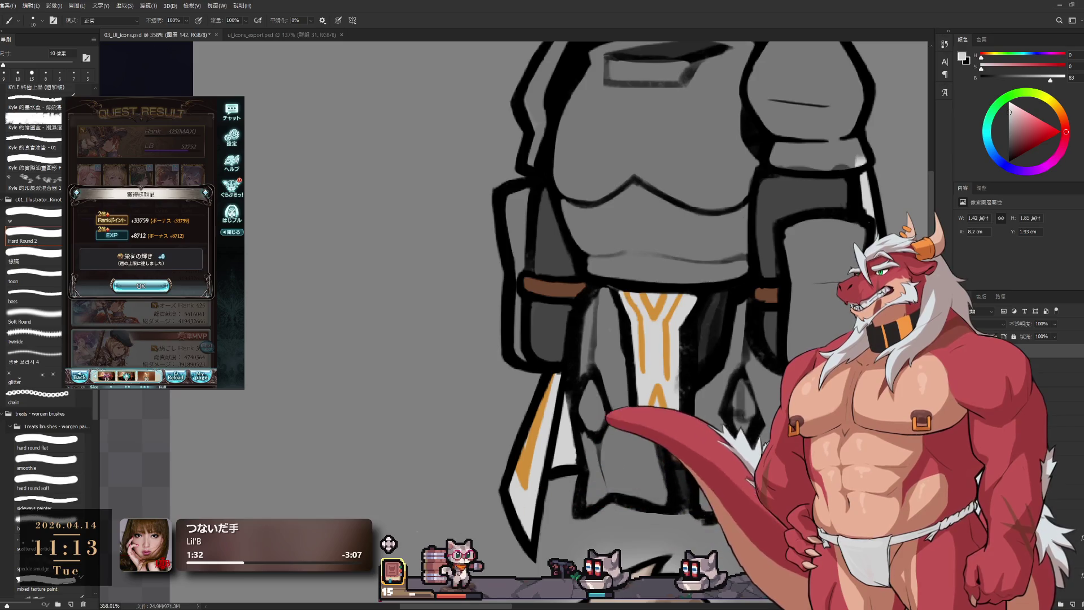
pyautogui.press('e')
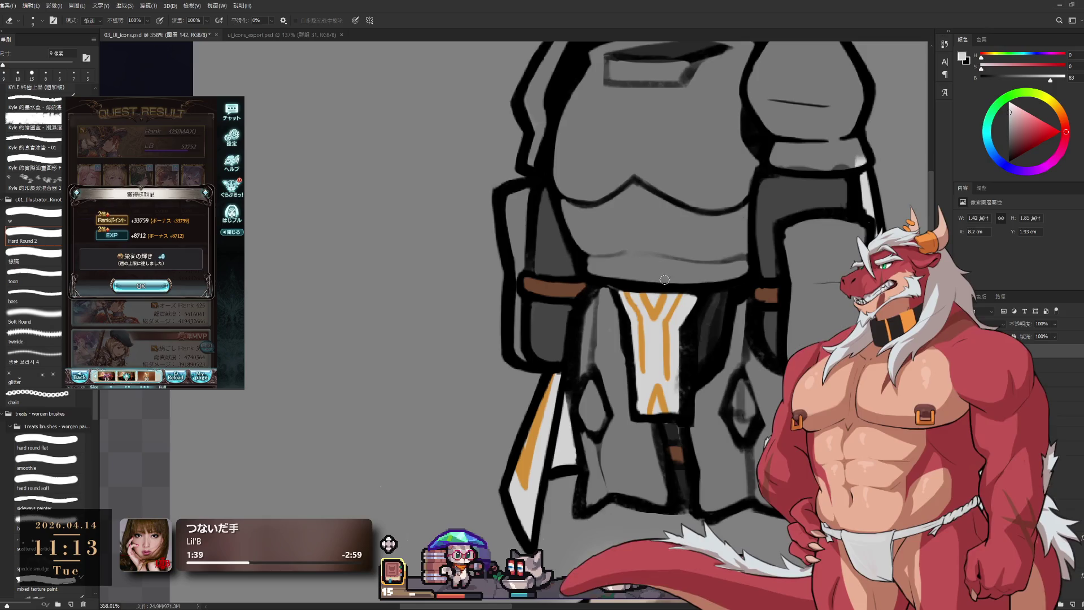
# - In the game window, dismiss the reward and class-up popups and start the next quest
pyautogui.click(140, 286)
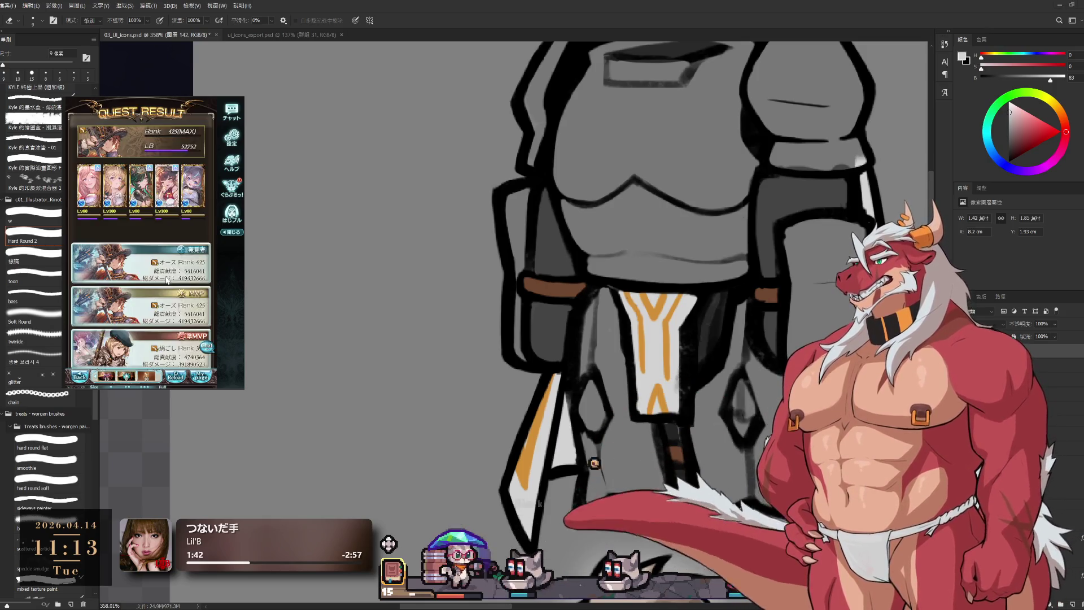
pyautogui.click(140, 249)
pyautogui.click(120, 245)
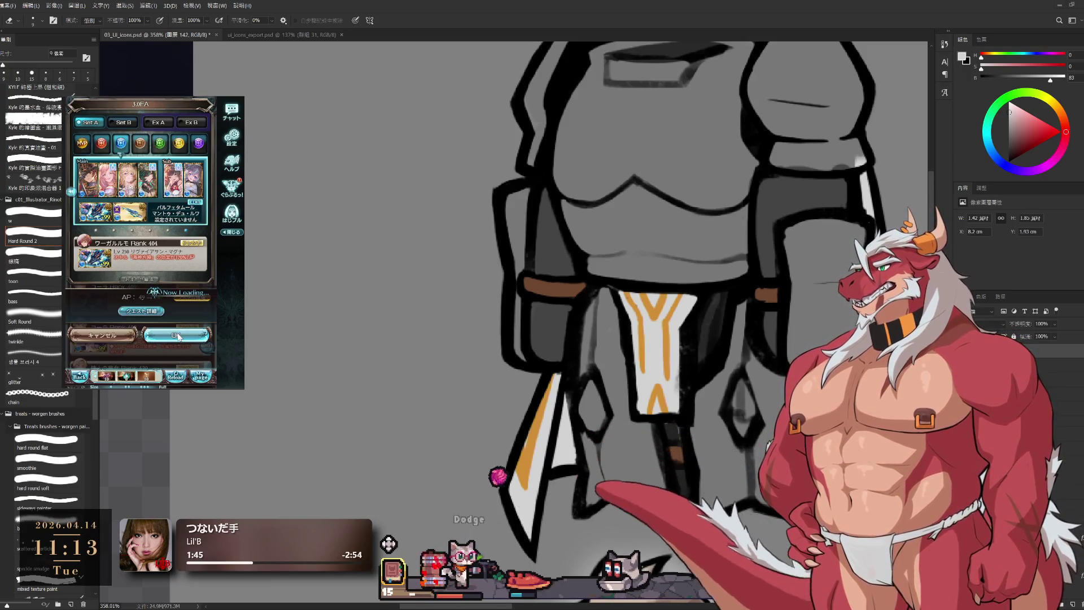
pyautogui.click(173, 326)
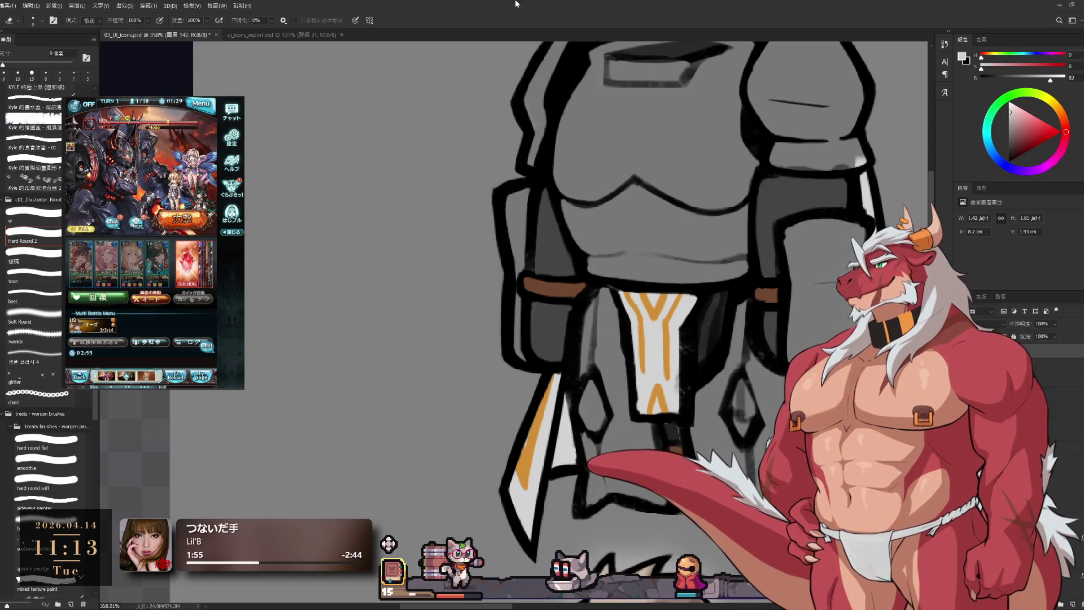
# - Pan over the armor's legs and sample black from the outline as the painting colour
pyautogui.moveTo(805, 305); pyautogui.dragTo(791, 249)
pyautogui.press(']')
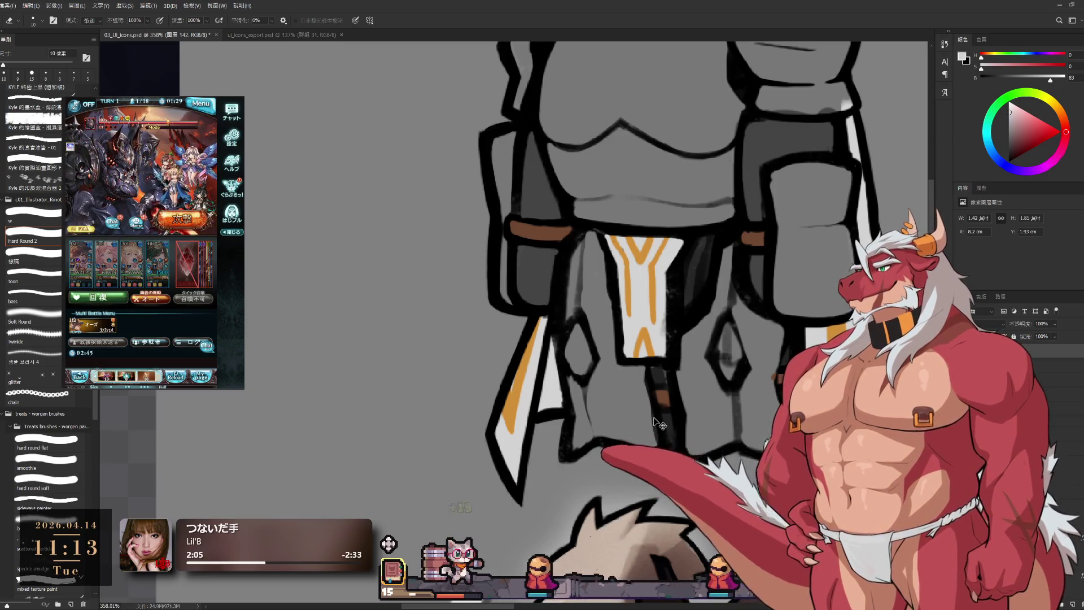
pyautogui.press('b')
pyautogui.press('x')
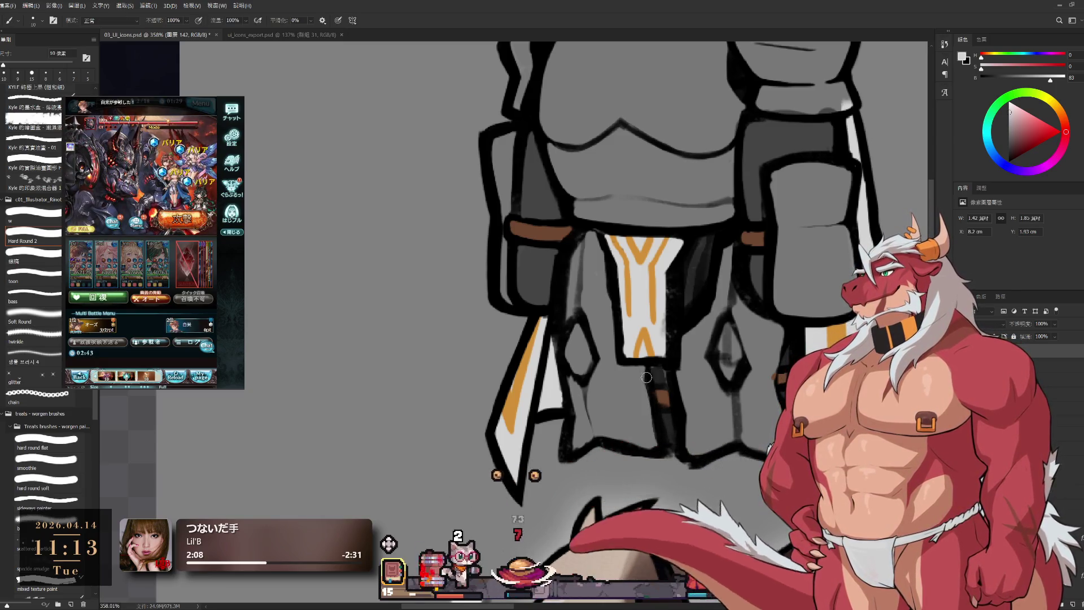
pyautogui.keyDown('alt'); pyautogui.click(656, 363); pyautogui.keyUp('alt')
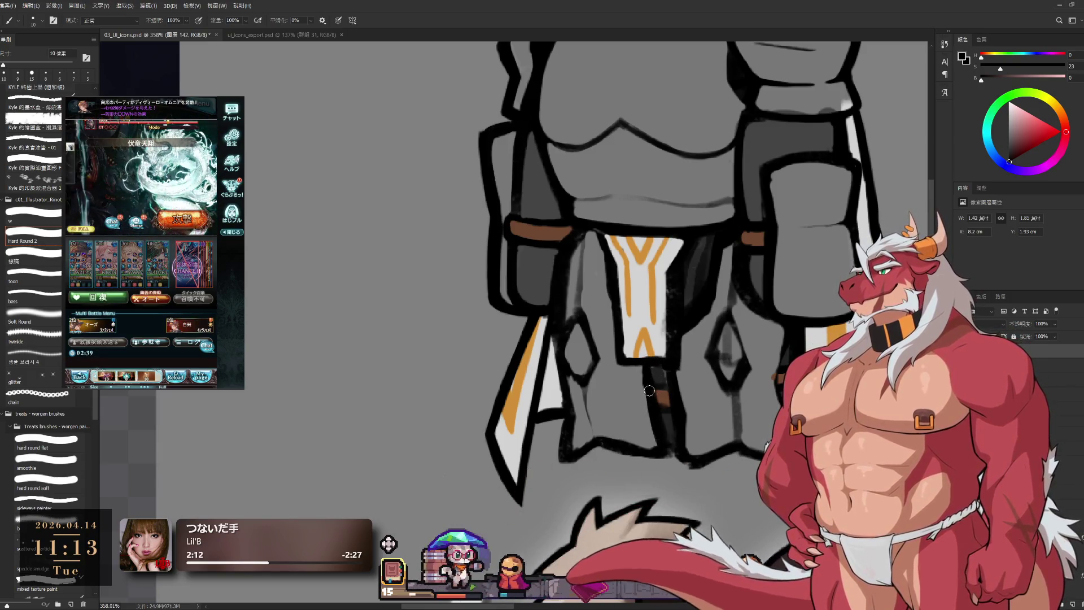
# - Sketch grey skirt-panel lines beside the tabard, alternating brush and a larger eraser
pyautogui.moveTo(383, 413); pyautogui.dragTo(484, 459)
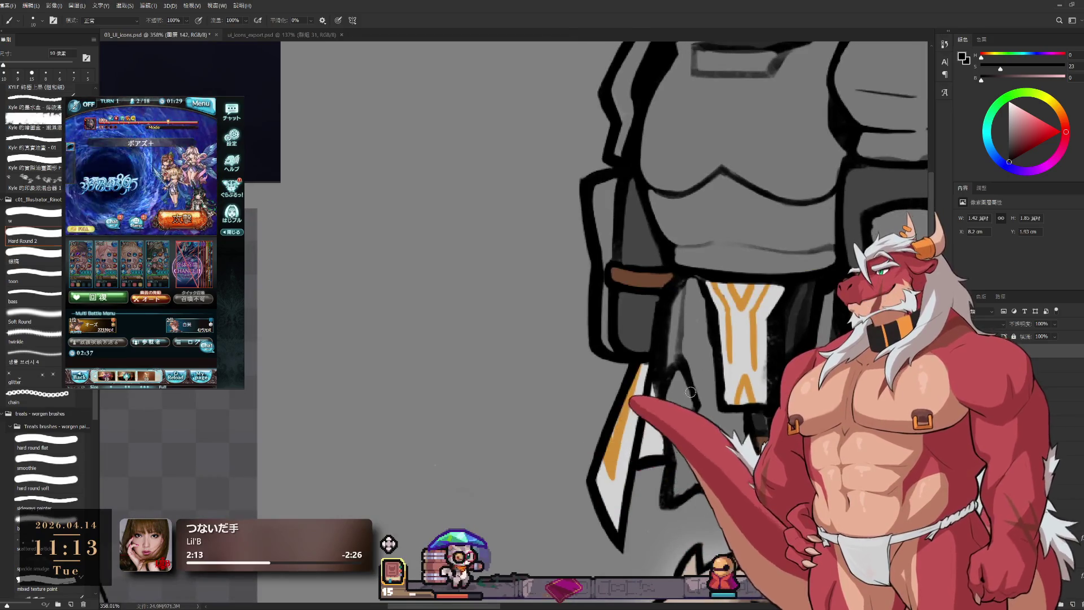
pyautogui.press('e')
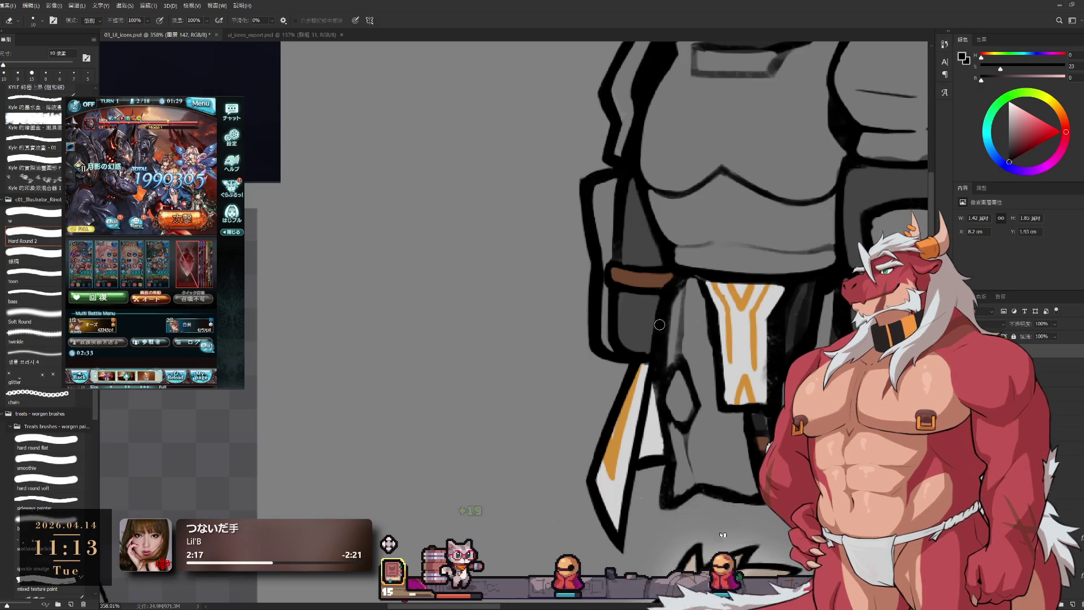
pyautogui.press(']')
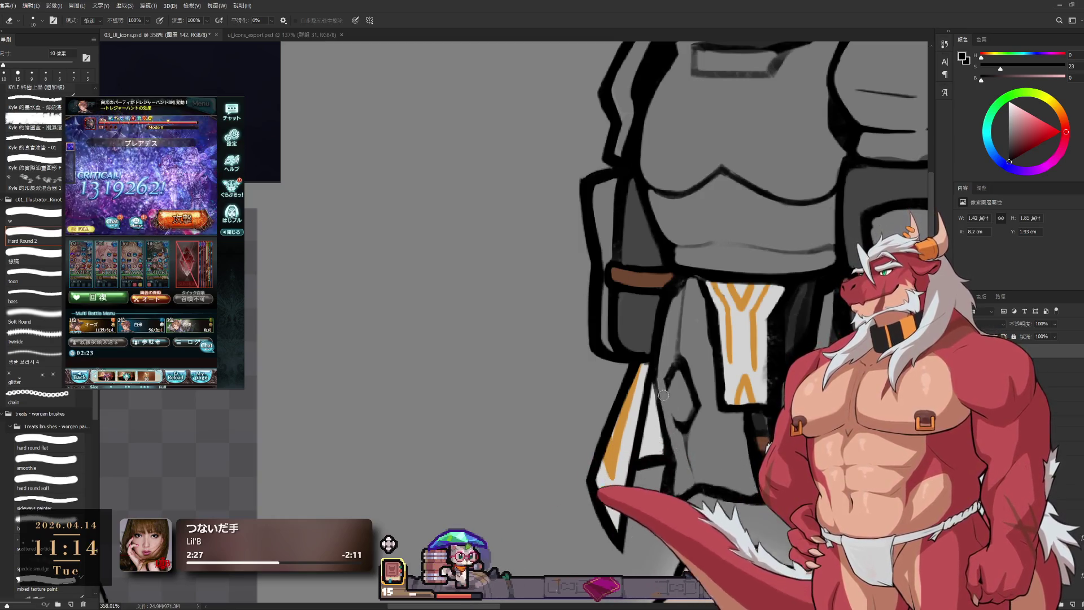
pyautogui.press('b')
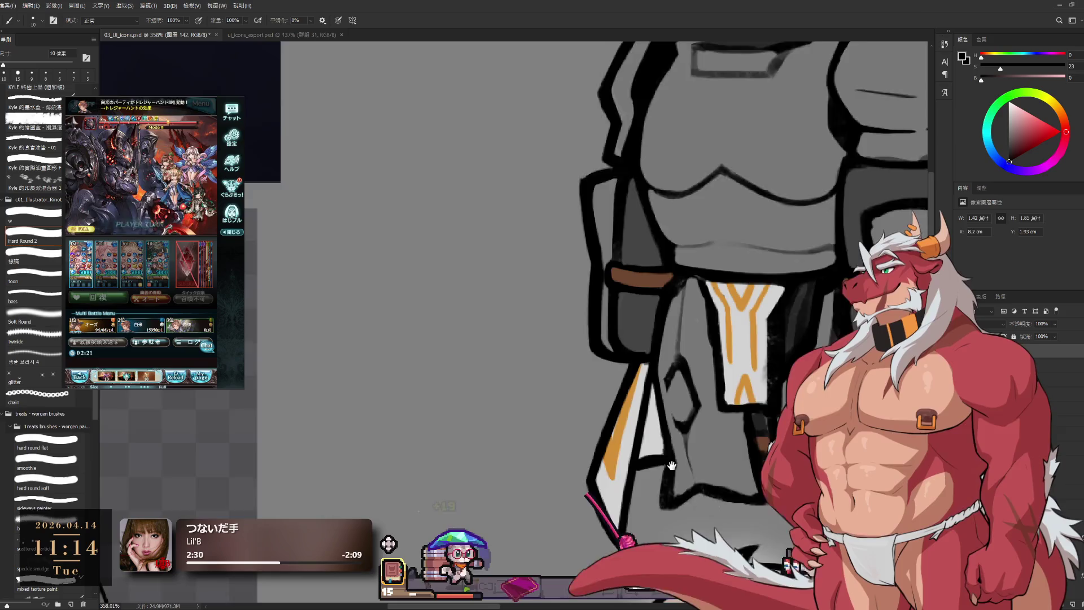
pyautogui.scroll(-3, 661, 367)
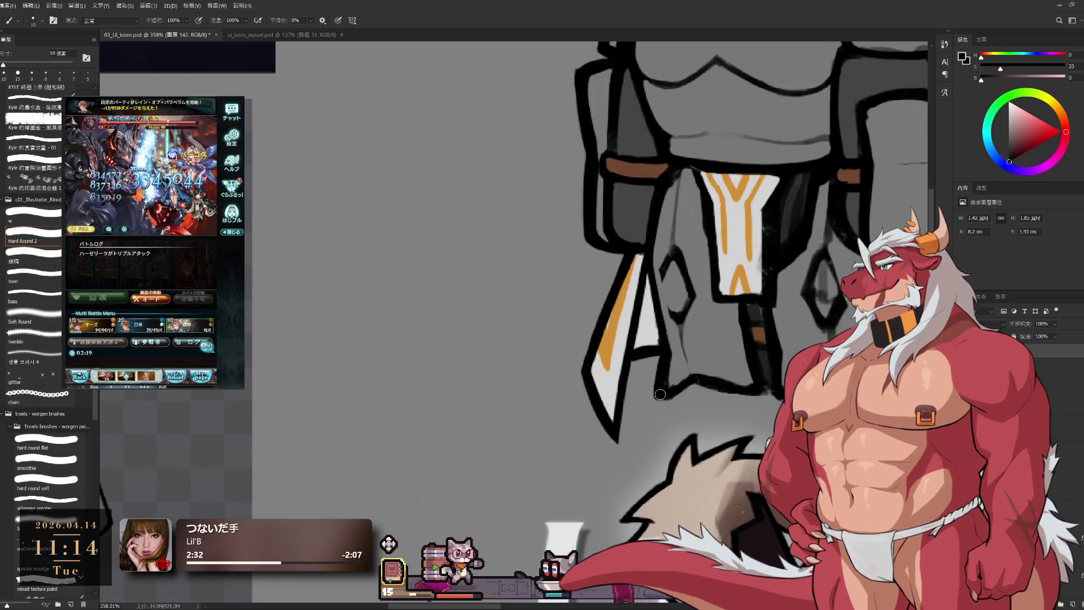
pyautogui.press('e')
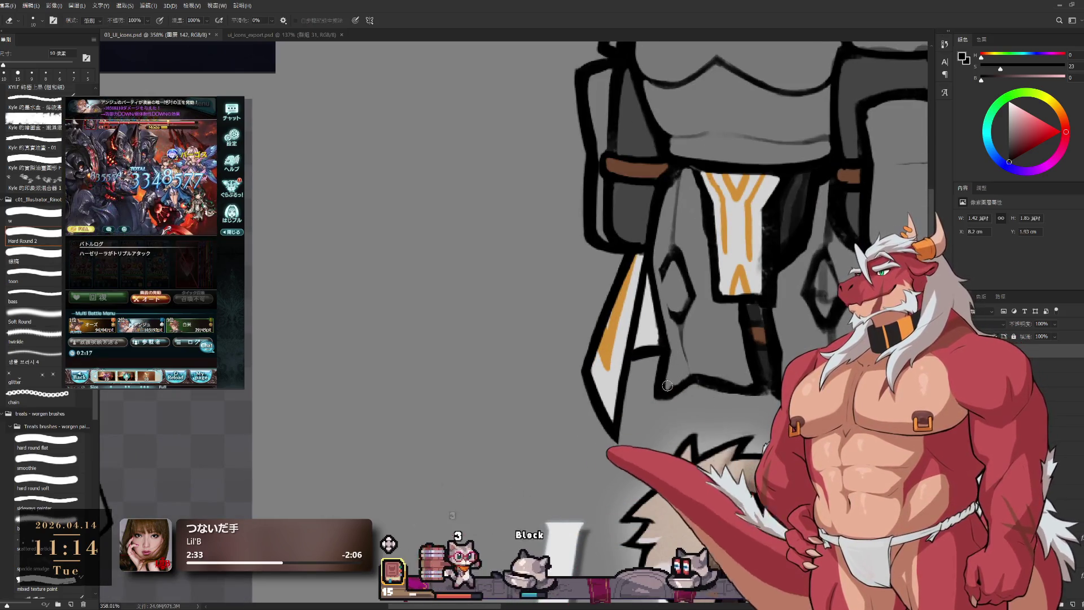
pyautogui.press('b')
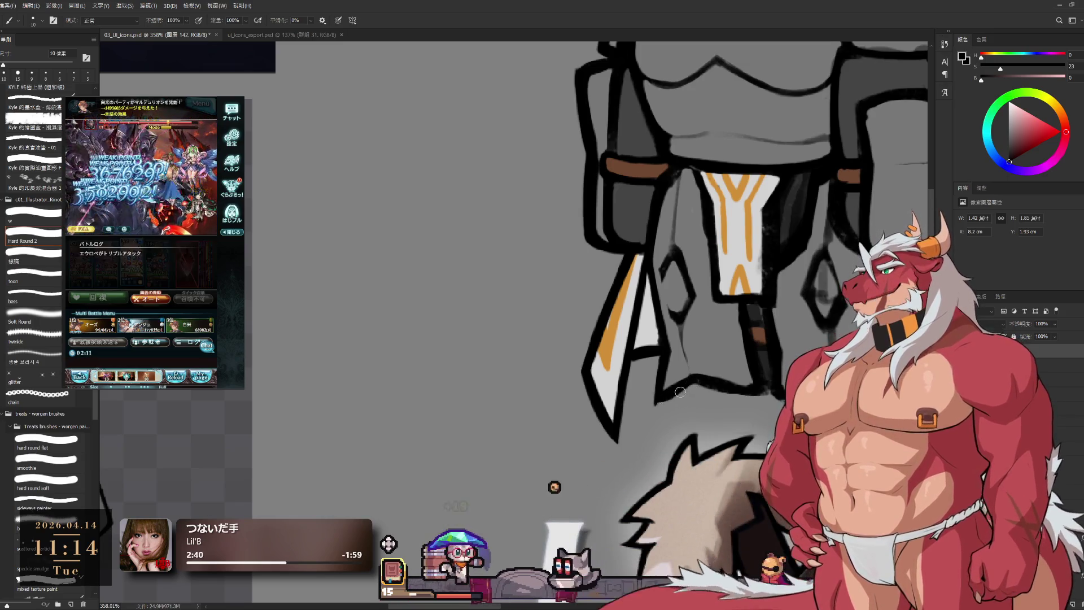
# - Tilt the canvas view toward the left blade, turn it back upright, and shrink the eraser
pyautogui.moveTo(775, 385)
pyautogui.mouseDown()
pyautogui.moveTo(666, 373)
pyautogui.moveTo(618, 442)
pyautogui.mouseUp()
pyautogui.press('e')
pyautogui.press('r')
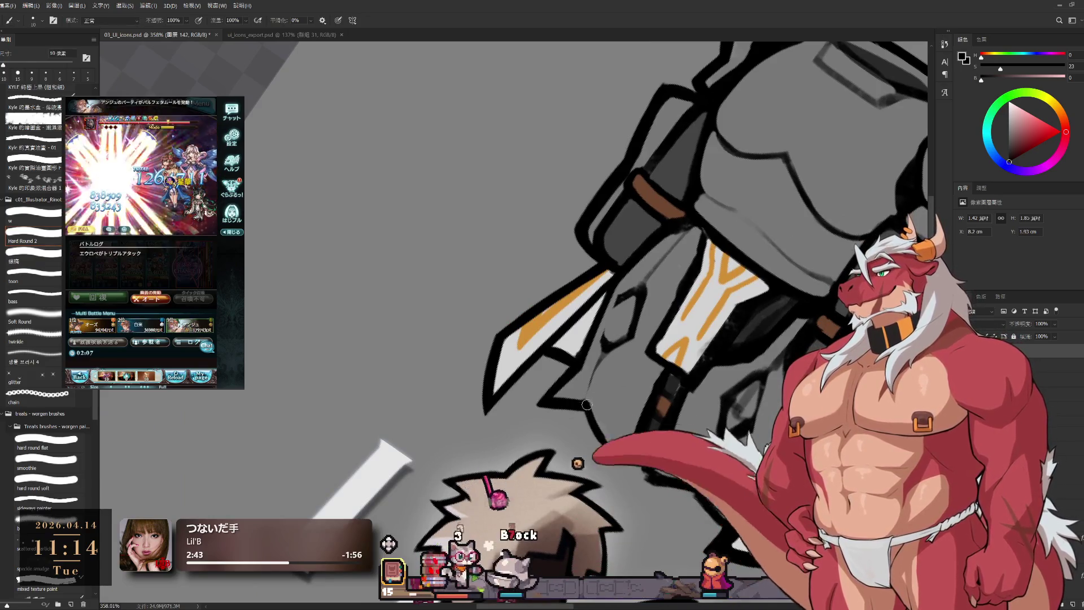
pyautogui.moveTo(802, 367)
pyautogui.mouseDown()
pyautogui.moveTo(811, 286)
pyautogui.moveTo(660, 282)
pyautogui.moveTo(696, 361)
pyautogui.mouseUp()
pyautogui.press('[')
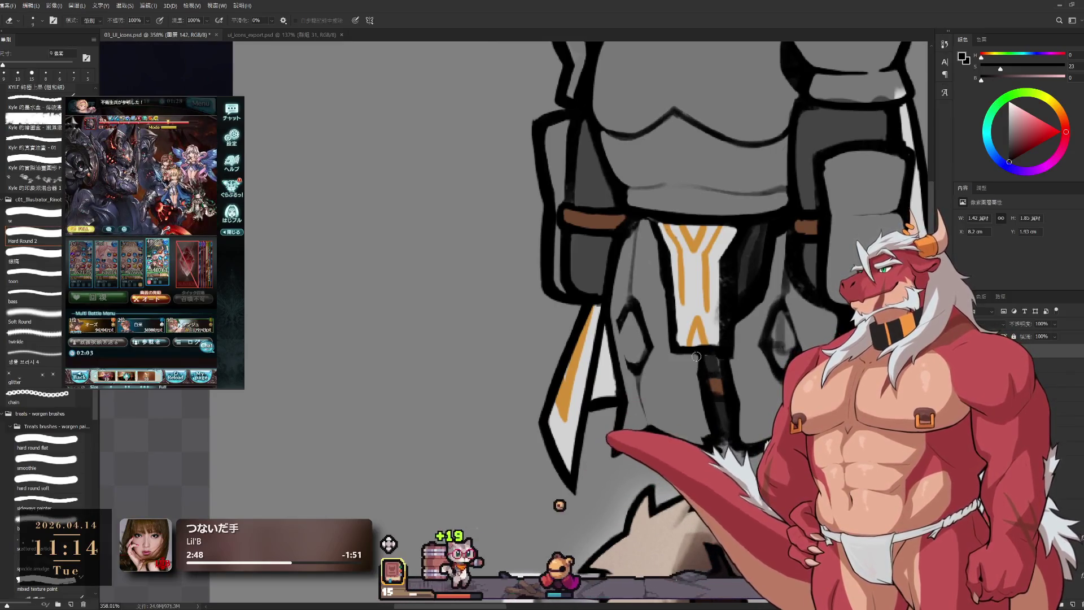
# - Keep painting and erasing the skirt-panel sketch lines, ending on the Eraser
pyautogui.press('b')
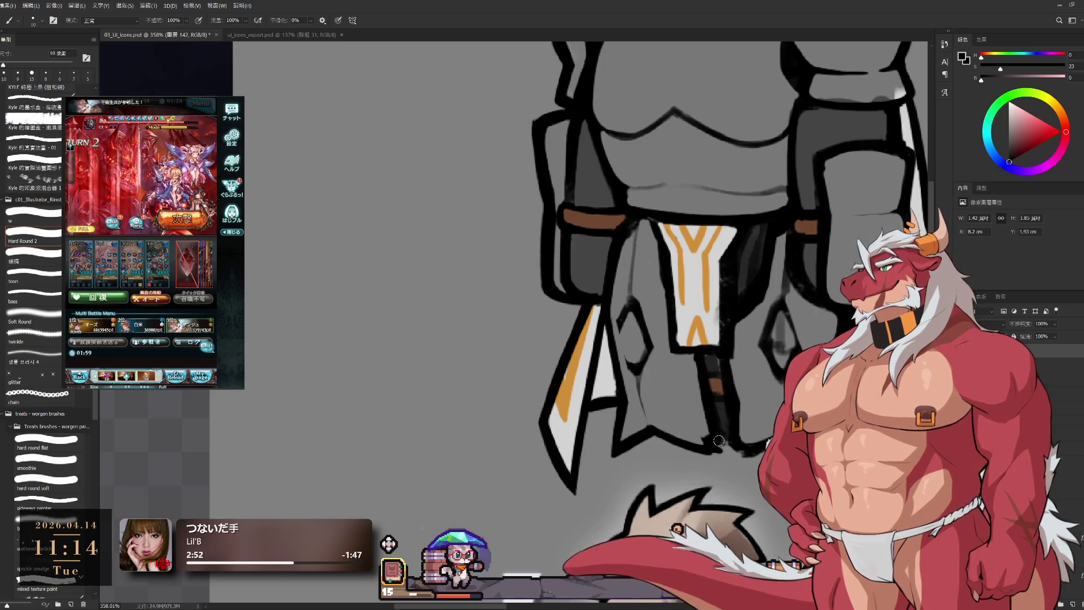
pyautogui.press('e')
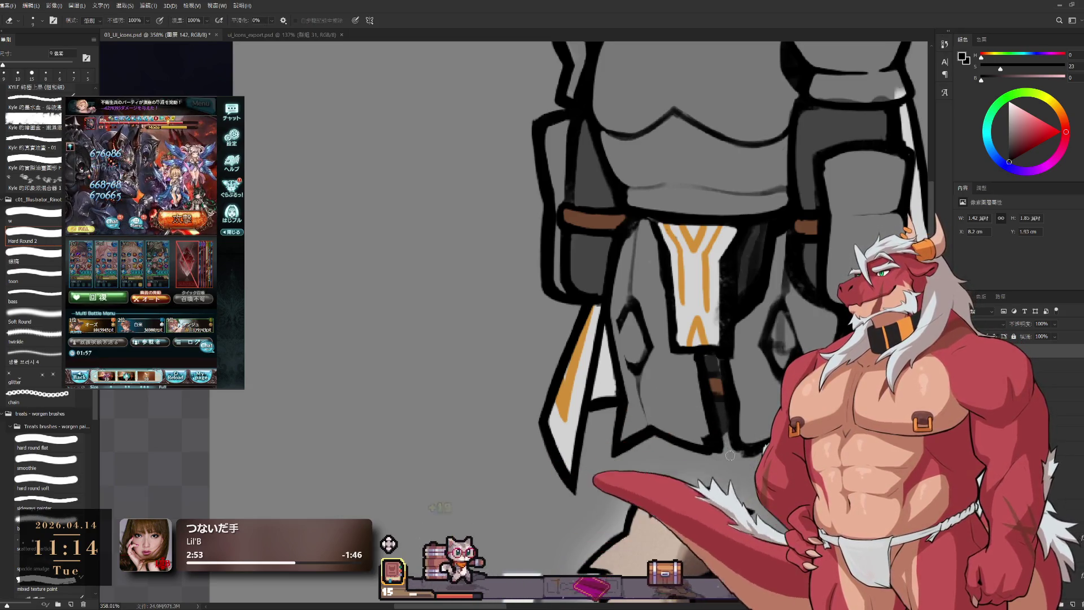
pyautogui.press('b')
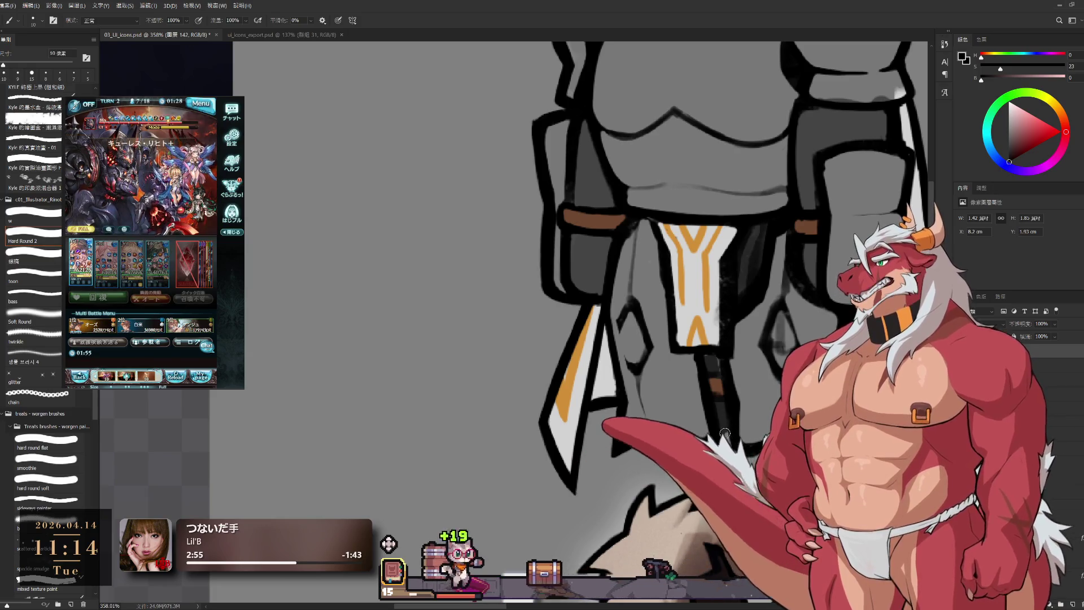
pyautogui.press('e')
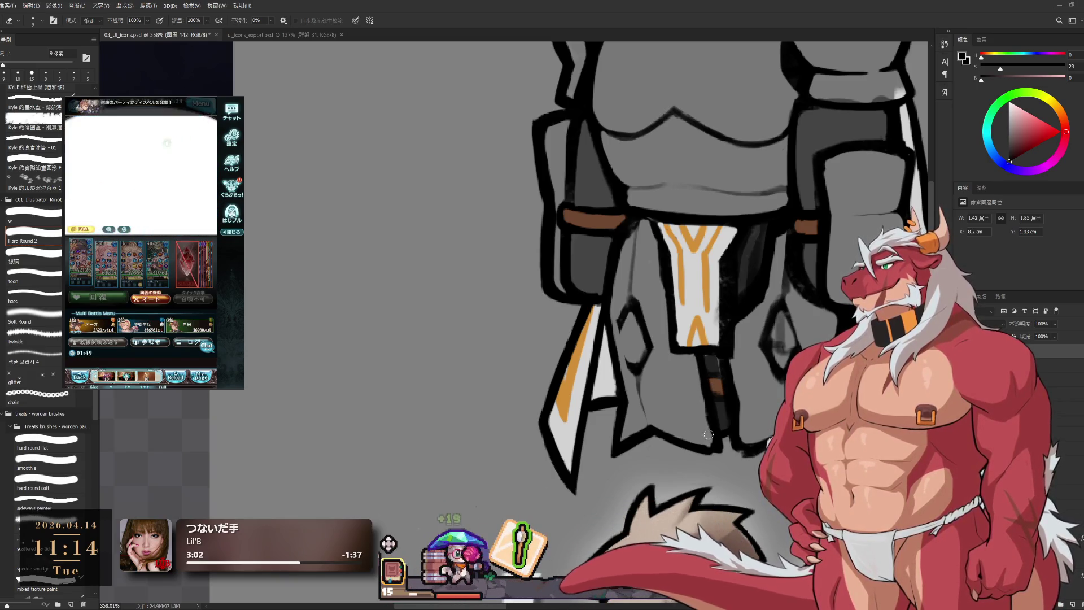
pyautogui.press('b')
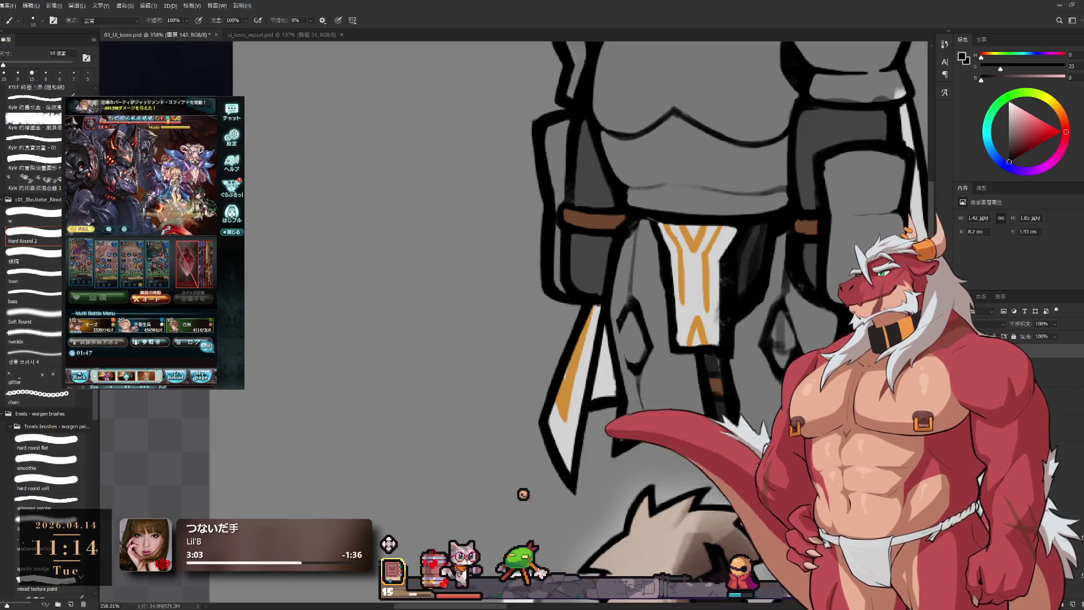
pyautogui.press('e')
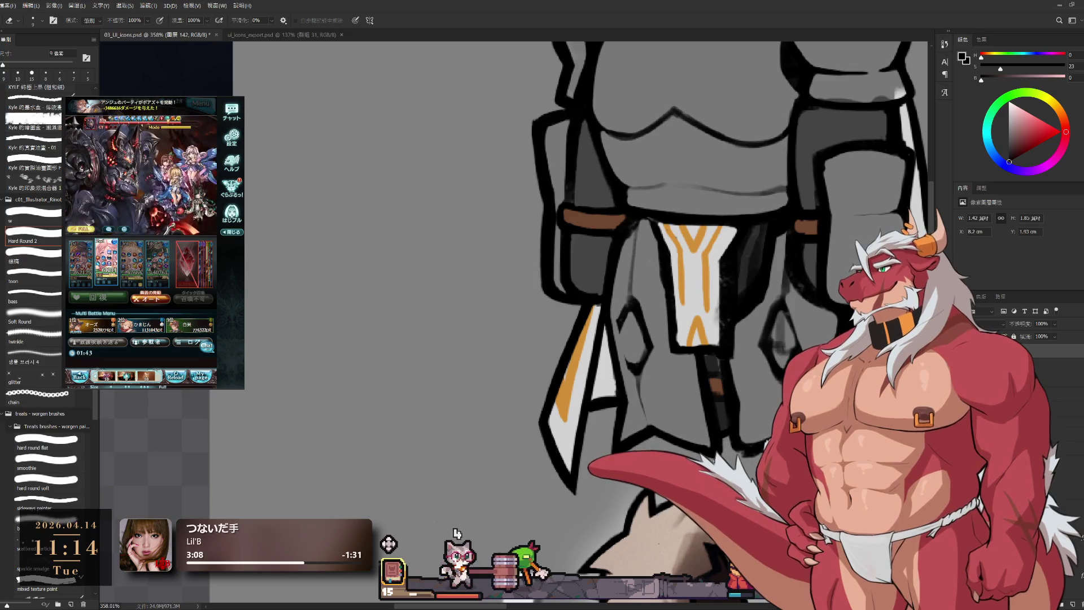
# - Rotate the canvas view about 32 degrees, then reset it upright over the tabard
pyautogui.press('r')
pyautogui.moveTo(712, 424)
pyautogui.mouseDown()
pyautogui.moveTo(655, 473)
pyautogui.moveTo(658, 496)
pyautogui.moveTo(620, 472)
pyautogui.mouseUp()
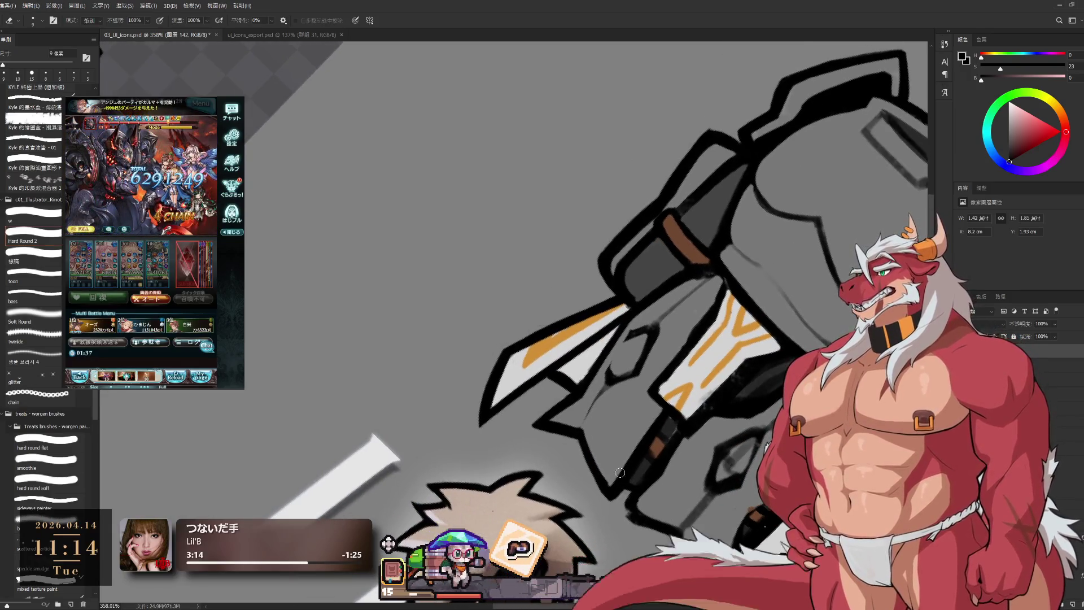
pyautogui.press(']')
pyautogui.press(']')
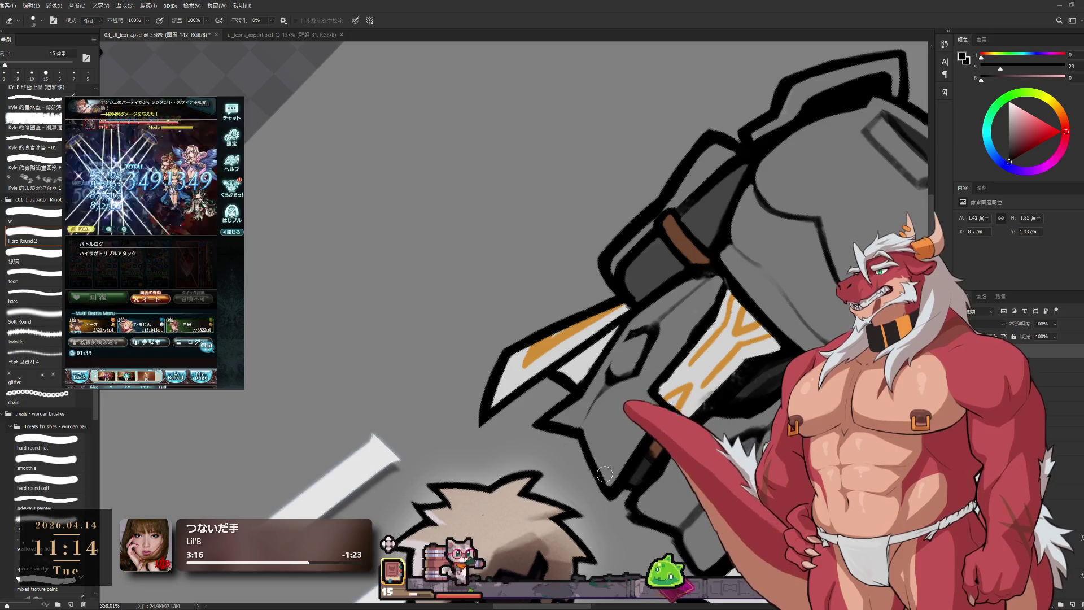
pyautogui.press('r')
pyautogui.press('Escape')
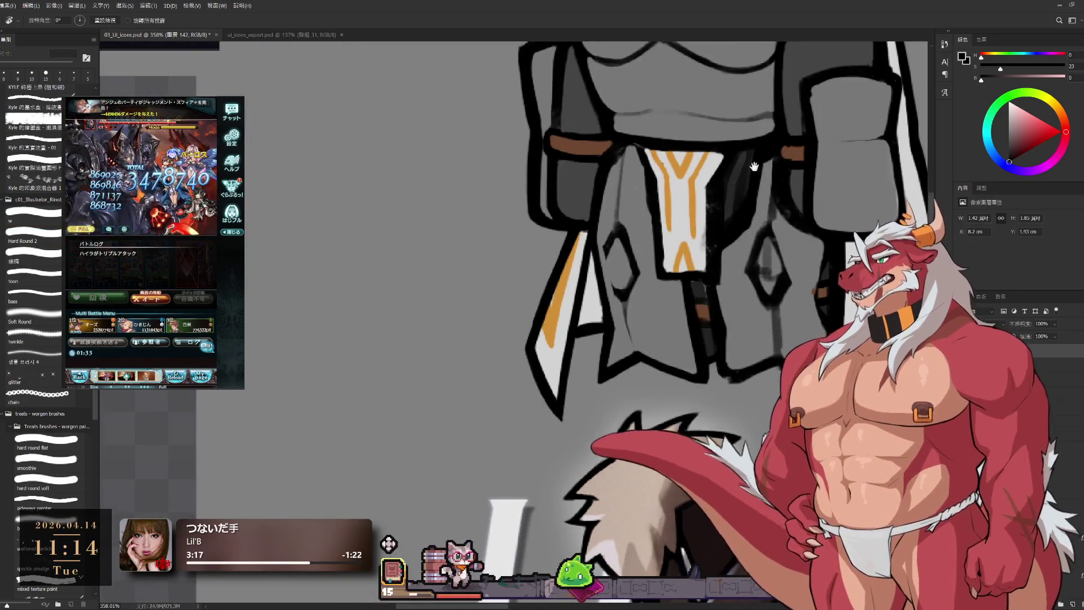
pyautogui.moveTo(723, 305); pyautogui.dragTo(707, 365)
# - Alternate painting and erasing on the left skirt panel
pyautogui.press('e')
pyautogui.press('b')
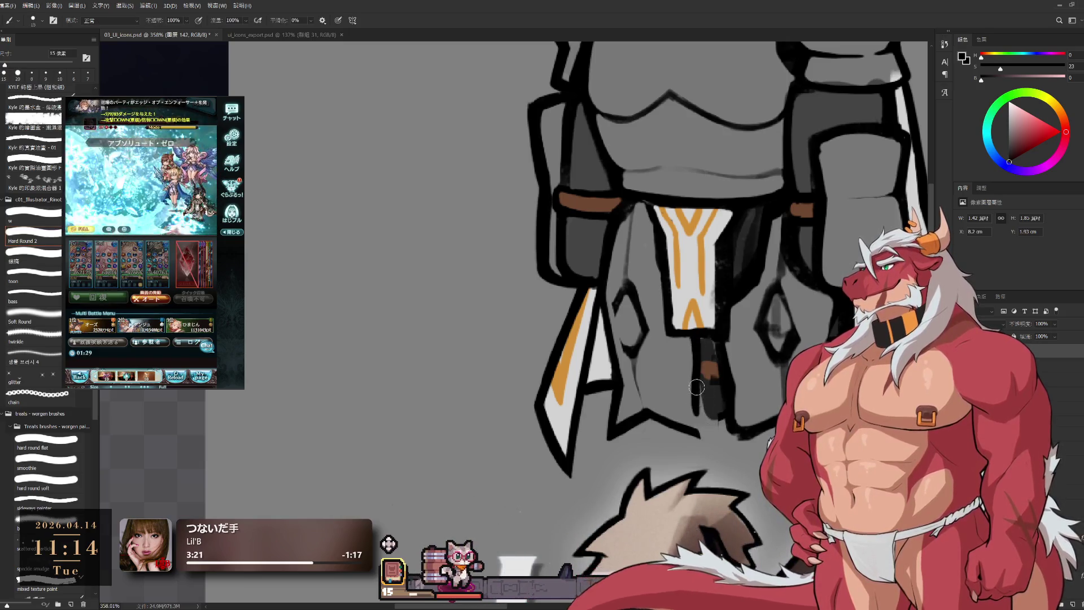
pyautogui.press('e')
pyautogui.press('b')
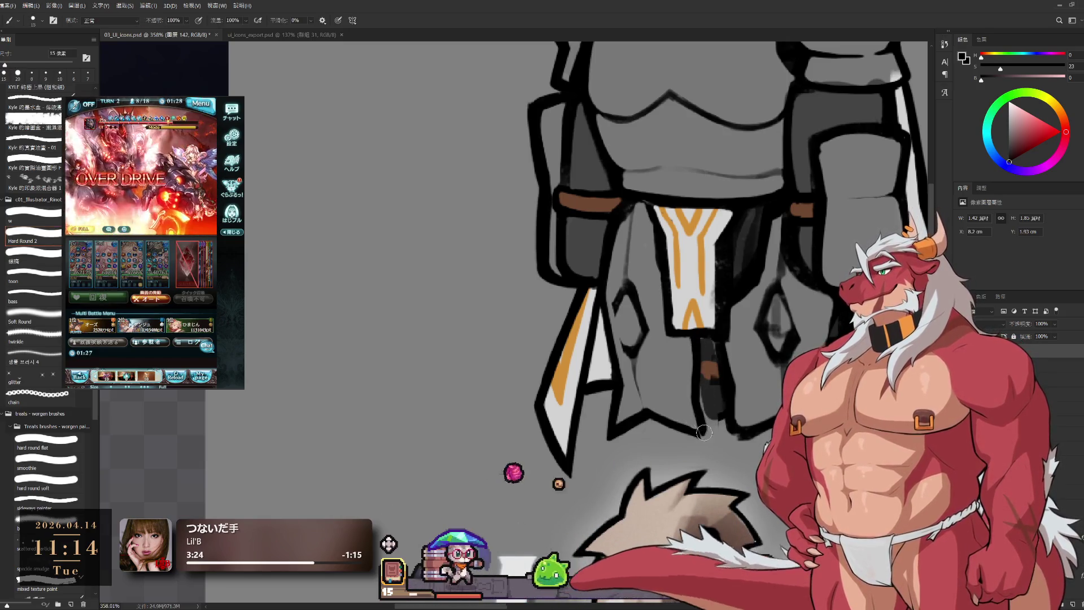
pyautogui.press('e')
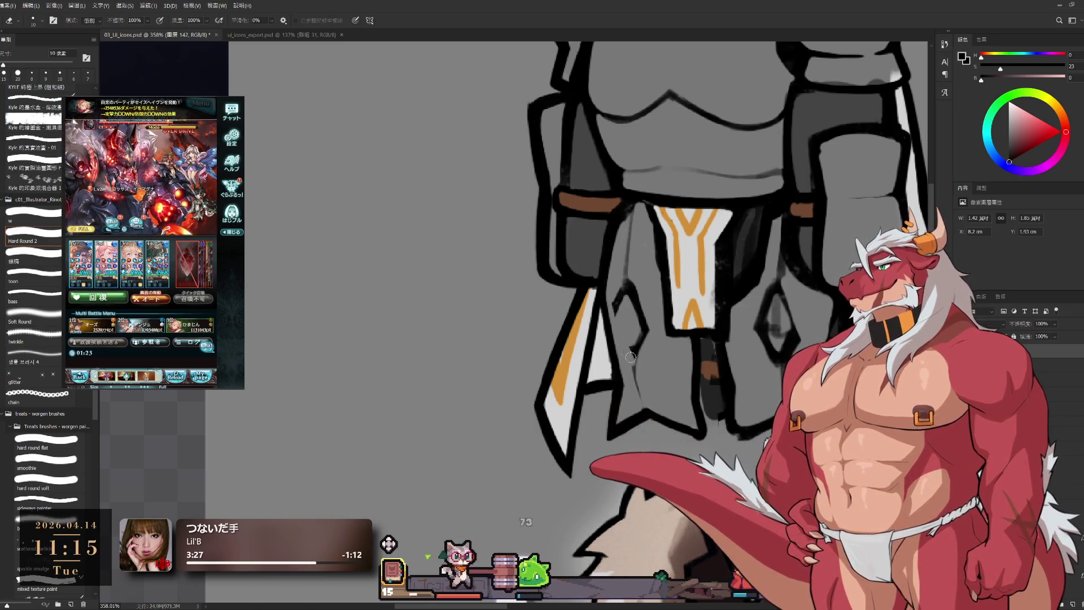
pyautogui.press('b')
pyautogui.press('e')
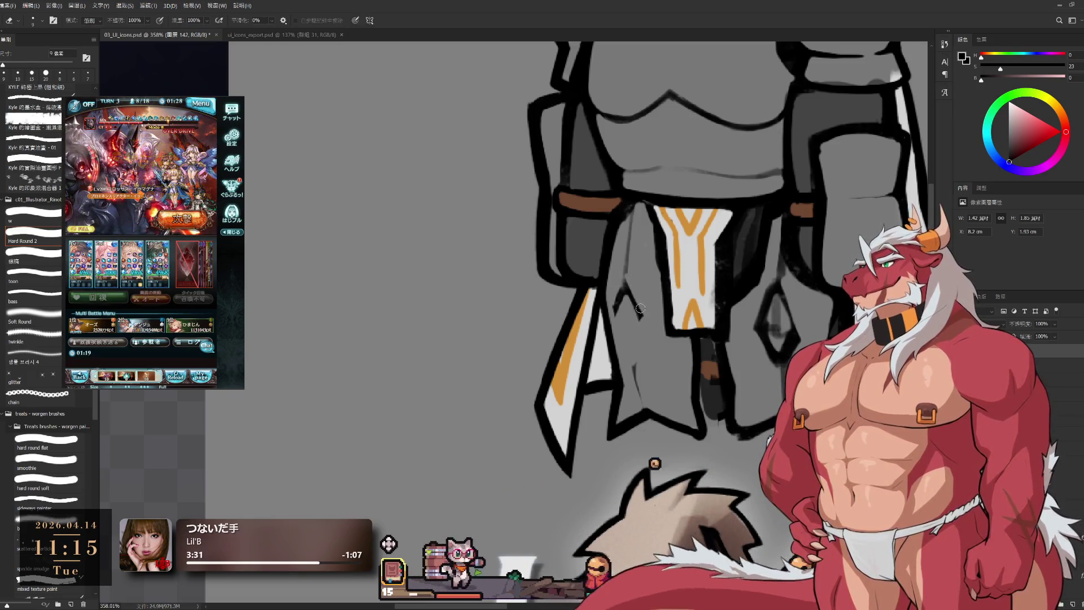
pyautogui.press('b')
# - Close the left diamond outline and draw a thin dark line running down below it
pyautogui.moveTo(615, 316); pyautogui.dragTo(640, 320)
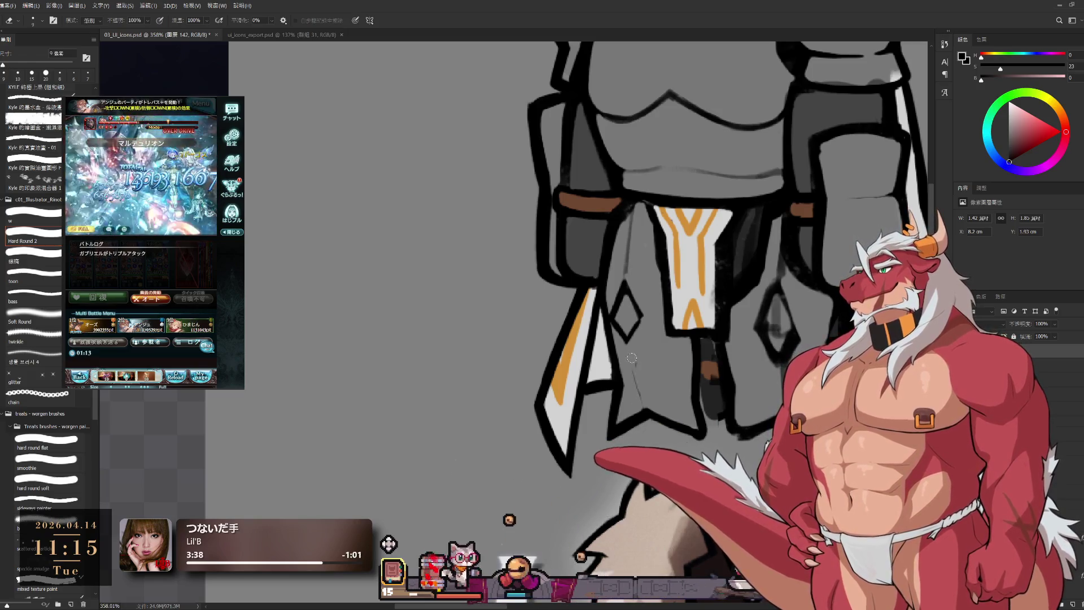
pyautogui.moveTo(628, 339); pyautogui.dragTo(640, 398)
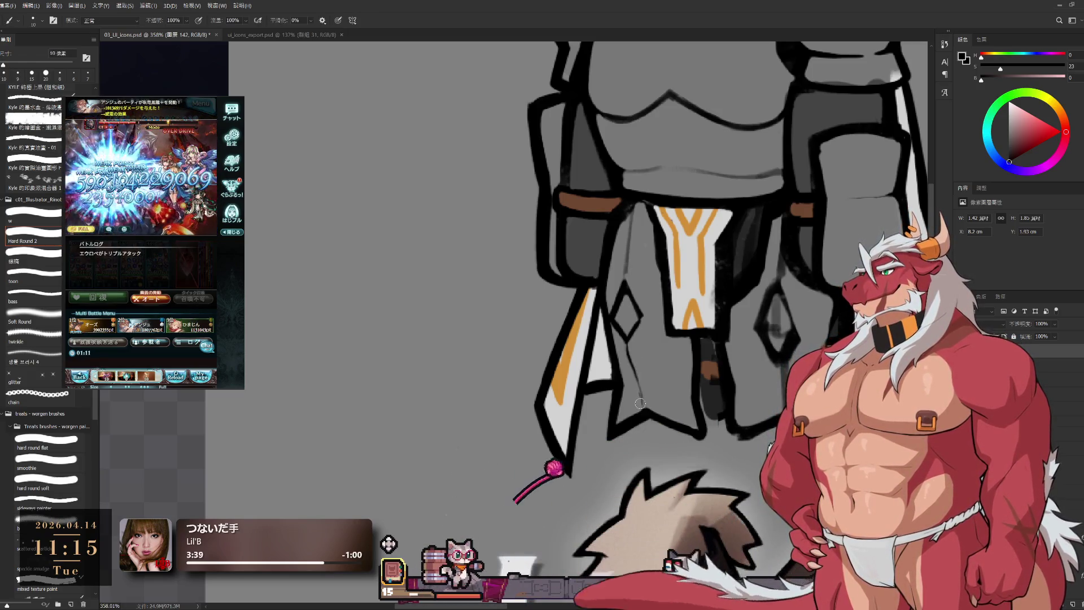
pyautogui.press('e')
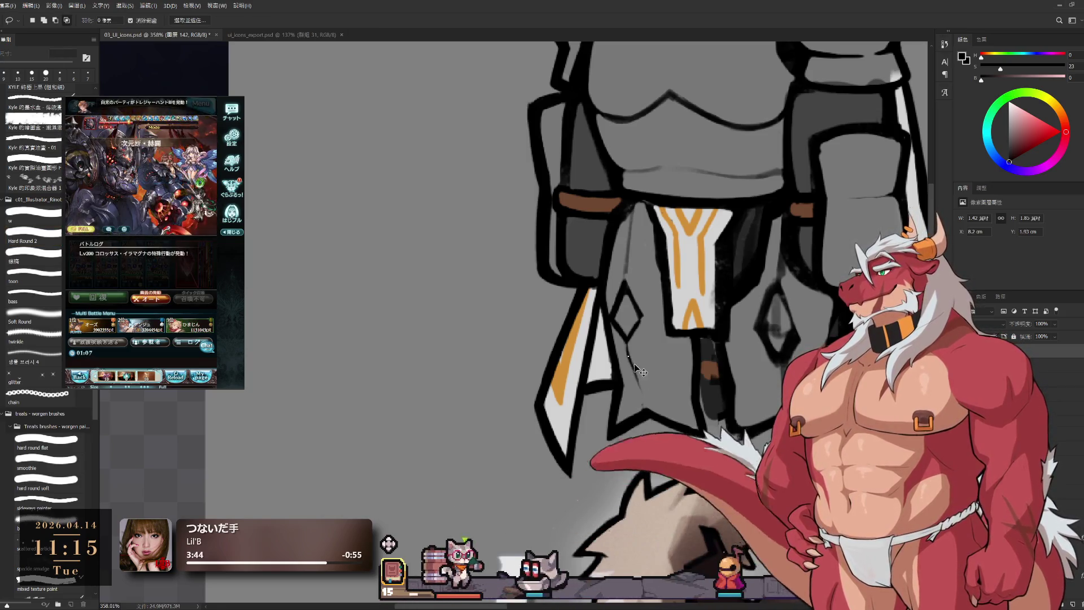
pyautogui.moveTo(628, 340); pyautogui.dragTo(647, 407)
pyautogui.press('b')
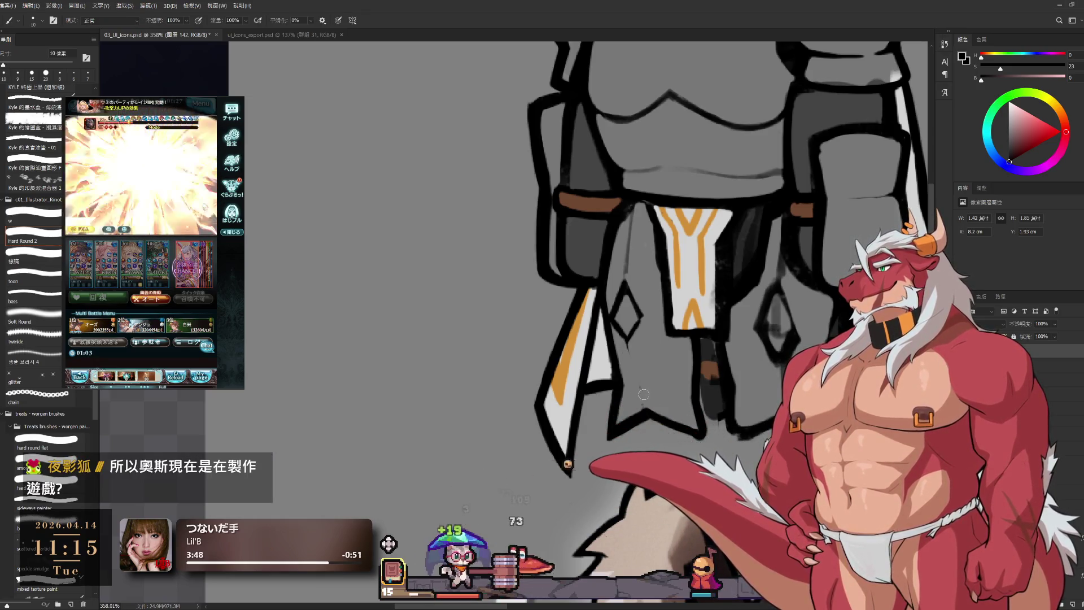
pyautogui.moveTo(630, 374); pyautogui.dragTo(643, 407)
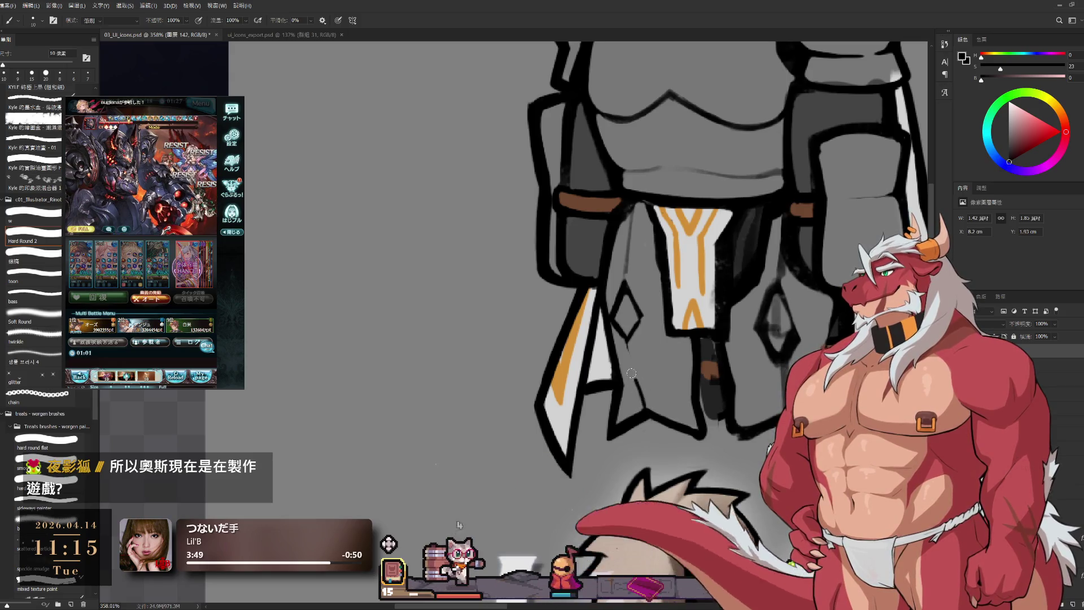
pyautogui.press('e')
pyautogui.scroll(-3, 644, 374)
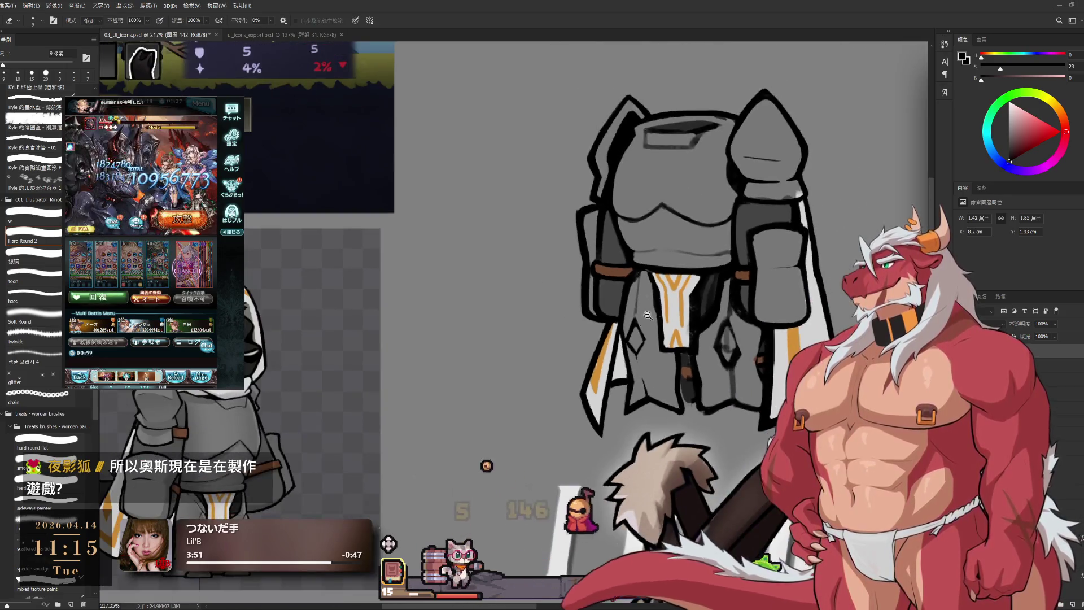
pyautogui.scroll(-2, 706, 305)
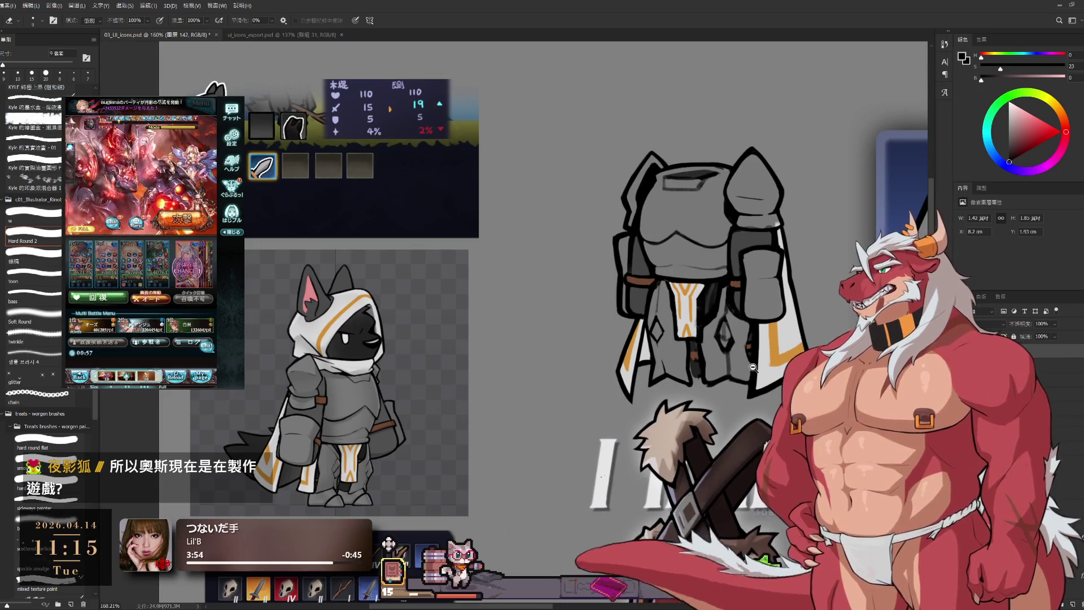
pyautogui.scroll(-2, 752, 367)
pyautogui.scroll(2, 757, 362)
pyautogui.moveTo(773, 358)
pyautogui.mouseDown()
pyautogui.moveTo(677, 251)
pyautogui.moveTo(684, 222)
pyautogui.moveTo(613, 135)
pyautogui.moveTo(506, 317)
pyautogui.moveTo(371, 341)
pyautogui.moveTo(746, 353)
pyautogui.moveTo(735, 310)
pyautogui.moveTo(723, 342)
pyautogui.moveTo(682, 208)
pyautogui.mouseUp()
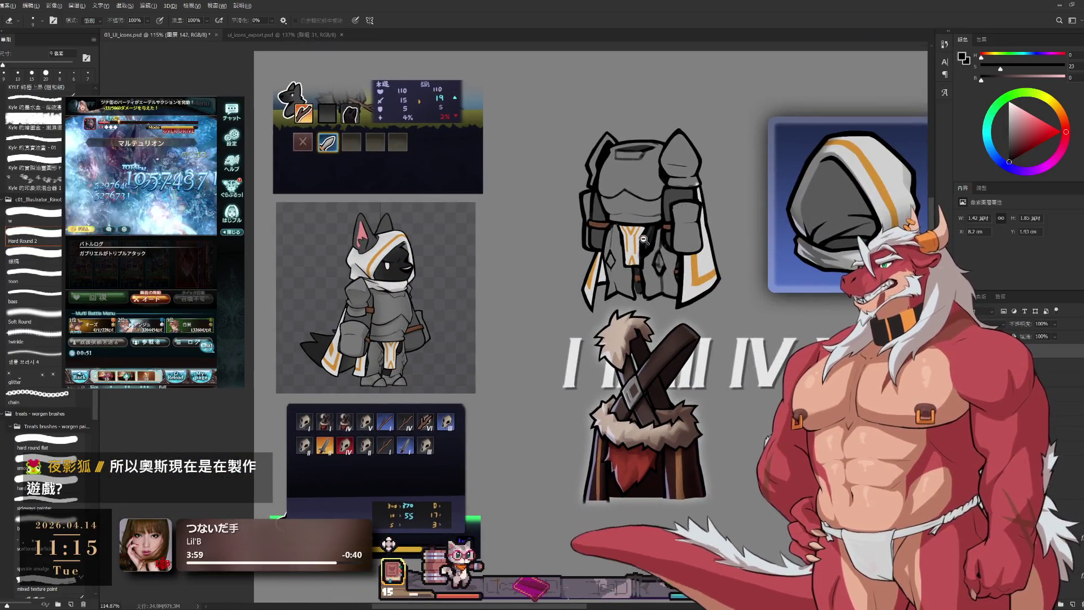
pyautogui.scroll(6, 640, 240)
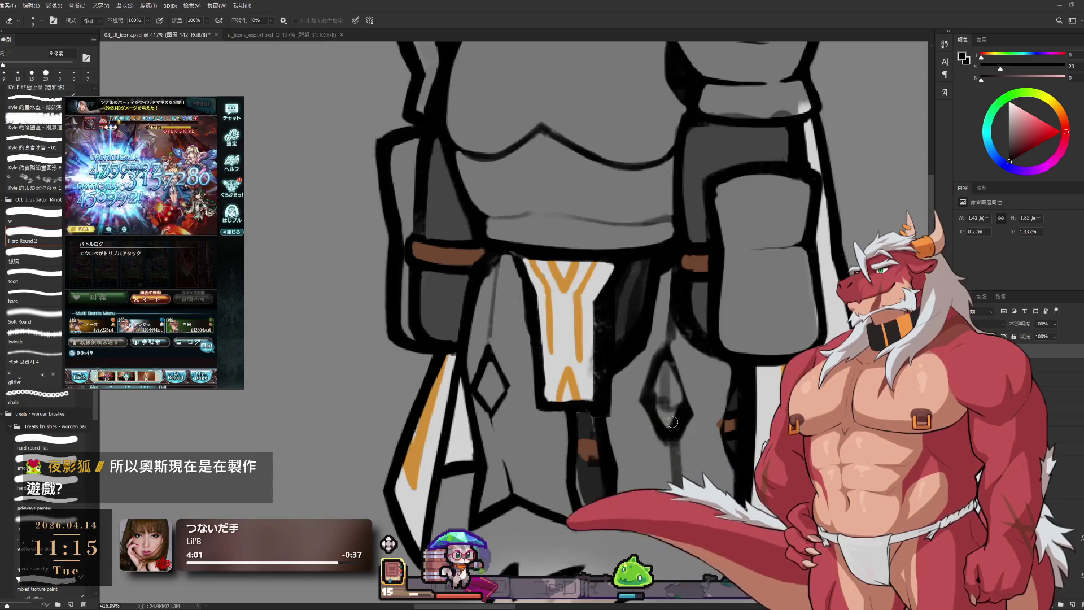
# - Reshape the dark strap below the tabard and redraw its line extending further down
pyautogui.press(']')
pyautogui.press(']')
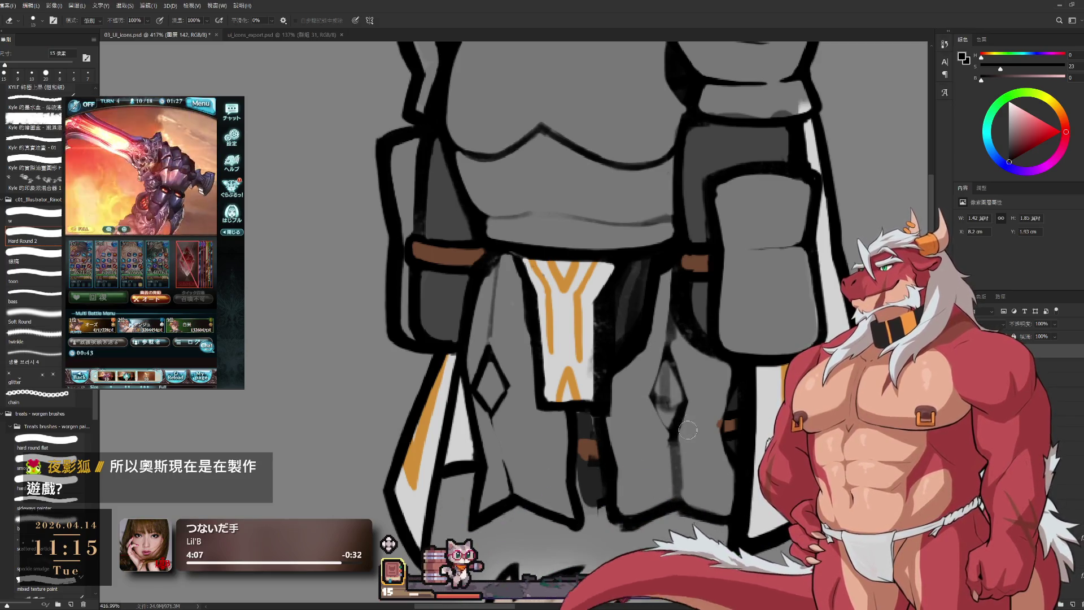
pyautogui.moveTo(681, 438); pyautogui.dragTo(685, 373)
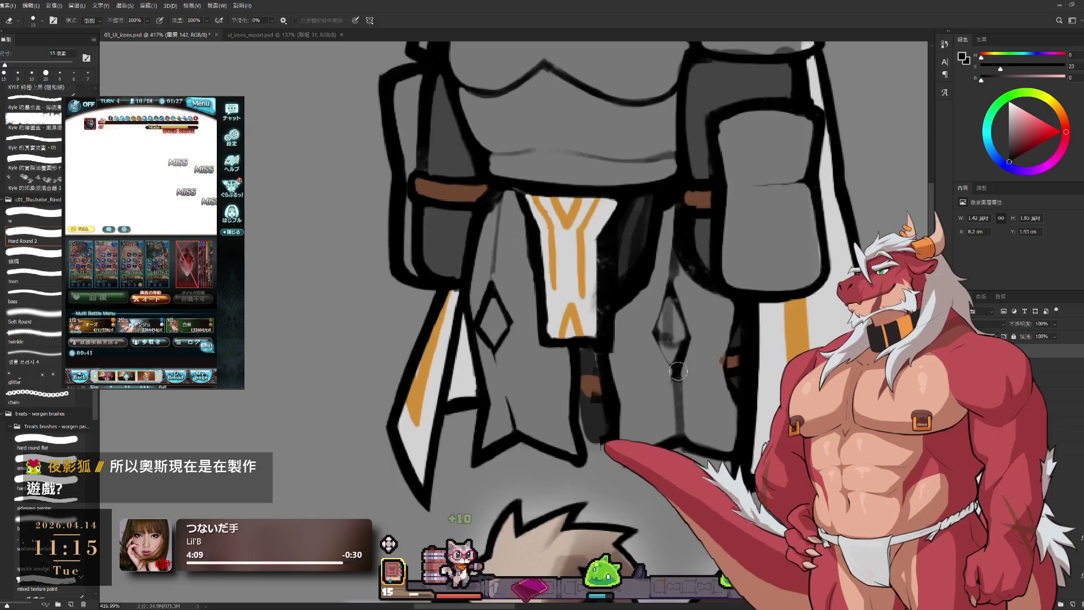
pyautogui.moveTo(601, 365)
pyautogui.mouseDown()
pyautogui.moveTo(624, 396)
pyautogui.moveTo(604, 441)
pyautogui.mouseUp()
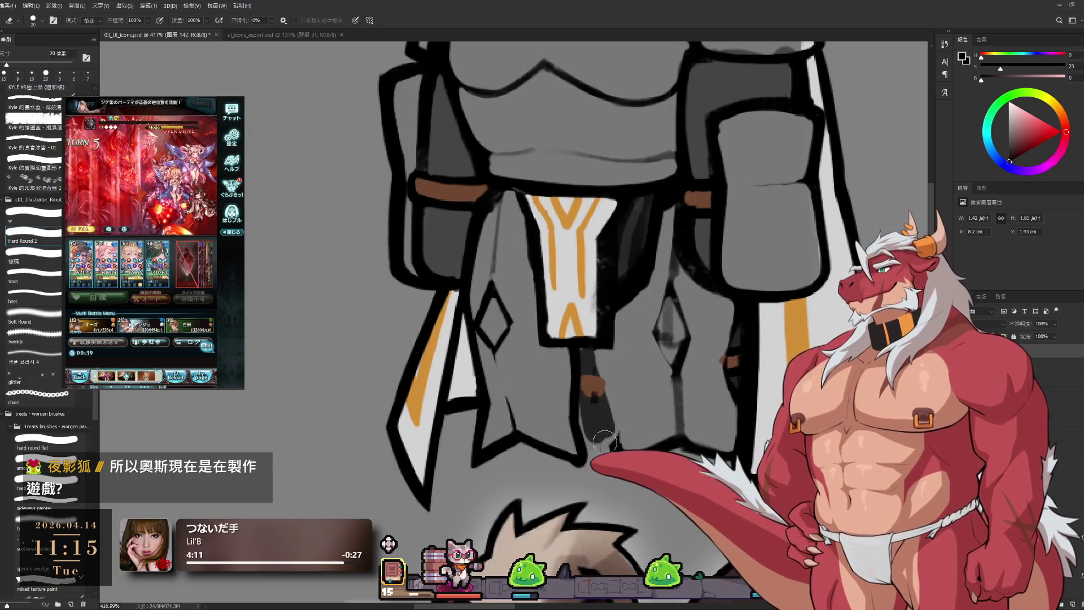
pyautogui.press('b')
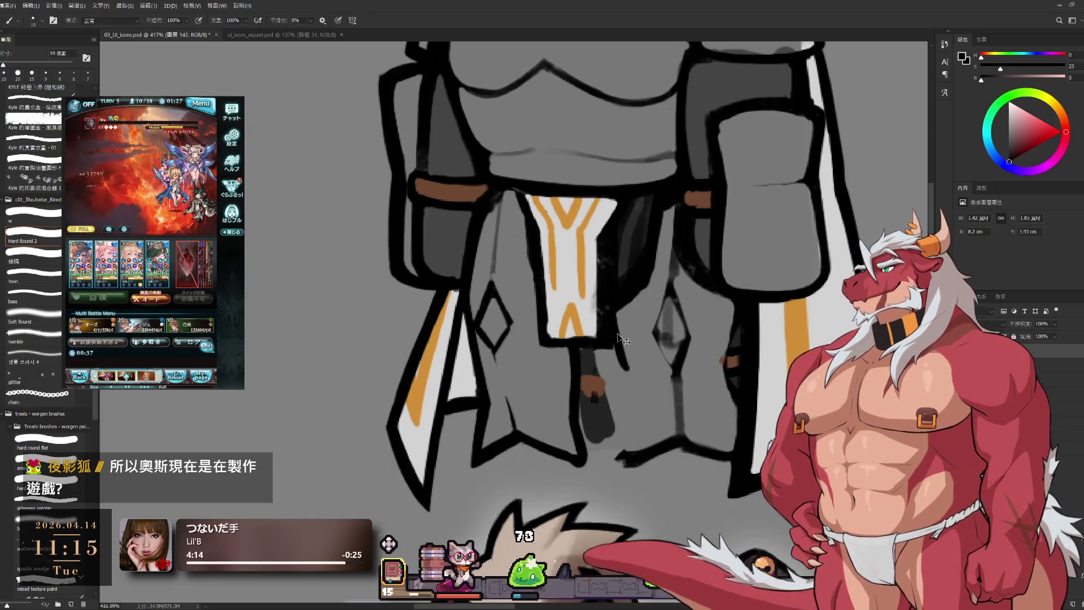
pyautogui.moveTo(626, 373); pyautogui.dragTo(628, 396)
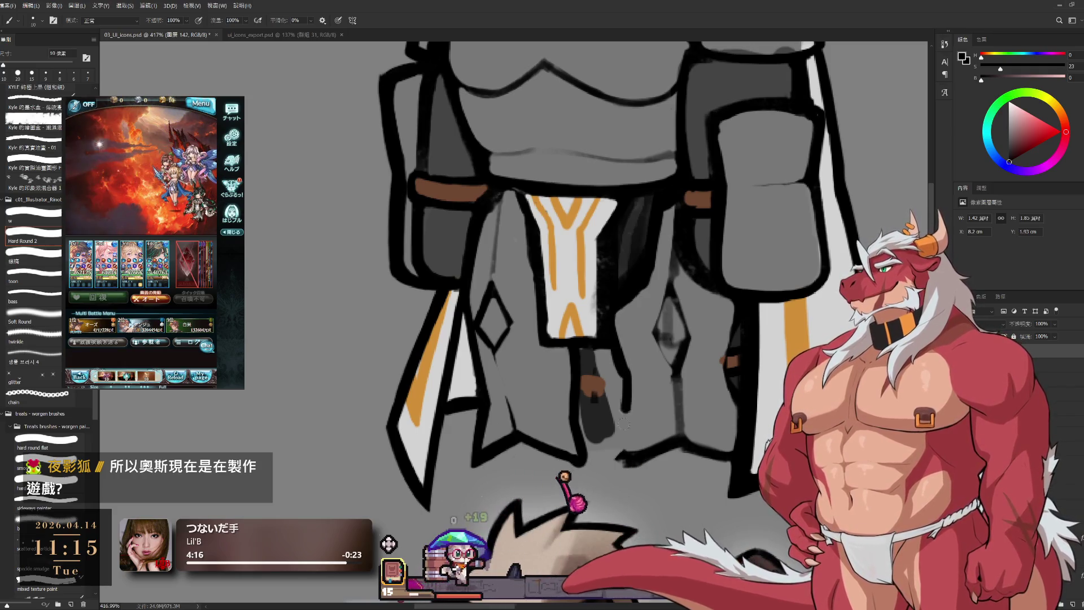
pyautogui.hotkey('ctrl', 'z')
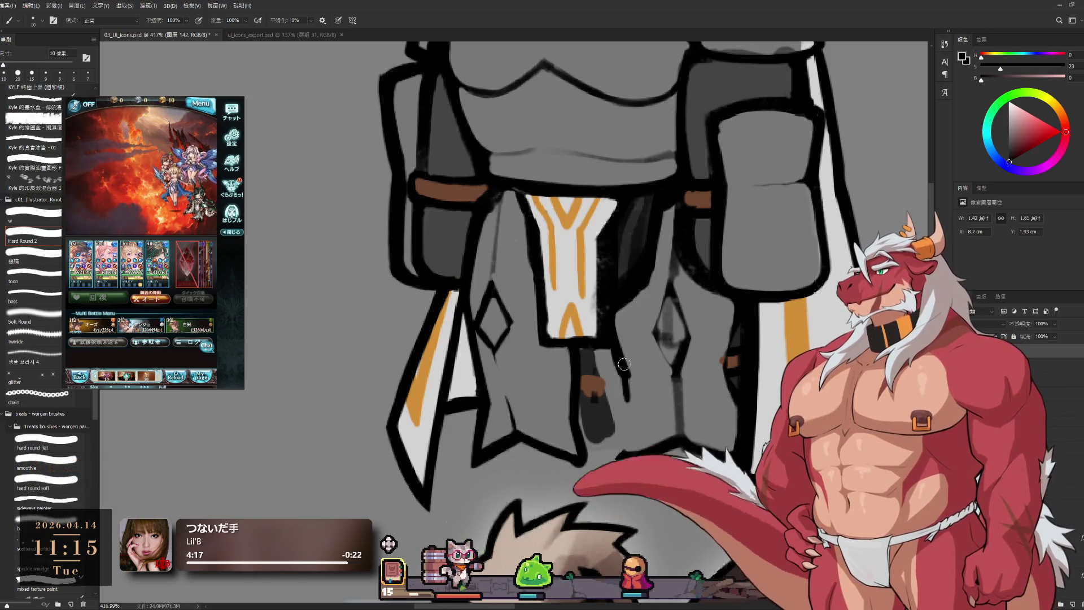
pyautogui.moveTo(625, 367); pyautogui.dragTo(620, 433)
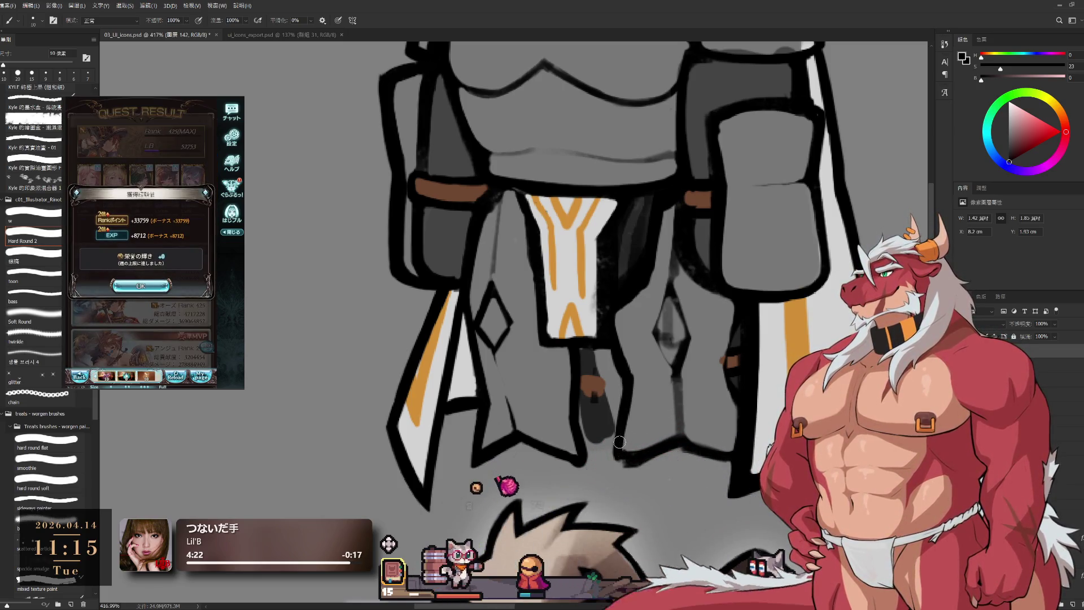
pyautogui.press('e')
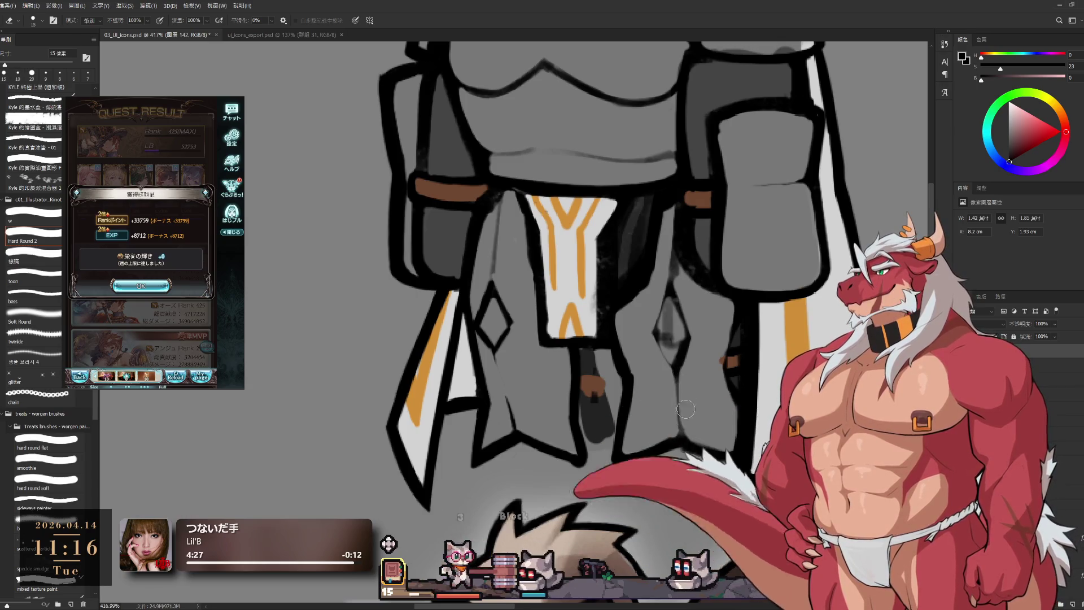
# - Sample grey, brown, then the tabard's orange, and shrink the brush one pixel
pyautogui.press('b')
pyautogui.keyDown('alt'); pyautogui.click(725, 339); pyautogui.keyUp('alt')
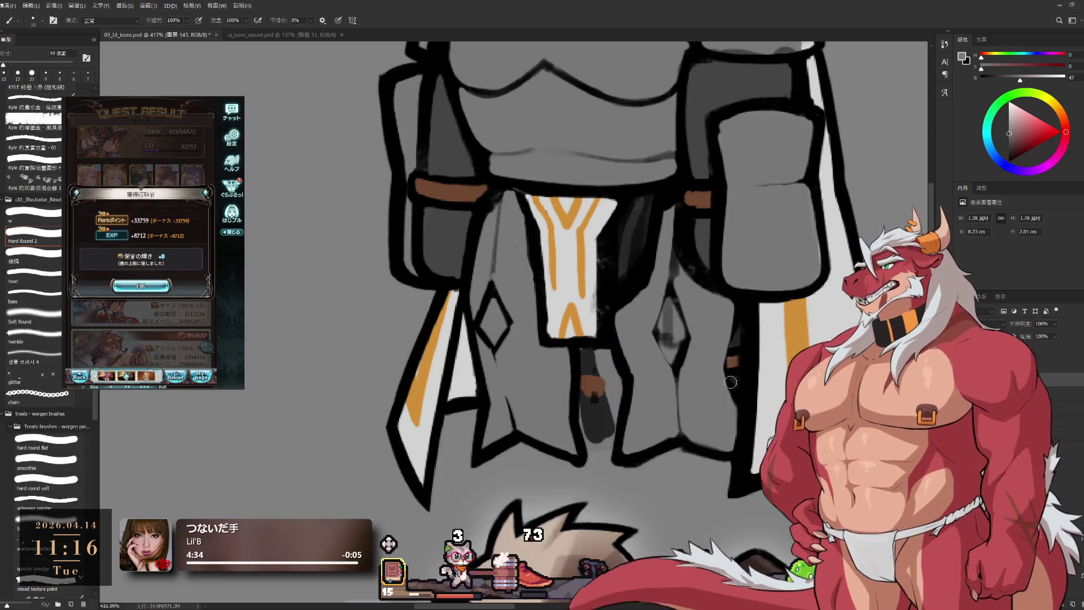
pyautogui.keyDown('alt'); pyautogui.click(732, 362); pyautogui.keyUp('alt')
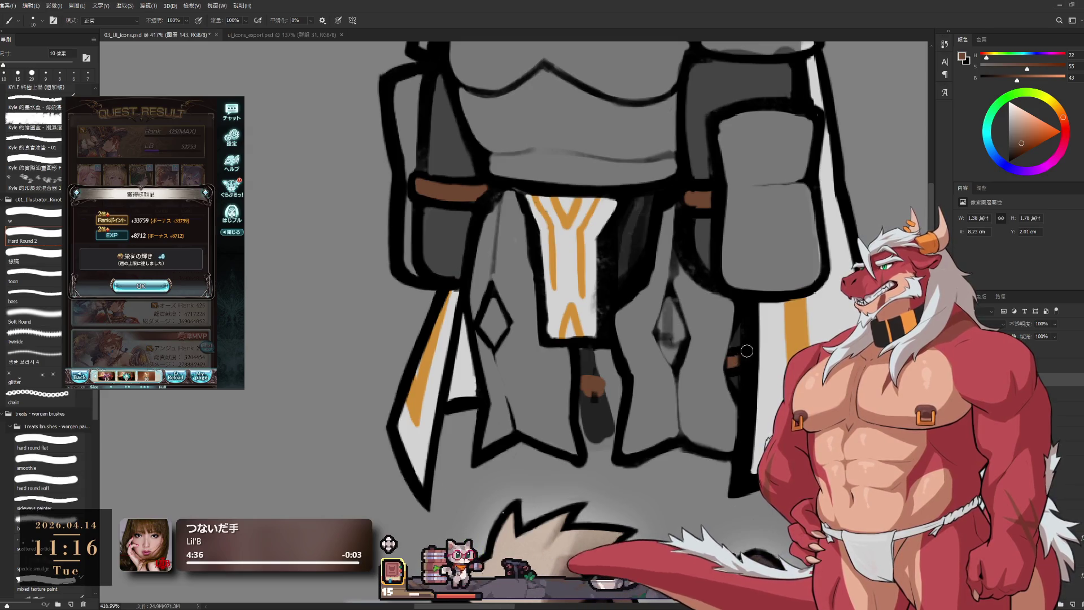
pyautogui.keyDown('alt'); pyautogui.click(796, 328); pyautogui.keyUp('alt')
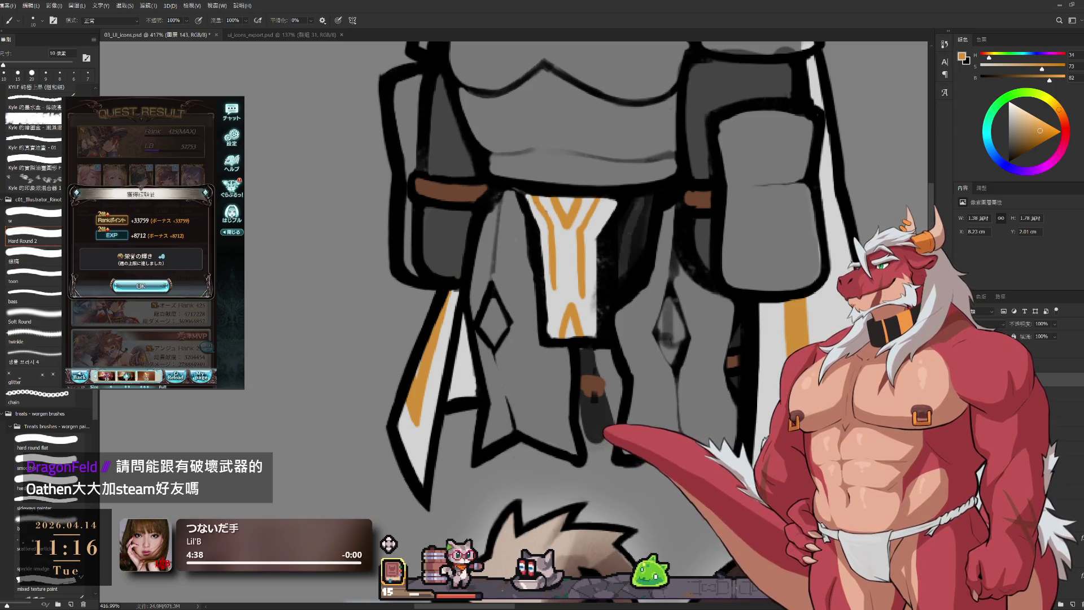
pyautogui.press('[')
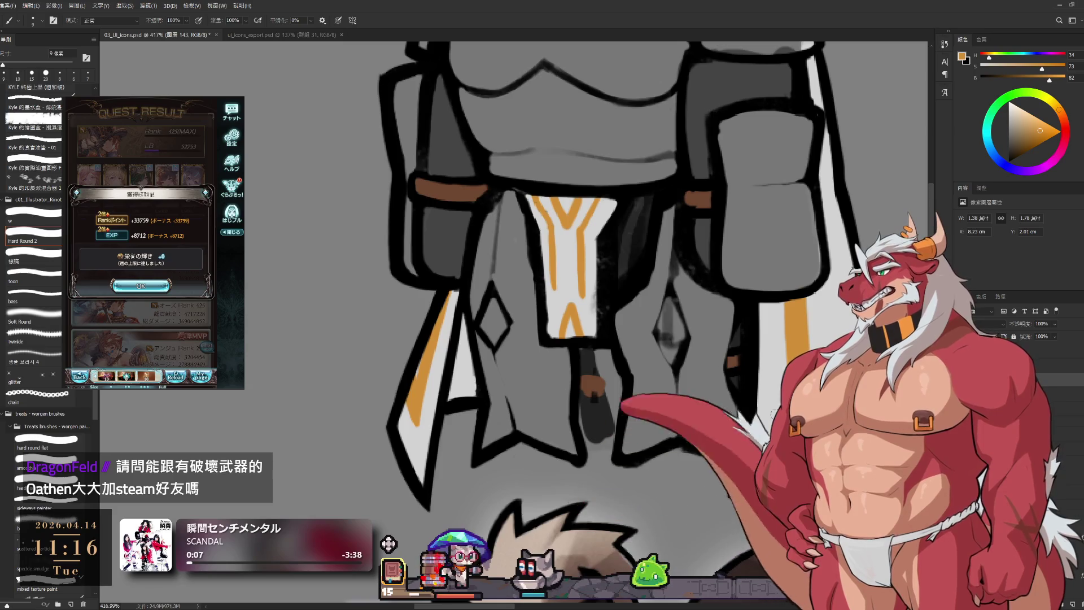
pyautogui.press('x')
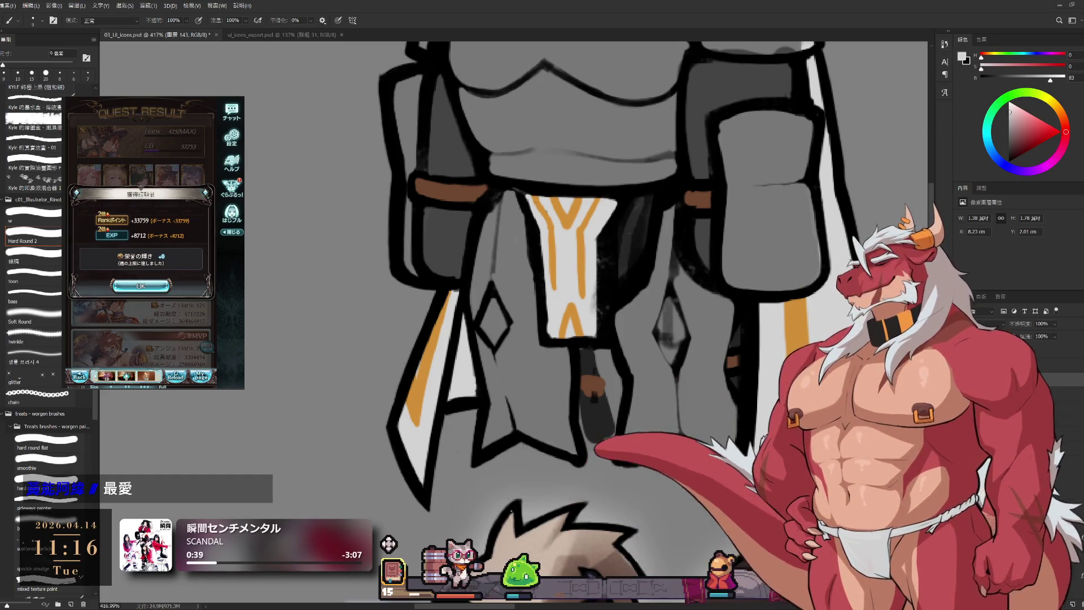
pyautogui.click(141, 291)
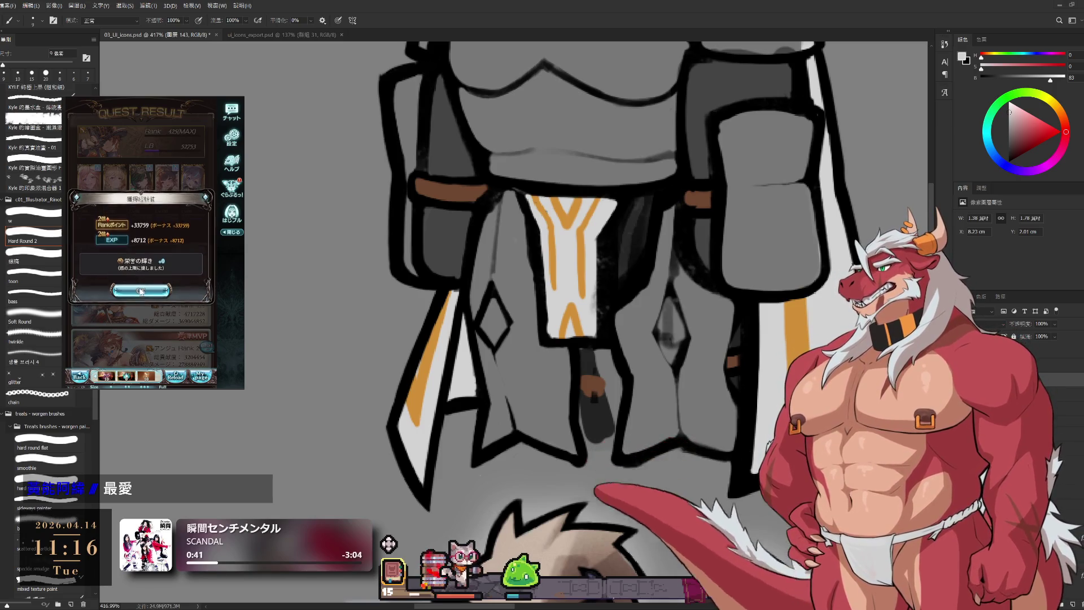
pyautogui.click(116, 237)
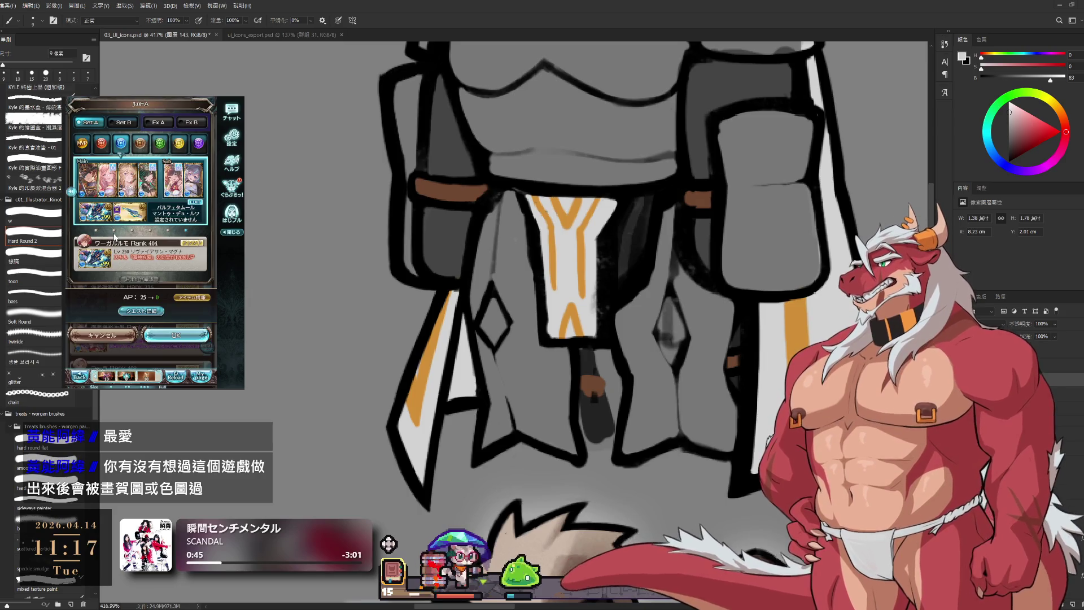
pyautogui.click(169, 335)
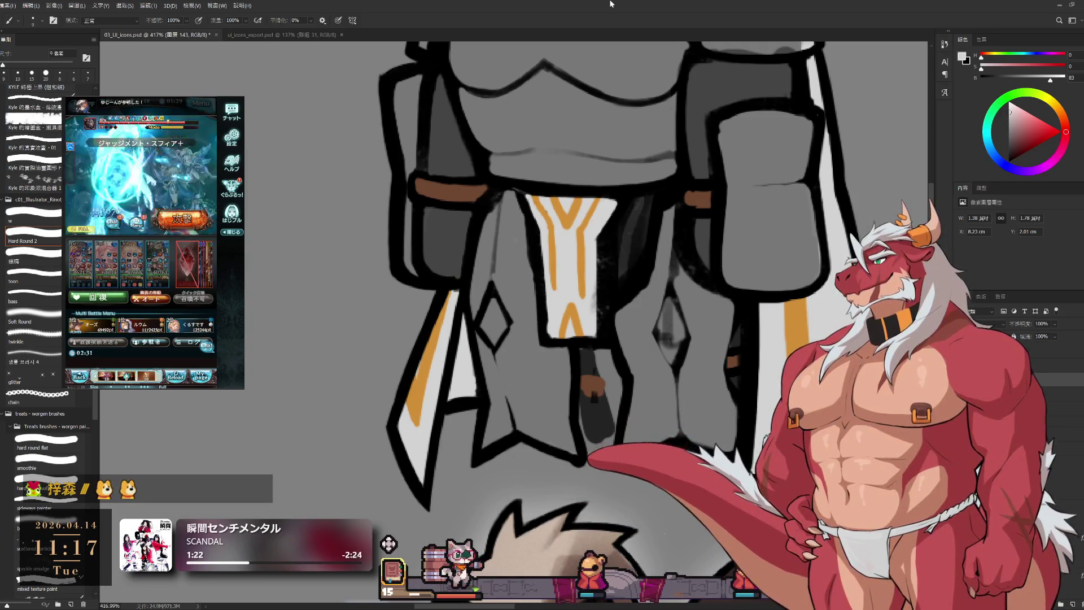
pyautogui.moveTo(735, 289)
pyautogui.mouseDown()
pyautogui.moveTo(755, 340)
pyautogui.moveTo(814, 294)
pyautogui.mouseUp()
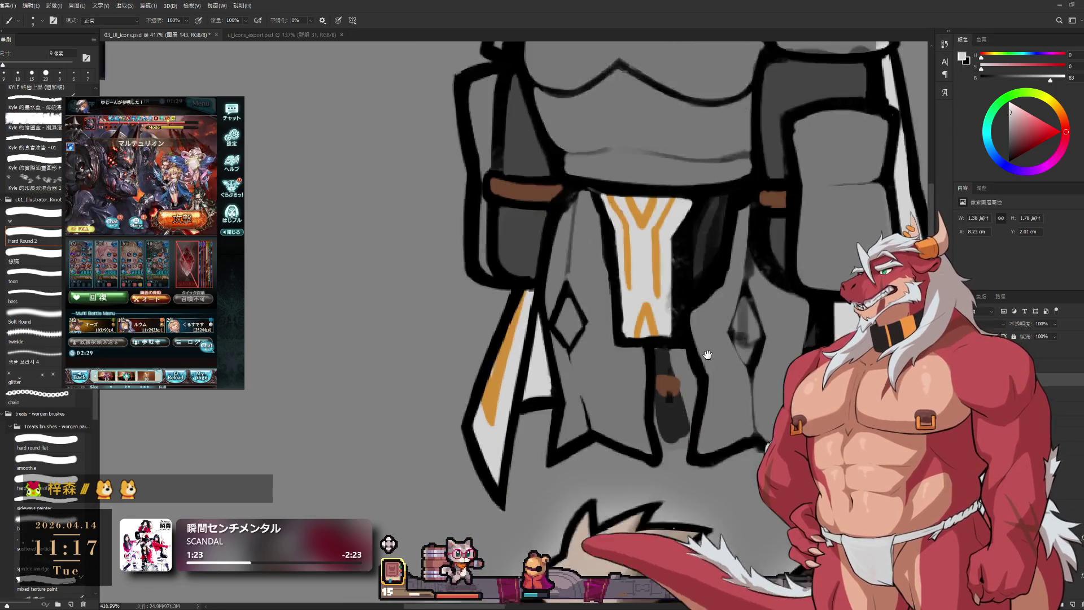
pyautogui.moveTo(701, 446)
pyautogui.mouseDown()
pyautogui.moveTo(633, 450)
pyautogui.moveTo(697, 462)
pyautogui.moveTo(625, 486)
pyautogui.moveTo(687, 431)
pyautogui.moveTo(637, 452)
pyautogui.mouseUp()
pyautogui.press('e')
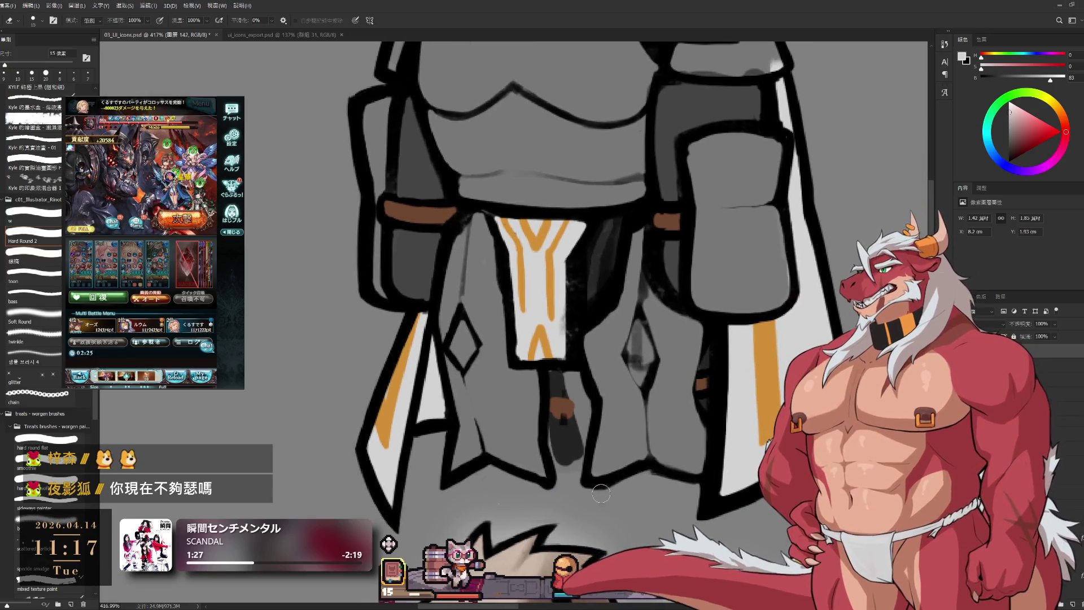
pyautogui.press('[')
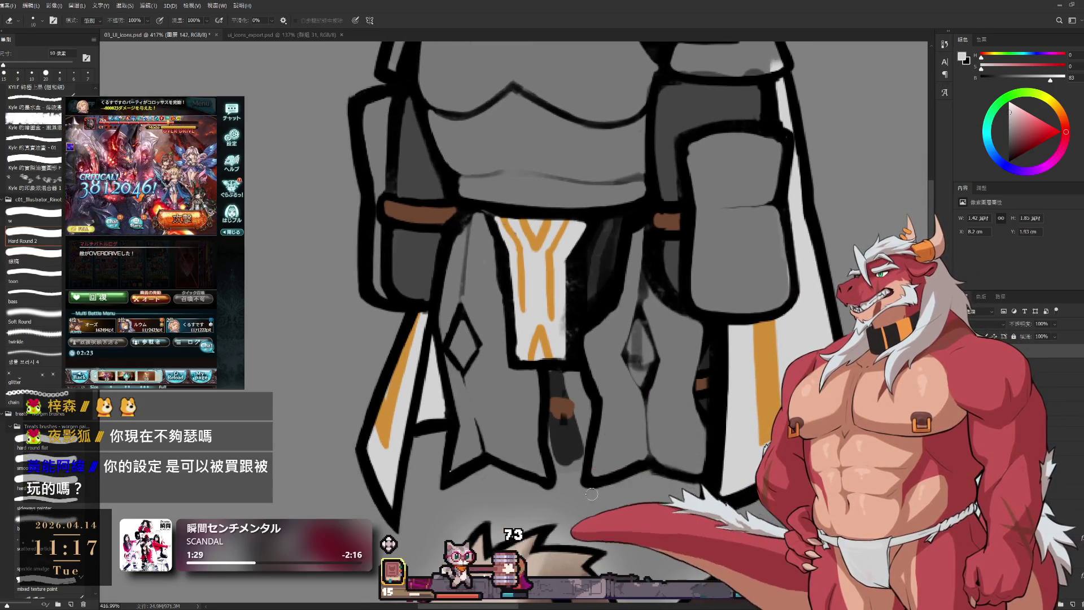
pyautogui.moveTo(651, 475); pyautogui.dragTo(654, 433)
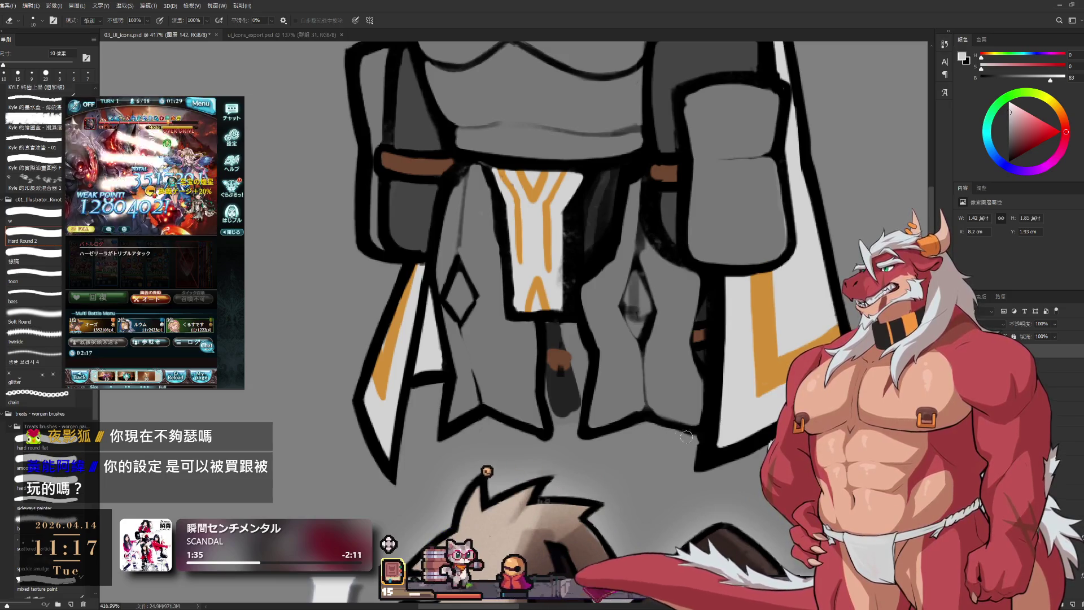
pyautogui.press('b')
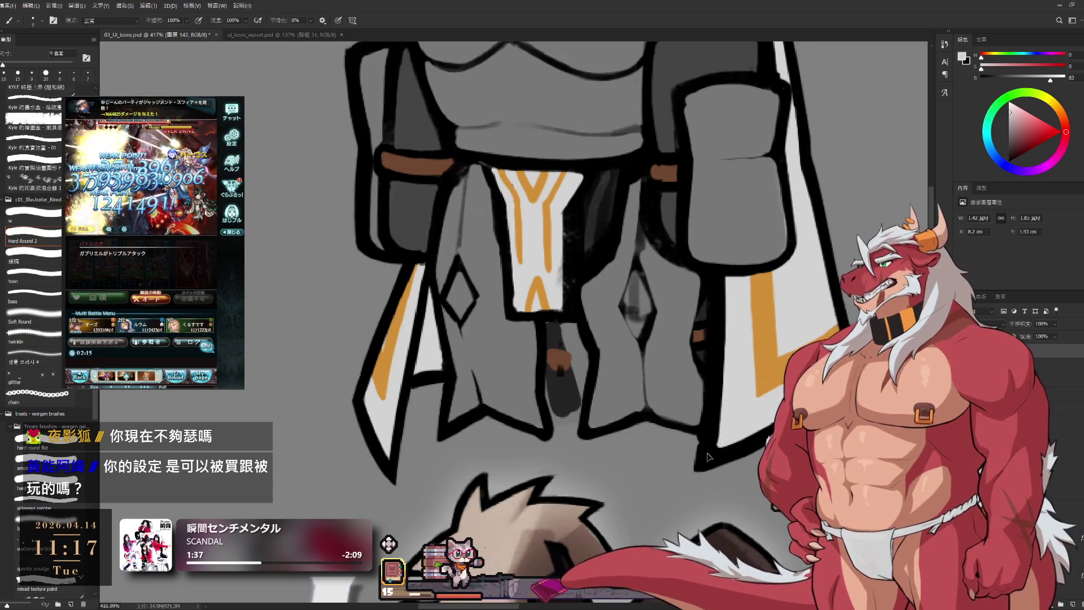
pyautogui.press('x')
pyautogui.press('[')
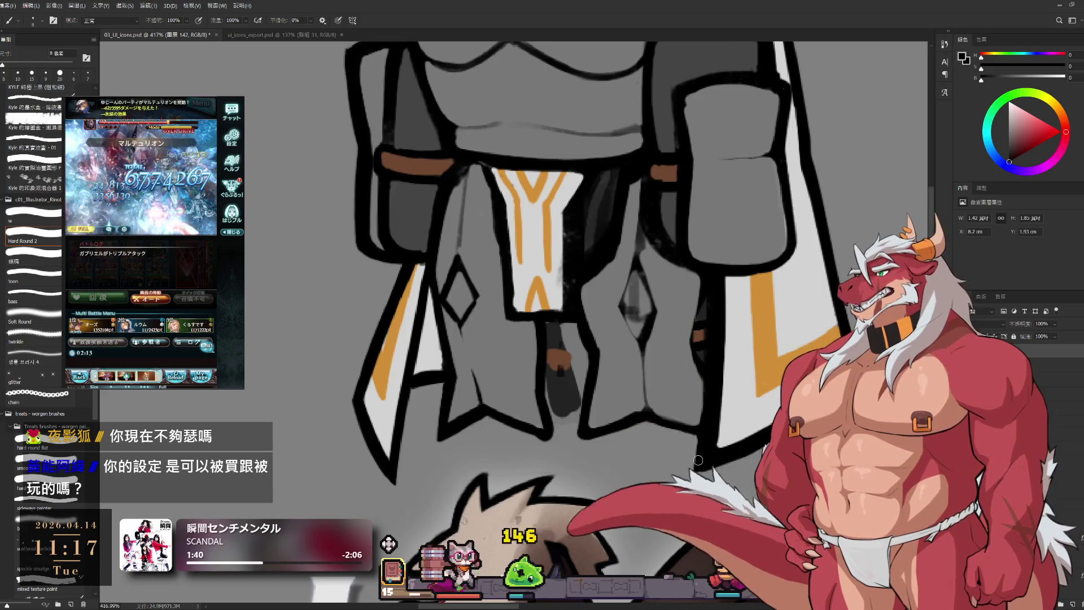
pyautogui.press('e')
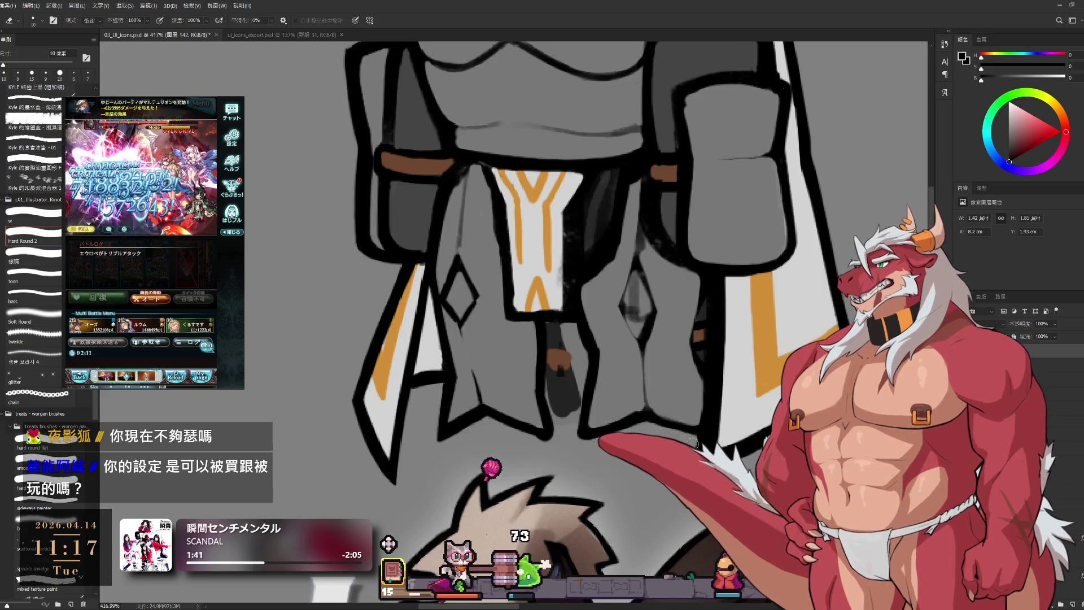
pyautogui.moveTo(549, 346); pyautogui.dragTo(725, 328)
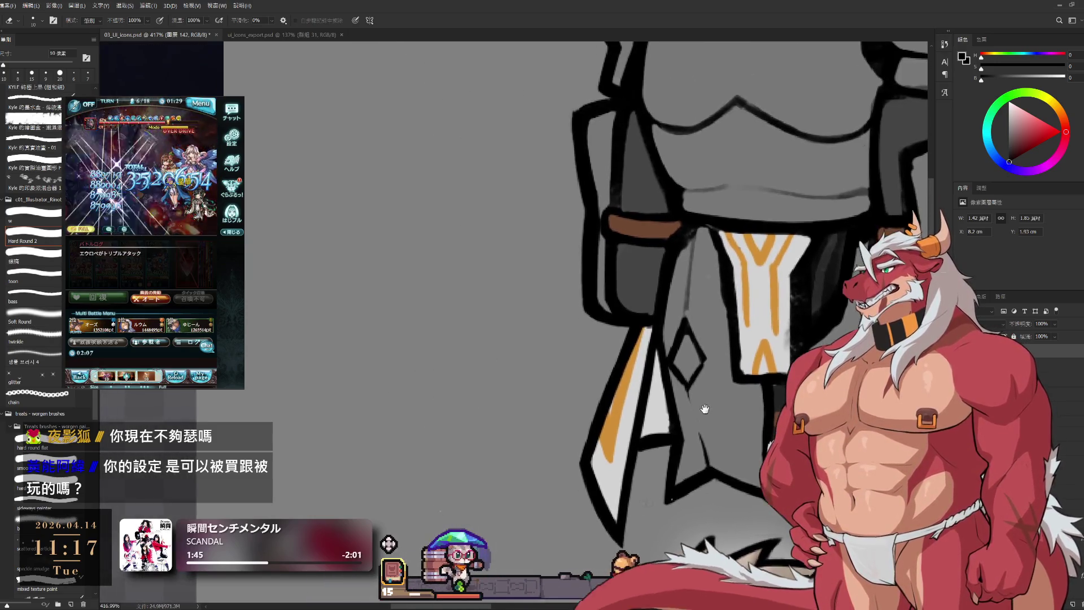
pyautogui.press('r')
pyautogui.moveTo(724, 227); pyautogui.dragTo(834, 168)
pyautogui.press('r')
pyautogui.moveTo(645, 273)
pyautogui.mouseDown()
pyautogui.moveTo(706, 294)
pyautogui.moveTo(767, 364)
pyautogui.mouseUp()
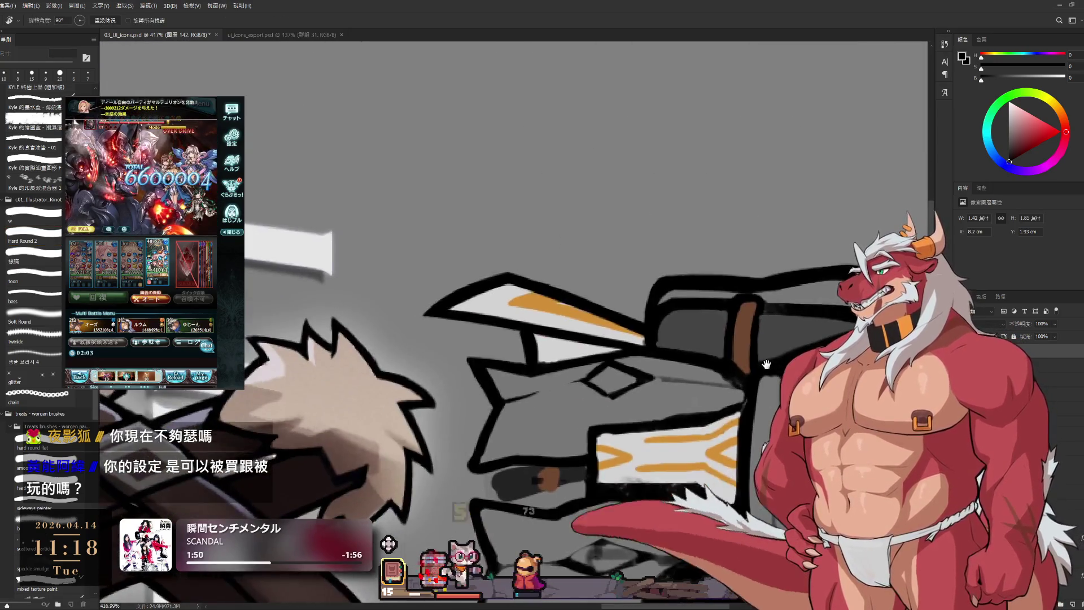
pyautogui.scroll(3, 658, 339)
pyautogui.press('e')
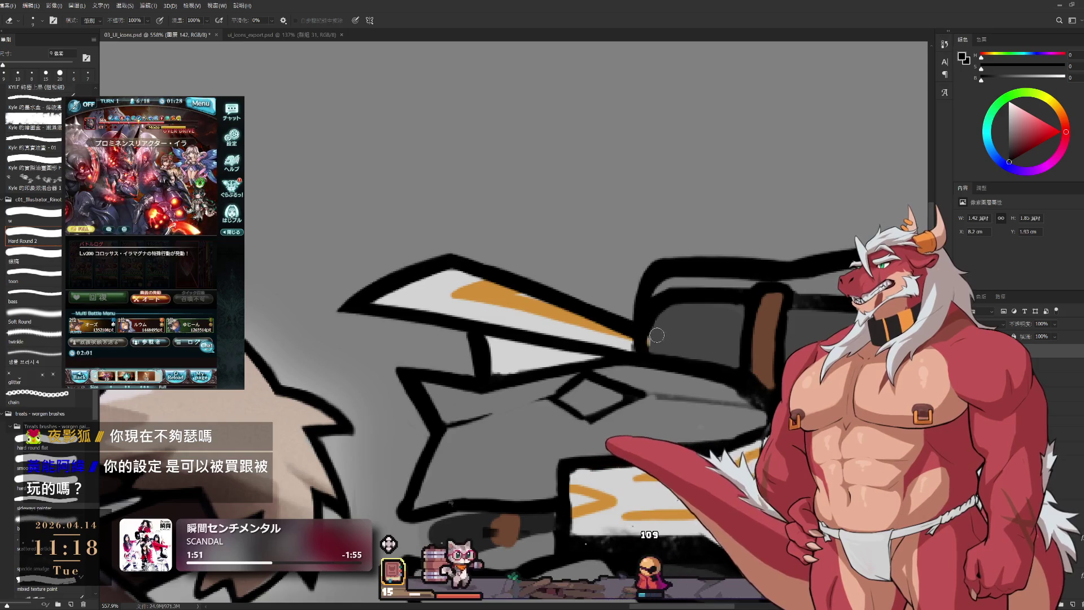
pyautogui.press('b')
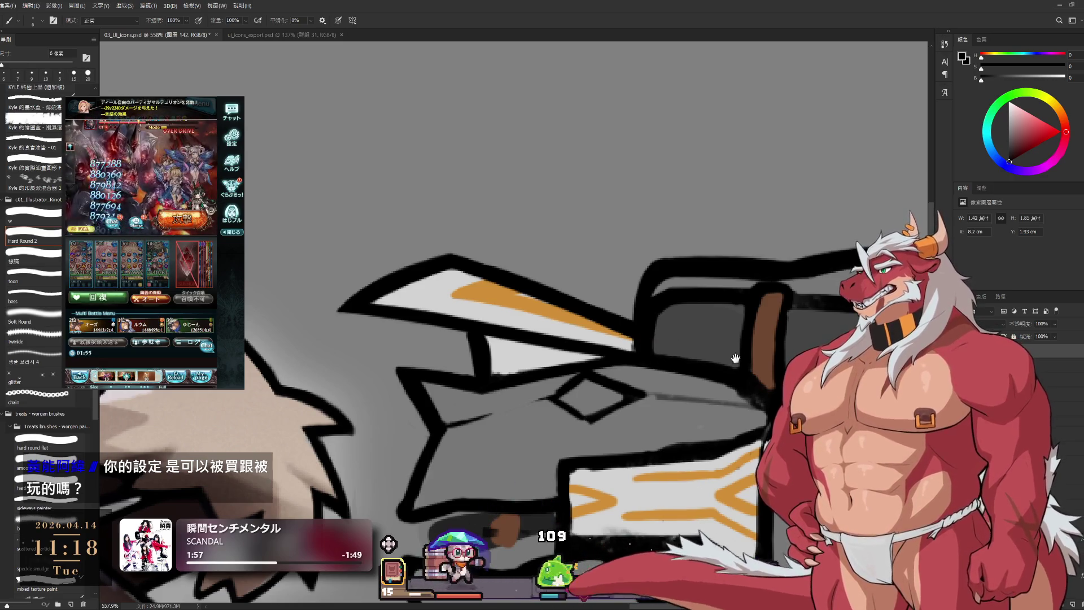
pyautogui.scroll(-5, 650, 325)
pyautogui.press('r')
pyautogui.moveTo(650, 325)
pyautogui.mouseDown()
pyautogui.moveTo(799, 182)
pyautogui.moveTo(729, 321)
pyautogui.mouseUp()
pyautogui.scroll(5, 728, 320)
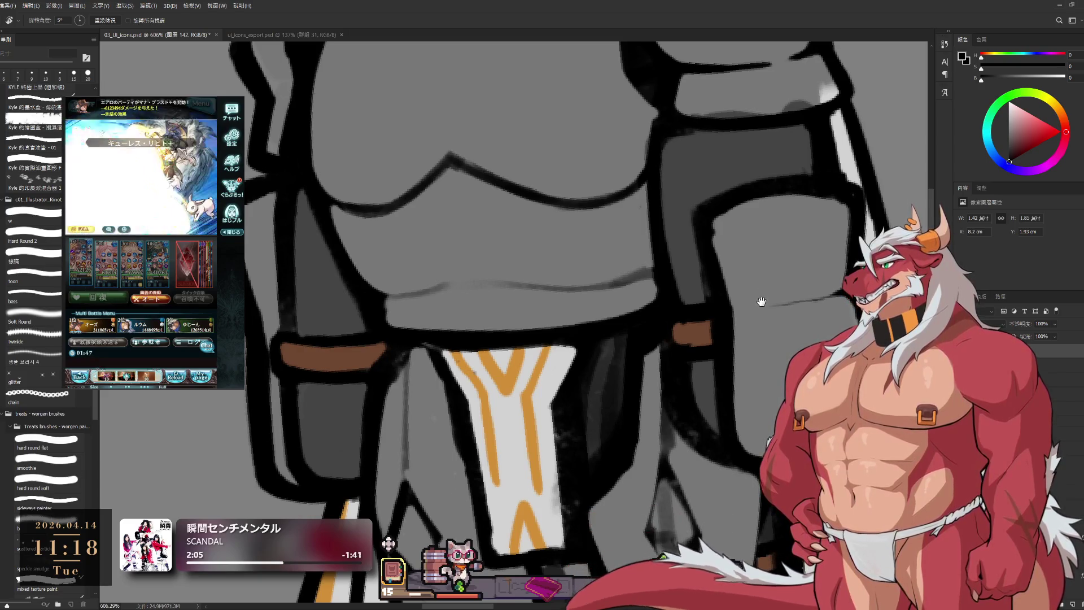
pyautogui.scroll(-3, 769, 357)
# - Straighten the view and stroke a 6 px dark line down the shoulder armor outline
pyautogui.scroll(2, 755, 315)
pyautogui.moveTo(762, 288)
pyautogui.mouseDown()
pyautogui.moveTo(798, 273)
pyautogui.moveTo(725, 318)
pyautogui.mouseUp()
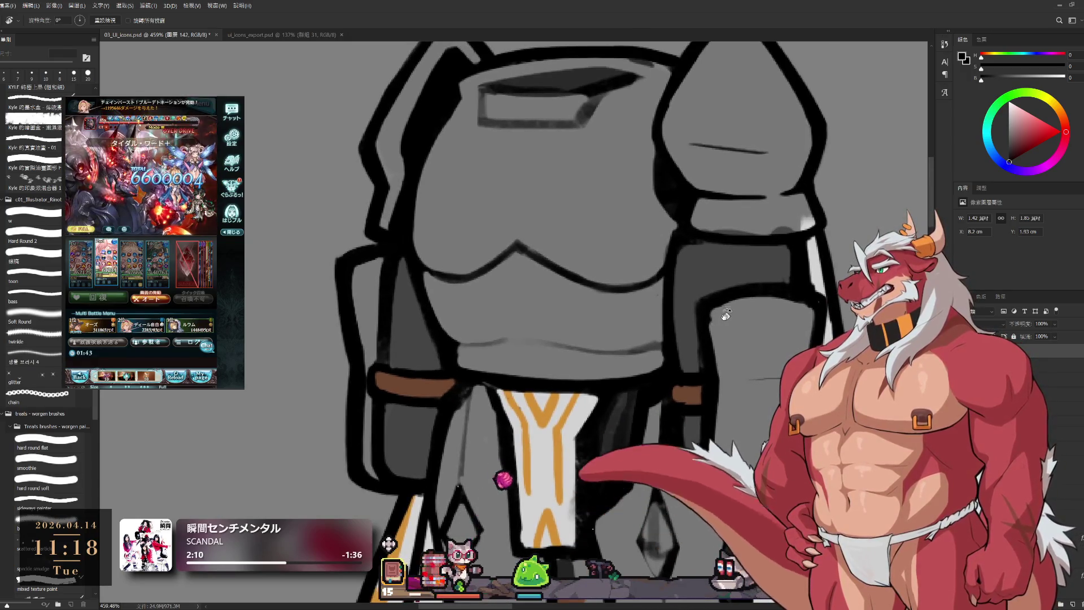
pyautogui.press('e')
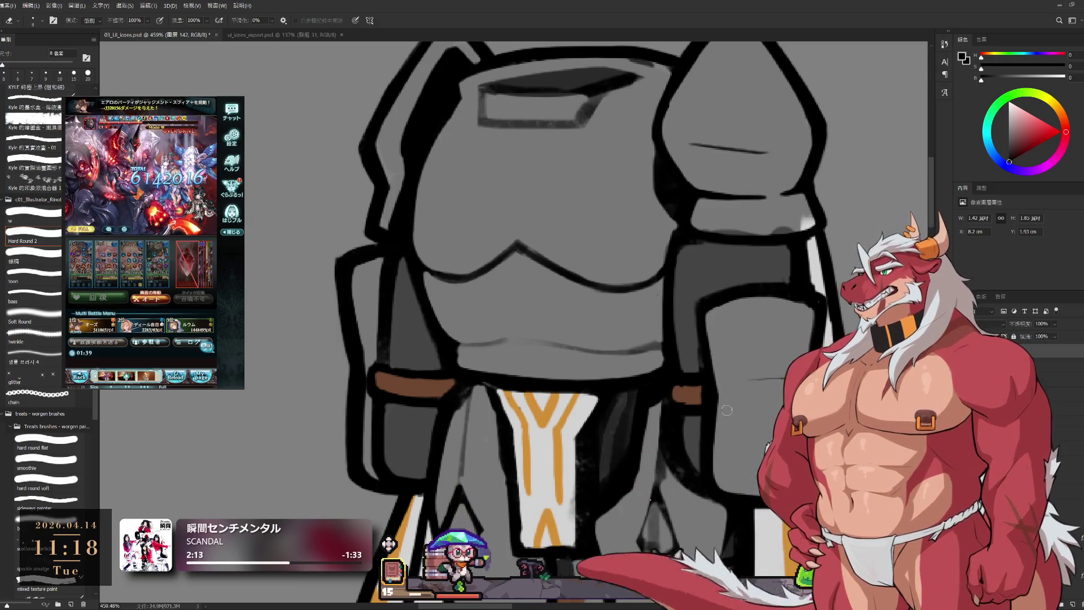
pyautogui.press('b')
pyautogui.moveTo(711, 301); pyautogui.dragTo(704, 382)
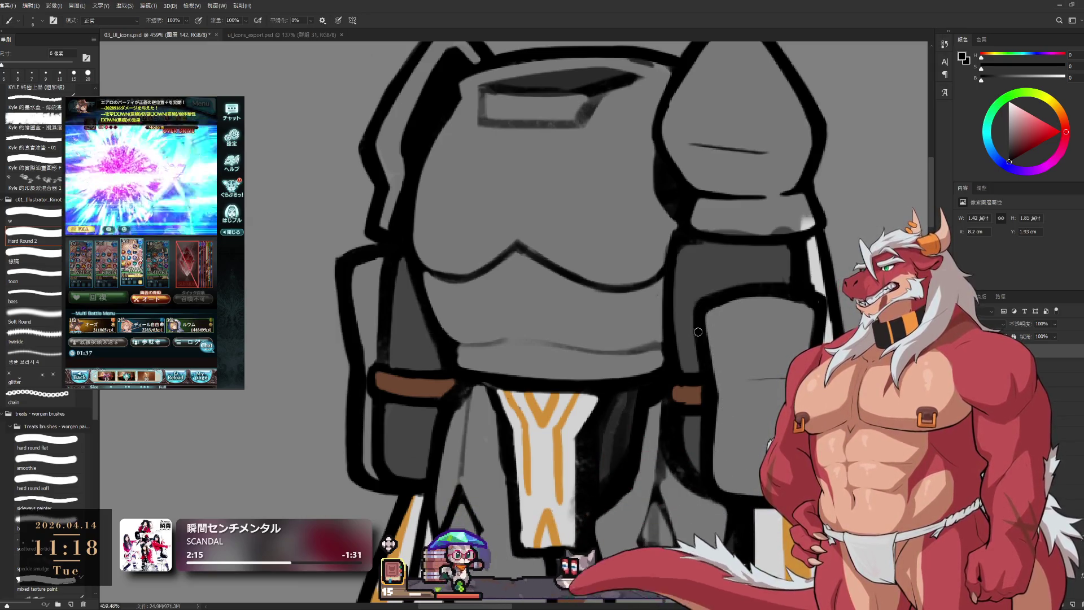
pyautogui.press('e')
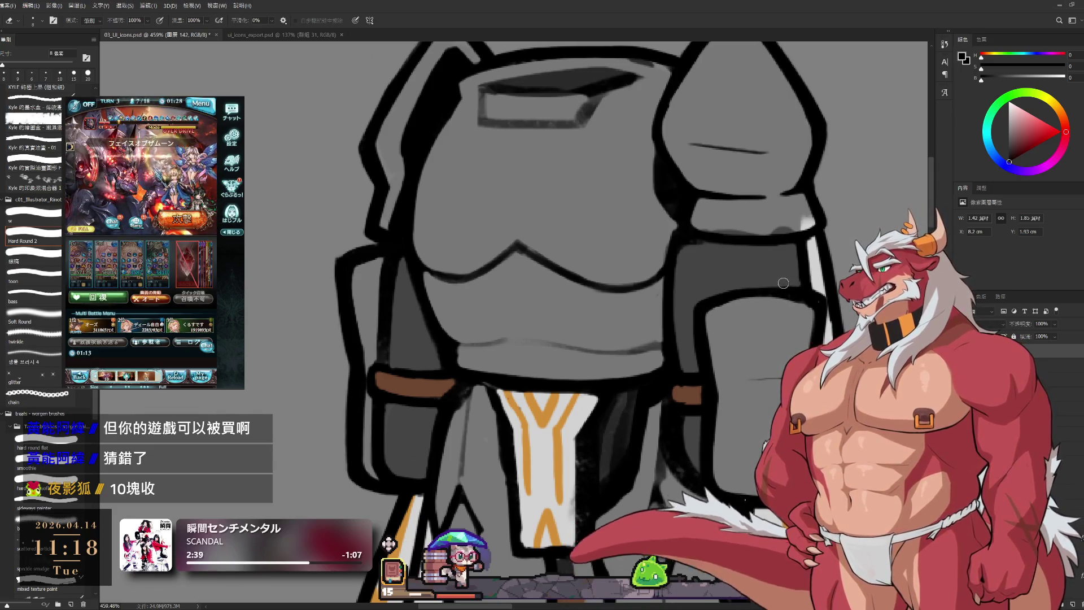
pyautogui.press('r')
pyautogui.moveTo(782, 271)
pyautogui.mouseDown()
pyautogui.moveTo(772, 319)
pyautogui.moveTo(644, 545)
pyautogui.moveTo(559, 576)
pyautogui.mouseUp()
pyautogui.scroll(5, 682, 277)
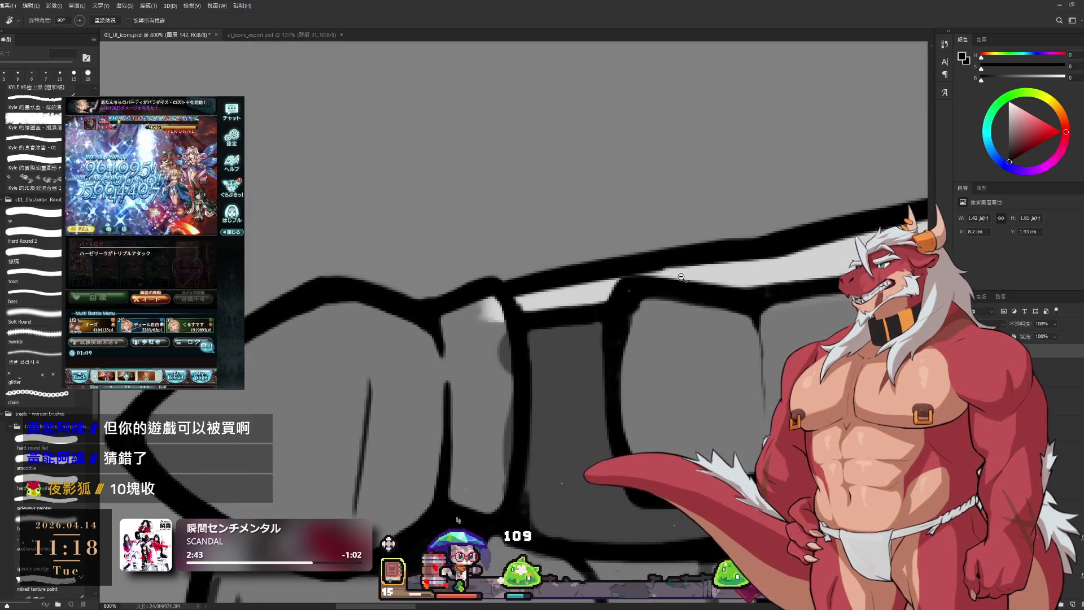
pyautogui.scroll(-3, 682, 277)
pyautogui.moveTo(819, 290); pyautogui.dragTo(761, 263)
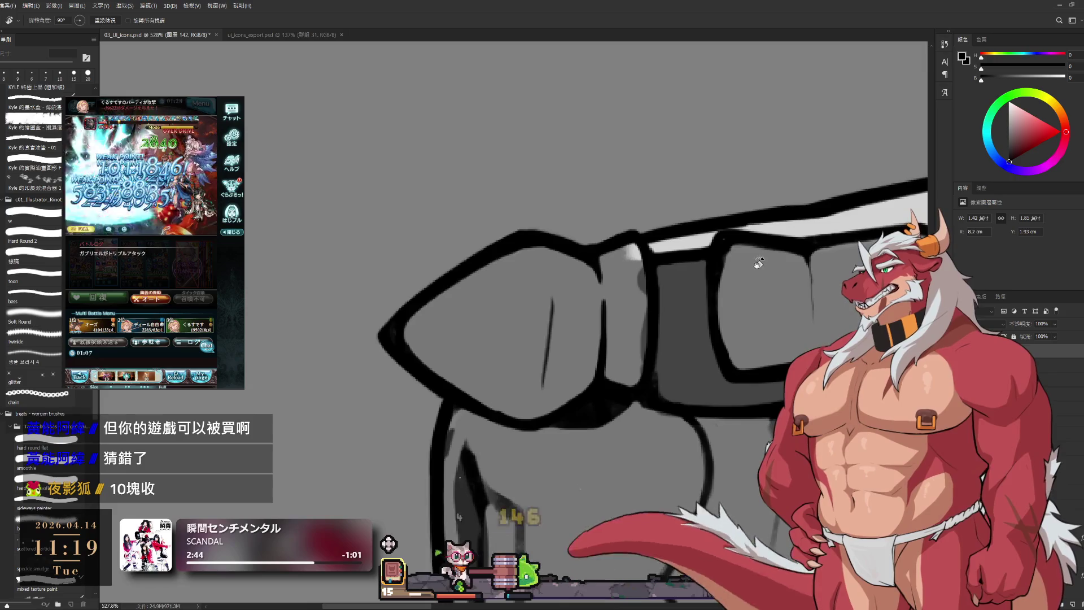
pyautogui.press('e')
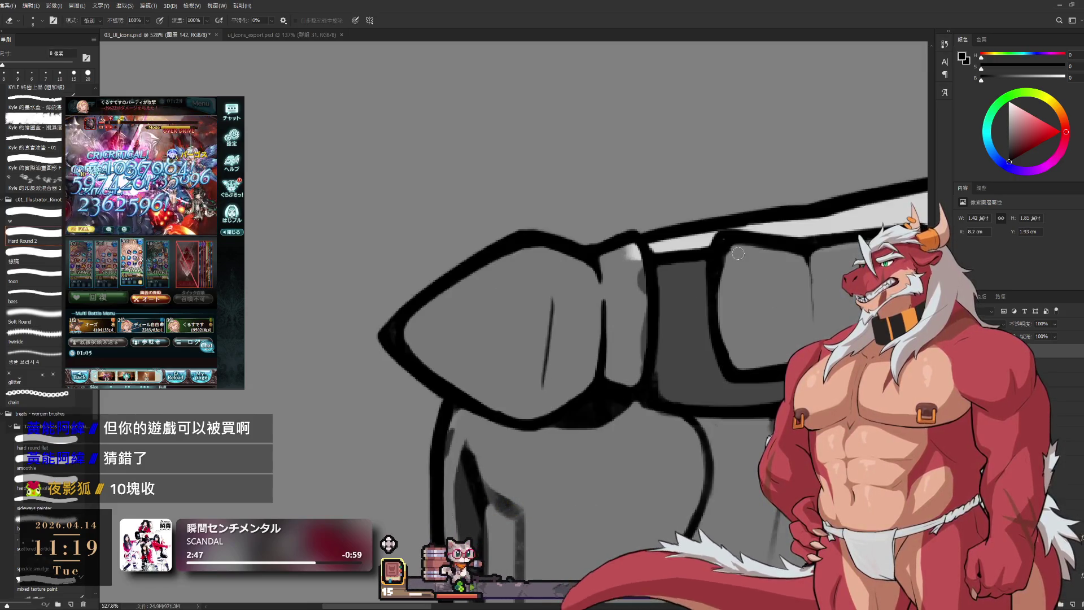
pyautogui.press('[')
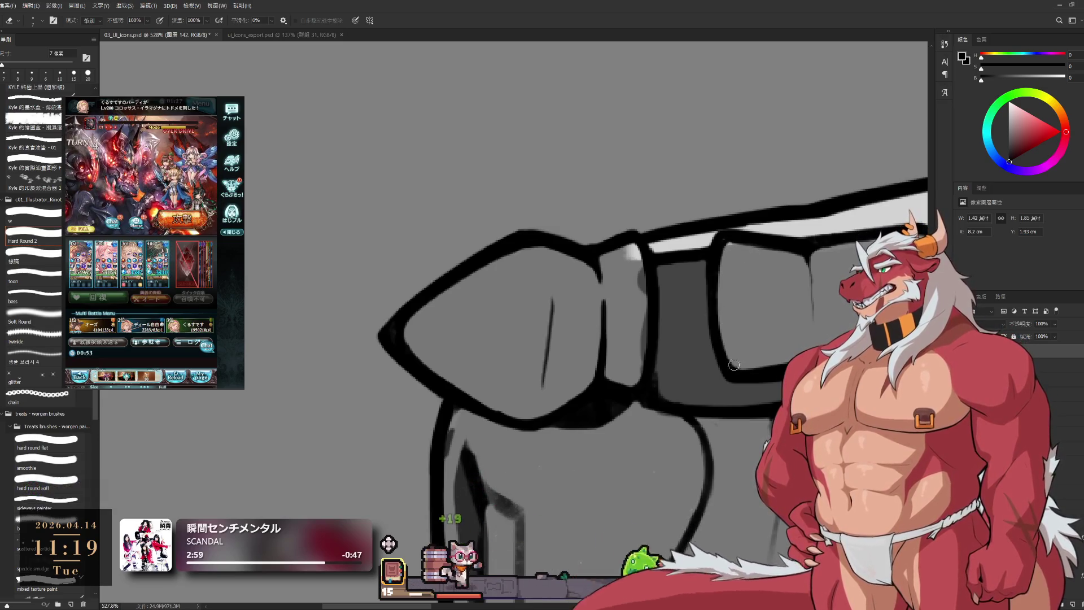
pyautogui.press('r')
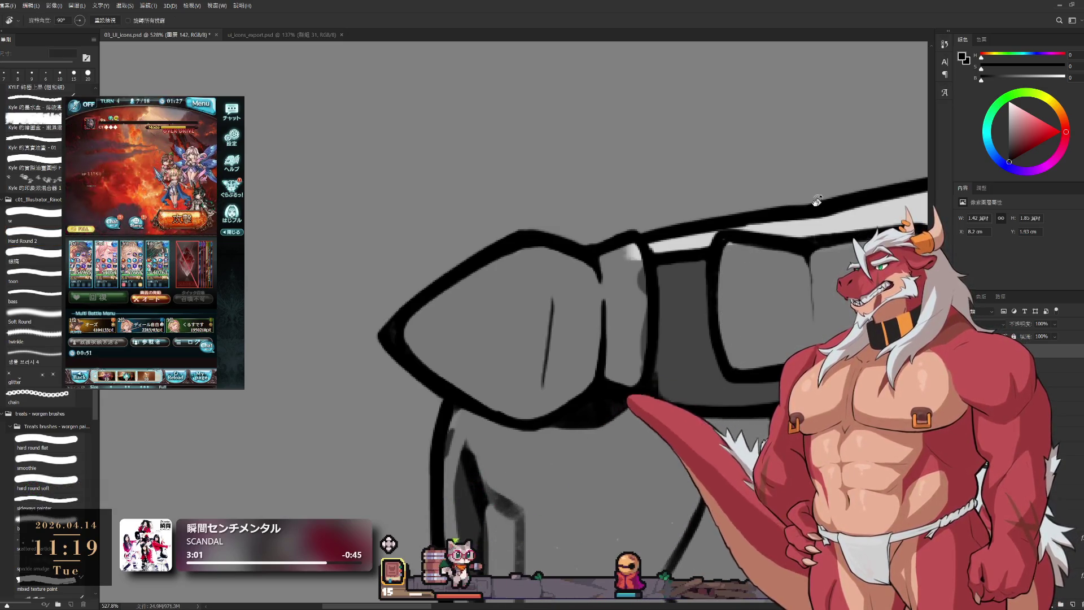
pyautogui.moveTo(739, 343); pyautogui.dragTo(698, 452)
pyautogui.press('Escape')
pyautogui.scroll(-3, 760, 106)
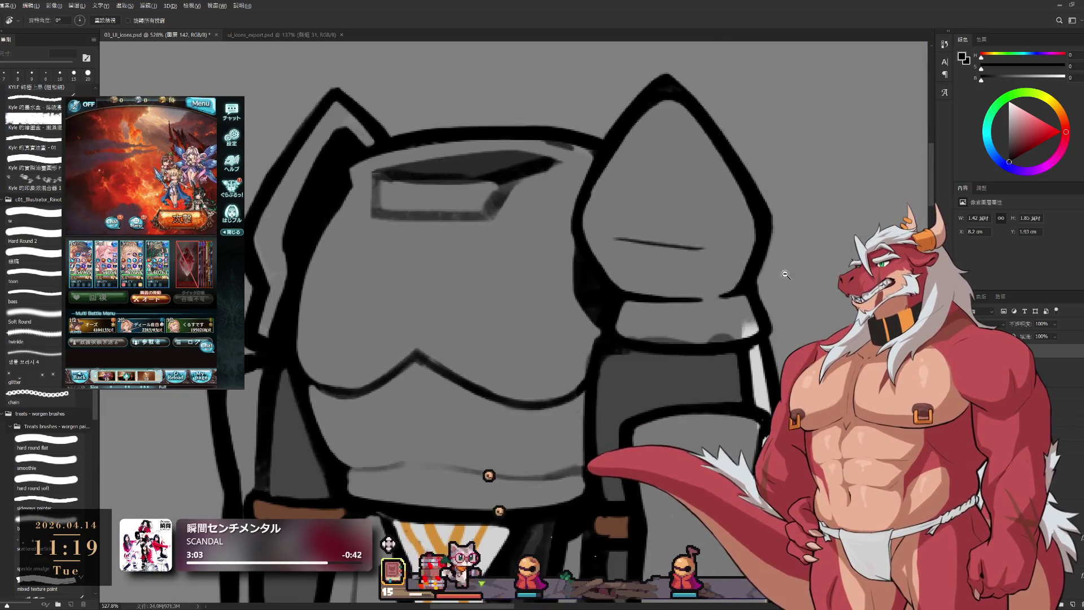
# - Pick up the armor's mid-grey with a 9 px brush and pan to the belt and tabard
pyautogui.scroll(1, 762, 253)
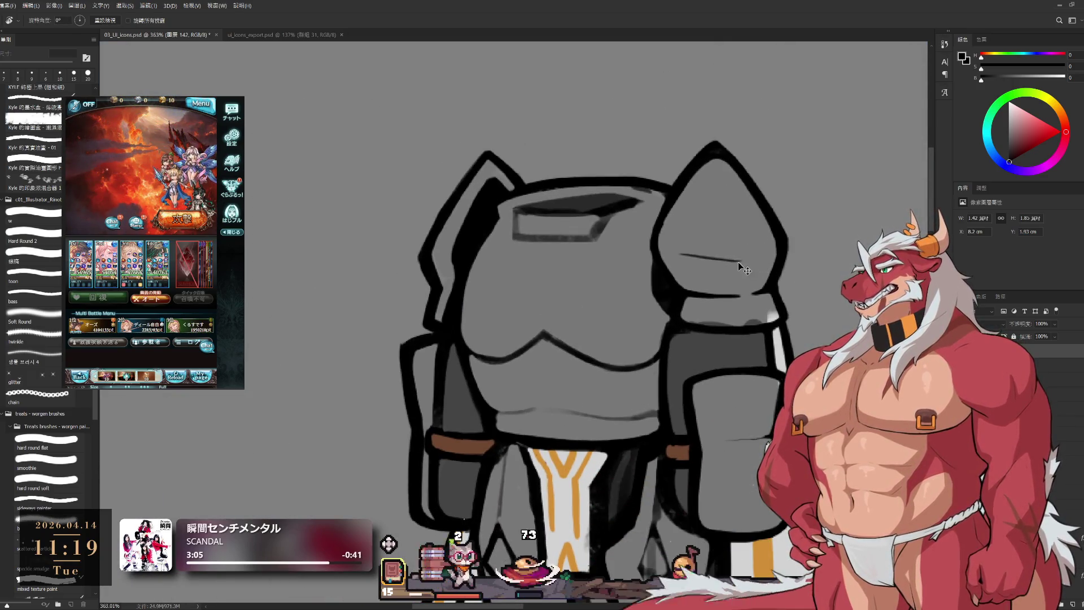
pyautogui.press('b')
pyautogui.keyDown('alt'); pyautogui.click(743, 272); pyautogui.keyUp('alt')
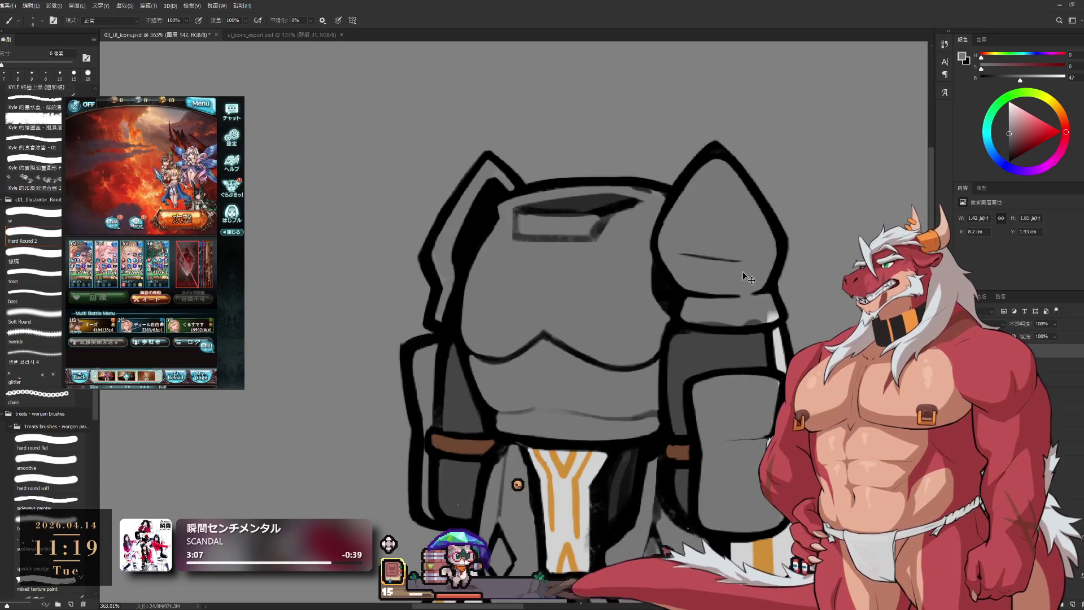
pyautogui.hotkey('ctrl', 'shift', 'alt', 'n')
pyautogui.press(']')
pyautogui.press(']')
pyautogui.press(']')
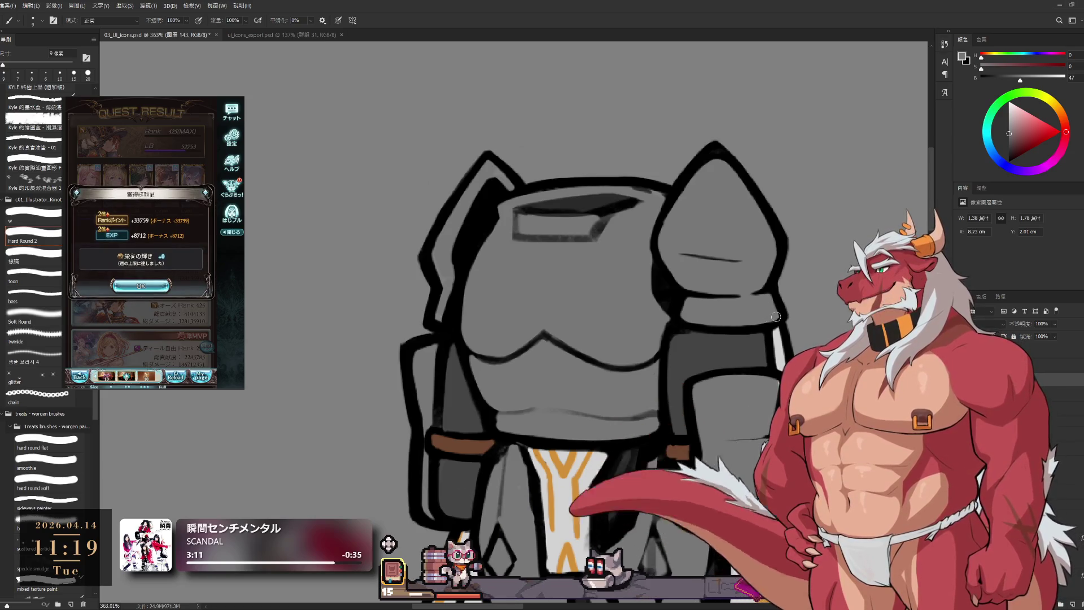
pyautogui.moveTo(779, 315); pyautogui.dragTo(845, 261)
pyautogui.hotkey('ctrl', 'z')
pyautogui.press('e')
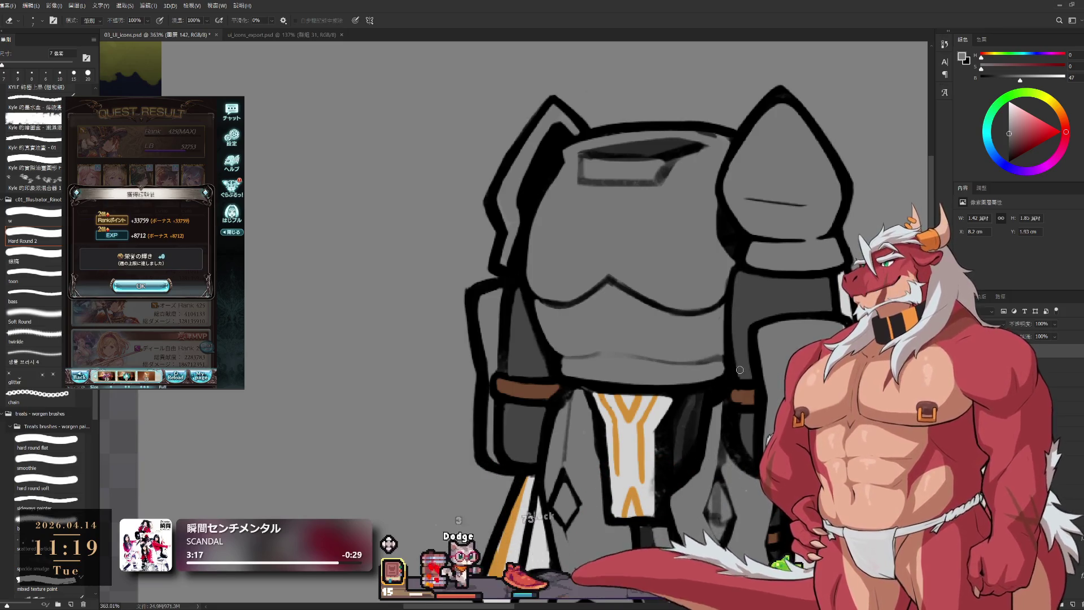
pyautogui.scroll(4, 746, 367)
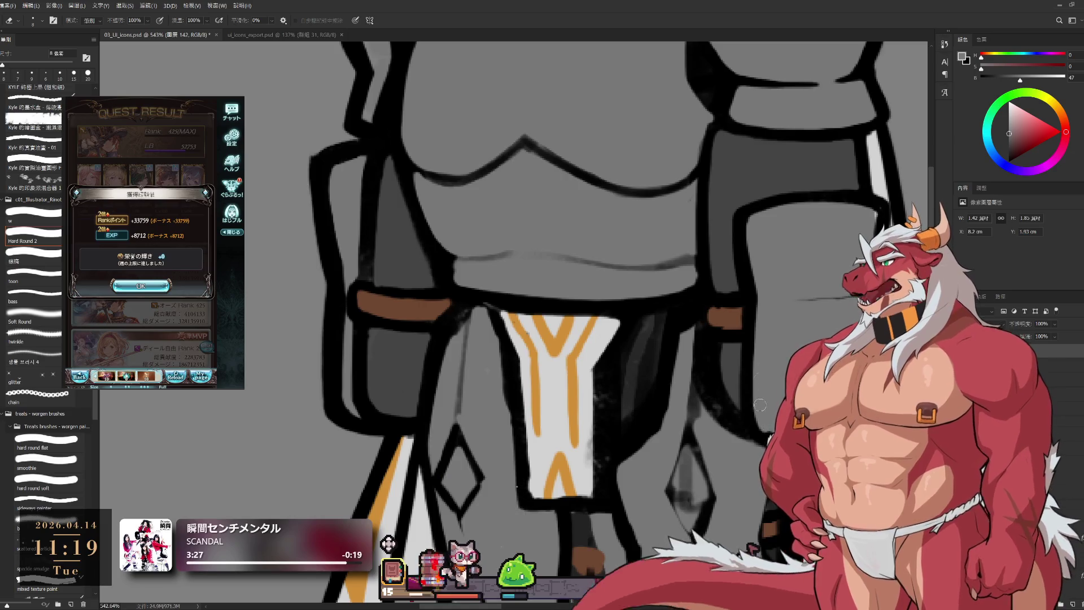
pyautogui.moveTo(817, 398); pyautogui.dragTo(766, 344)
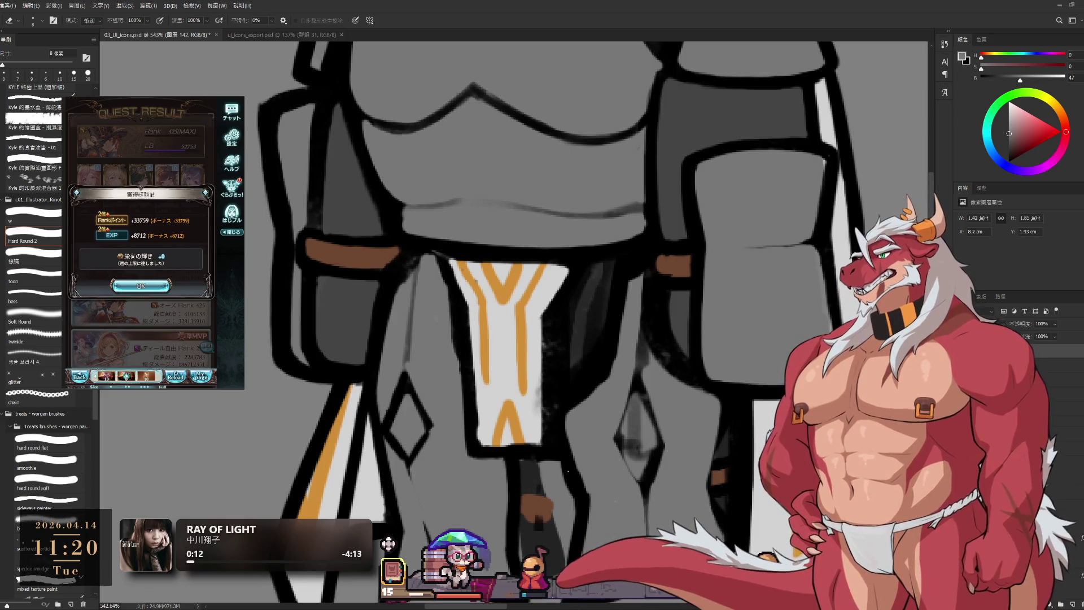
# - Lighten the dark shading inside the diamond below the belt with a slightly larger eraser
pyautogui.scroll(-5, 696, 292)
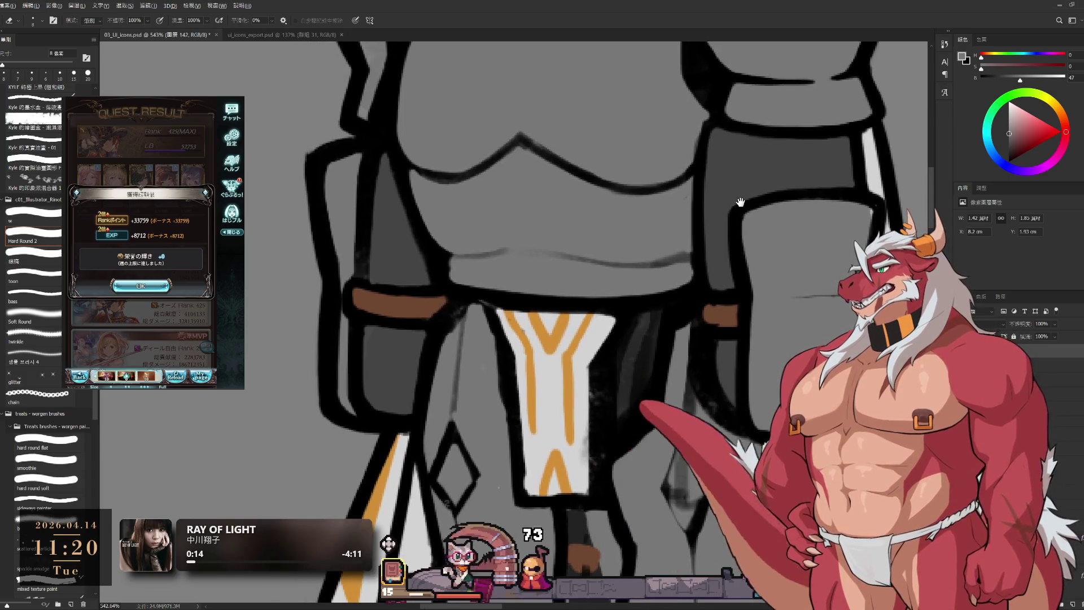
pyautogui.scroll(2, 696, 292)
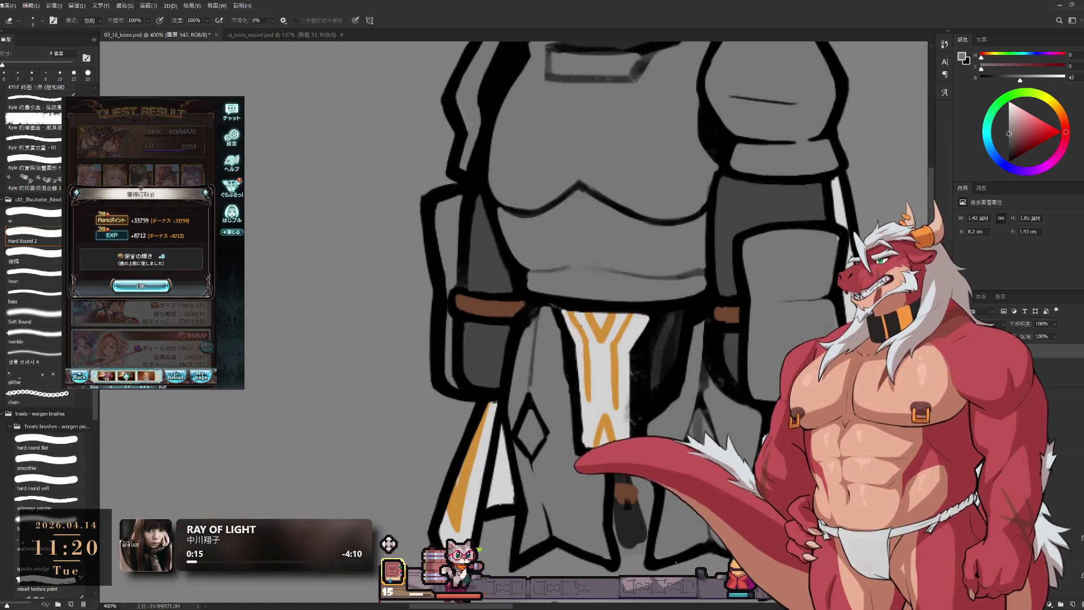
pyautogui.scroll(2, 754, 342)
pyautogui.scroll(-4, 754, 341)
pyautogui.scroll(4, 760, 346)
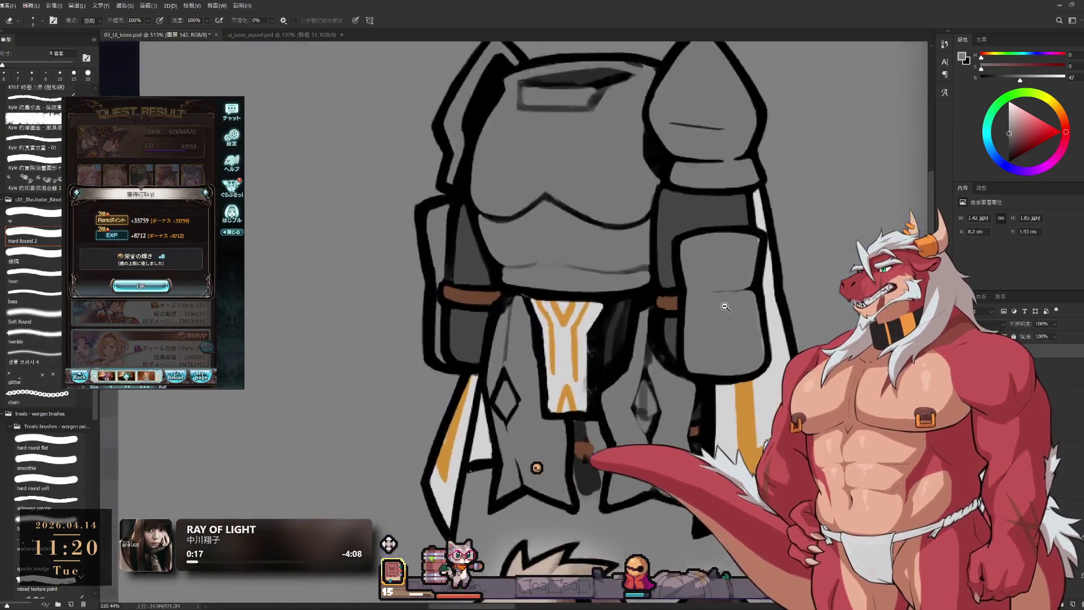
pyautogui.scroll(-2, 751, 350)
pyautogui.scroll(2, 730, 343)
pyautogui.moveTo(730, 311)
pyautogui.mouseDown()
pyautogui.moveTo(720, 349)
pyautogui.moveTo(721, 333)
pyautogui.moveTo(735, 360)
pyautogui.mouseUp()
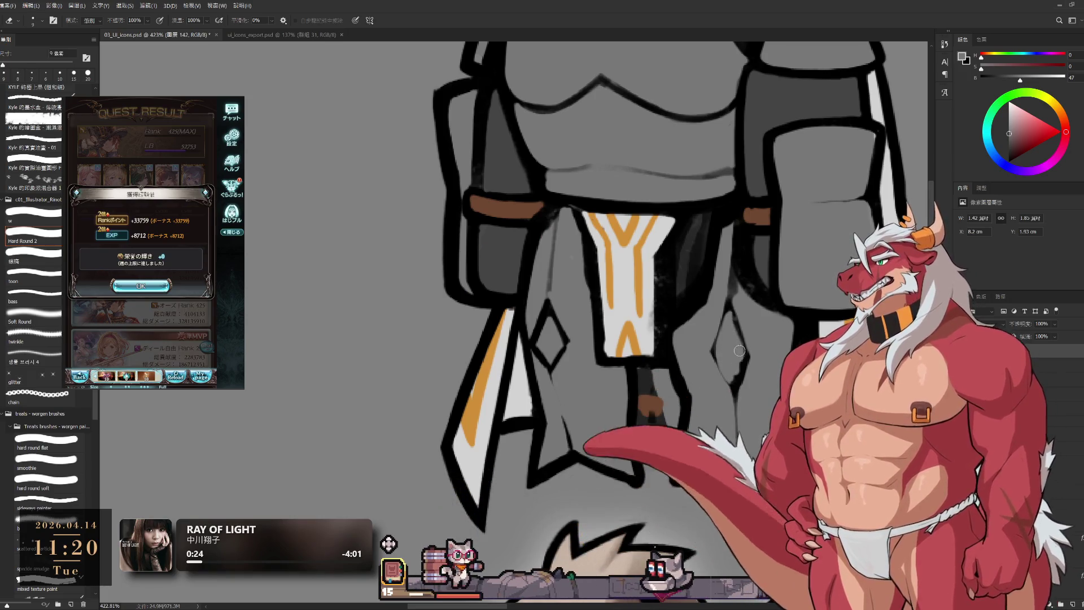
pyautogui.press(']')
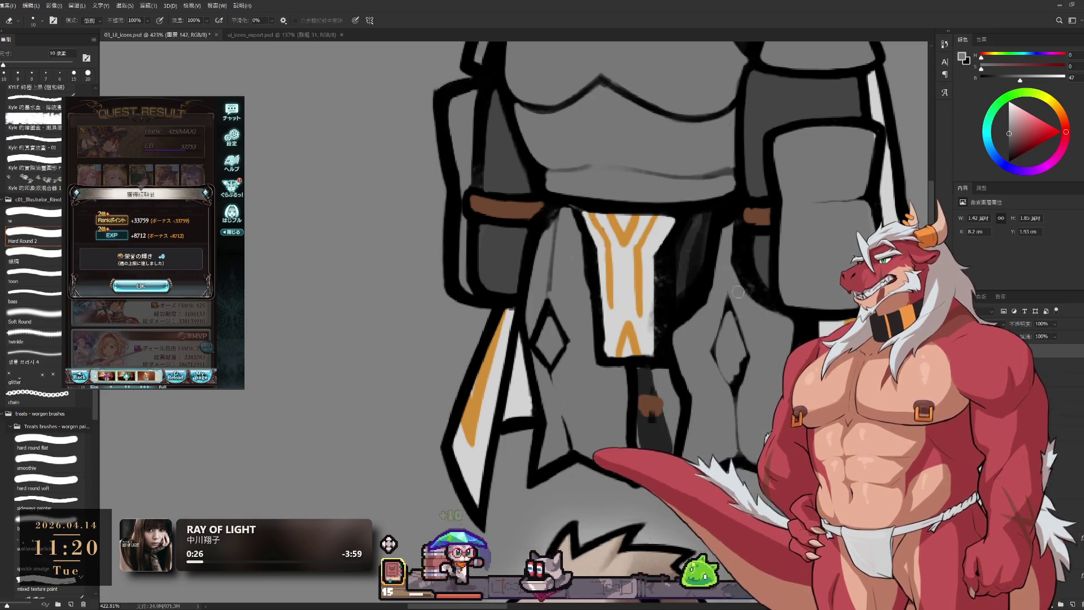
pyautogui.moveTo(747, 250); pyautogui.dragTo(721, 343)
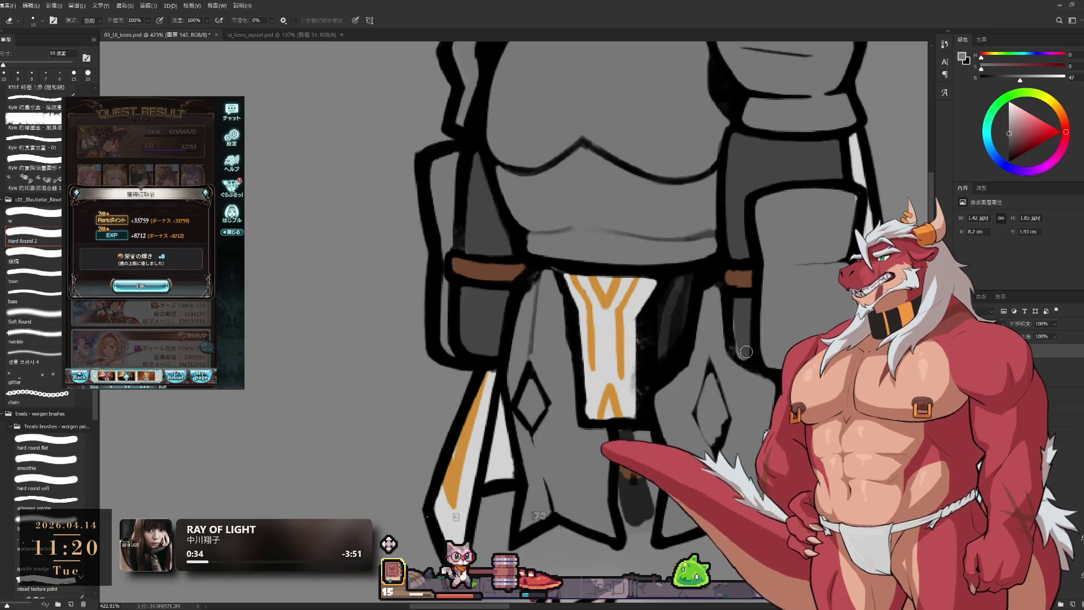
pyautogui.press('b')
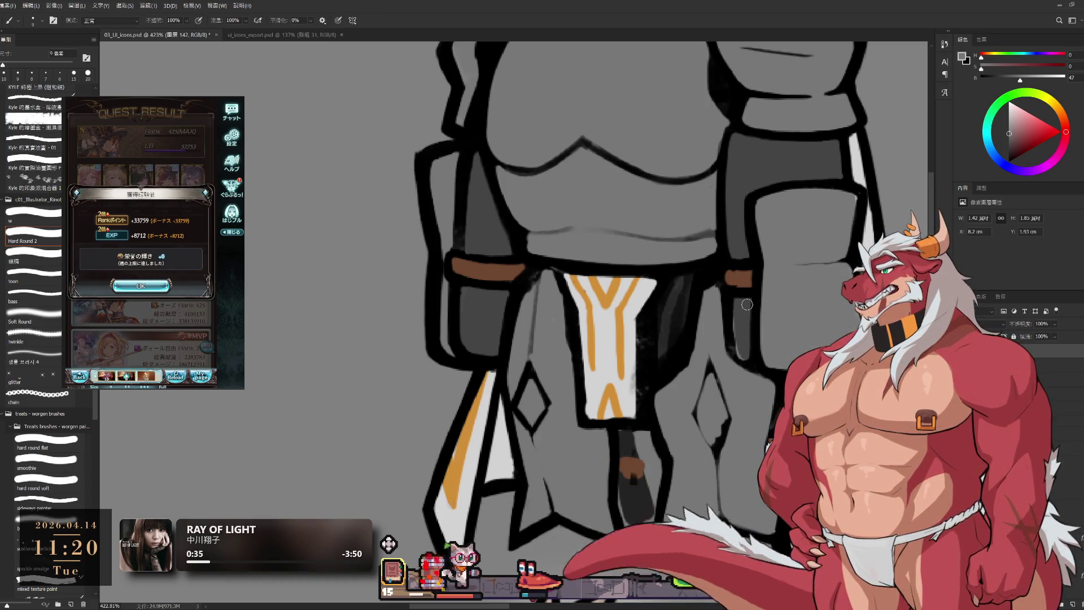
# - In the game window, dismiss the reward popup, pick a quest and start the battle
pyautogui.click(141, 285)
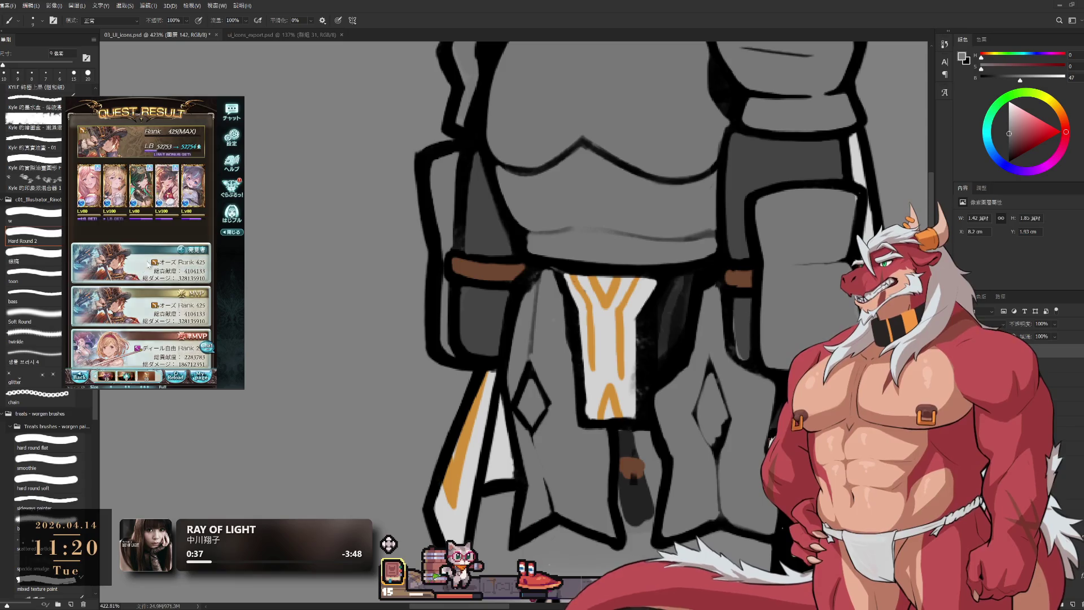
pyautogui.click(128, 240)
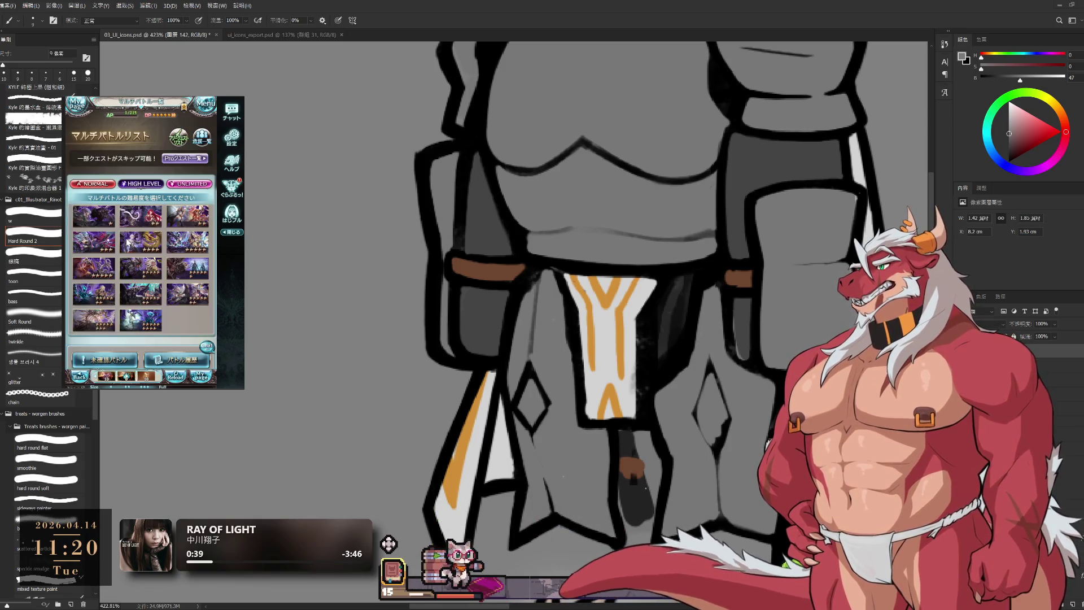
pyautogui.click(170, 265)
pyautogui.click(154, 334)
pyautogui.click(151, 300)
pyautogui.click(152, 299)
pyautogui.click(141, 283)
pyautogui.click(192, 254)
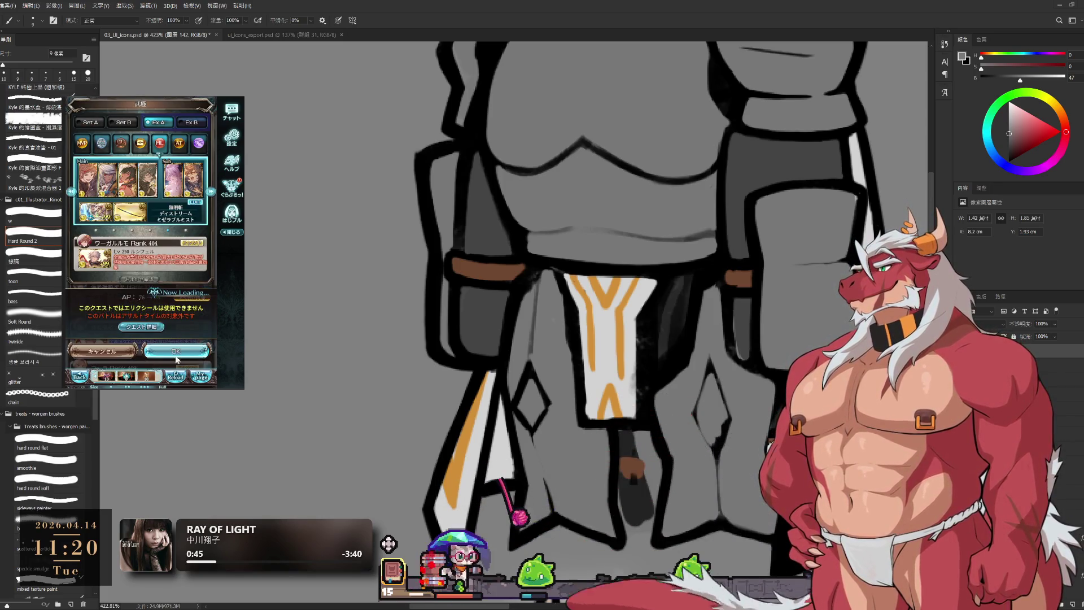
pyautogui.click(174, 378)
pyautogui.click(145, 225)
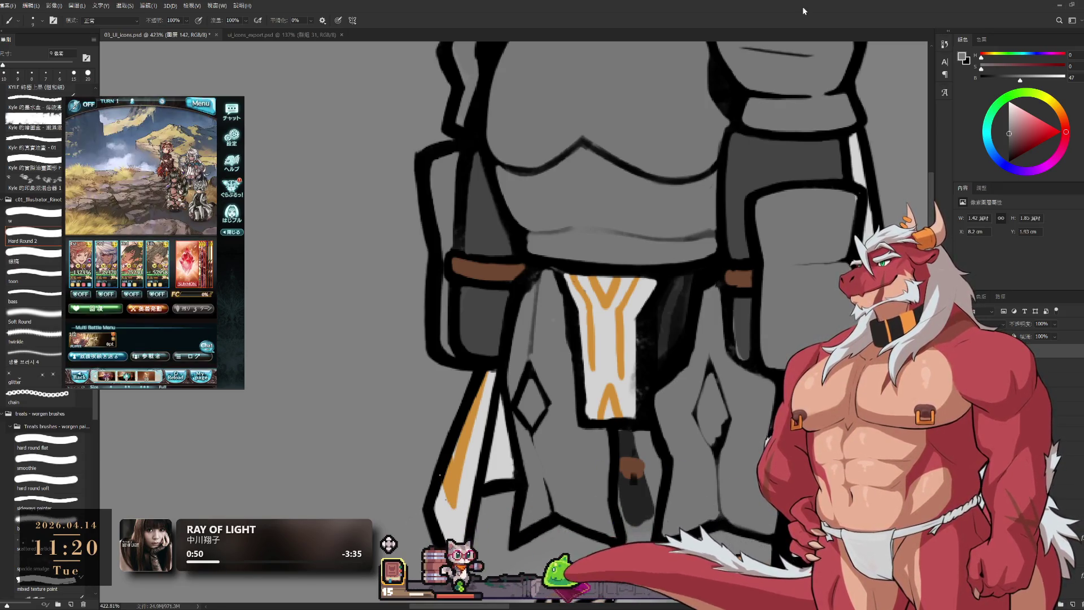
# - Draw a thin dark line along the lower armor outline, touching it up with the eraser
pyautogui.scroll(-3, 733, 319)
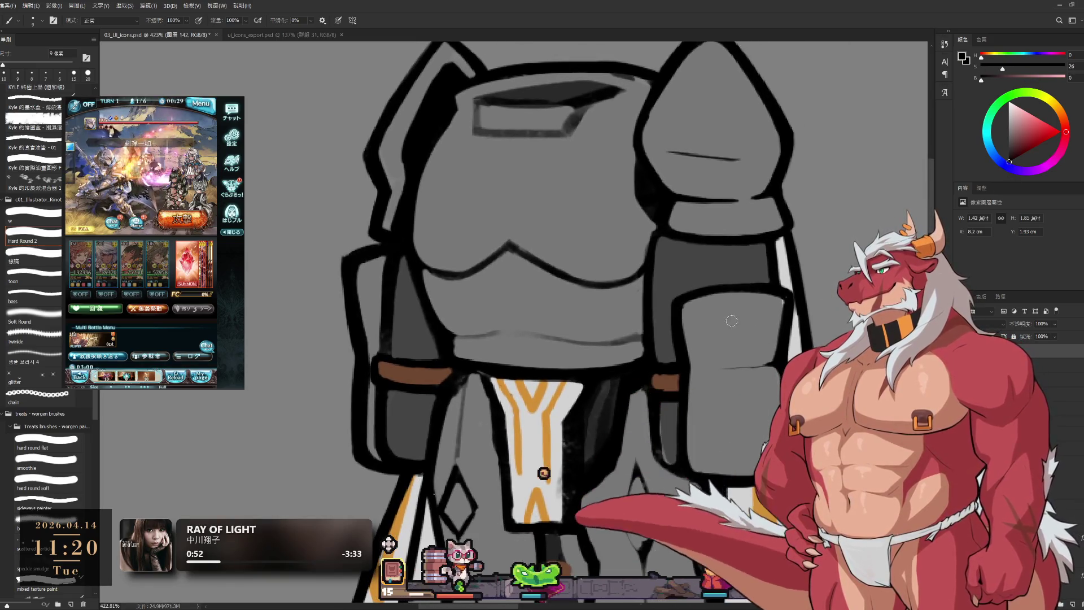
pyautogui.press('e')
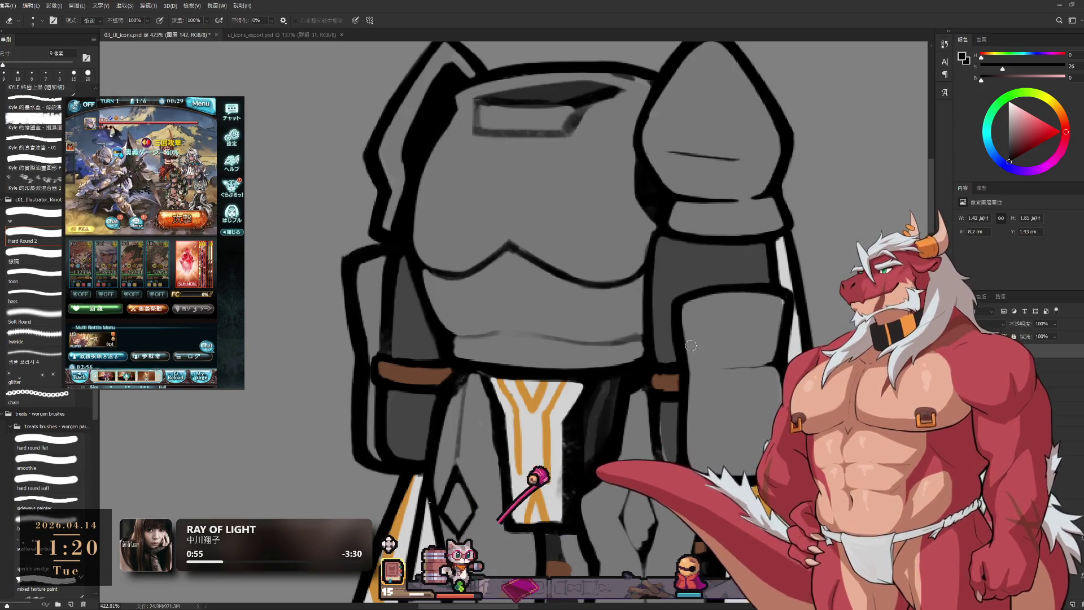
pyautogui.scroll(-3, 689, 348)
pyautogui.press('b')
pyautogui.moveTo(671, 363)
pyautogui.mouseDown()
pyautogui.moveTo(677, 350)
pyautogui.moveTo(698, 366)
pyautogui.mouseUp()
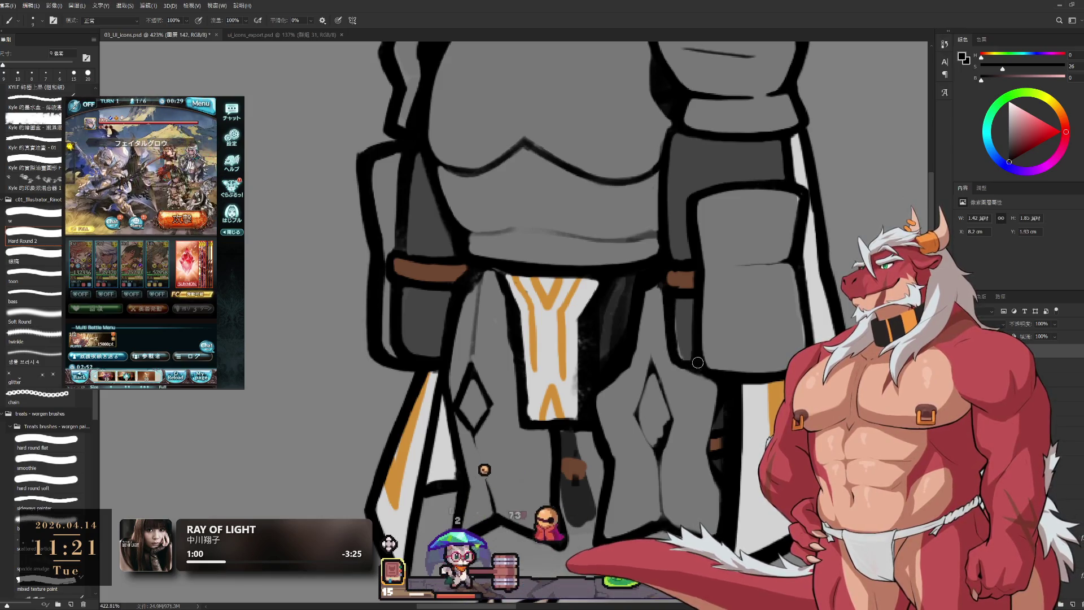
pyautogui.press('e')
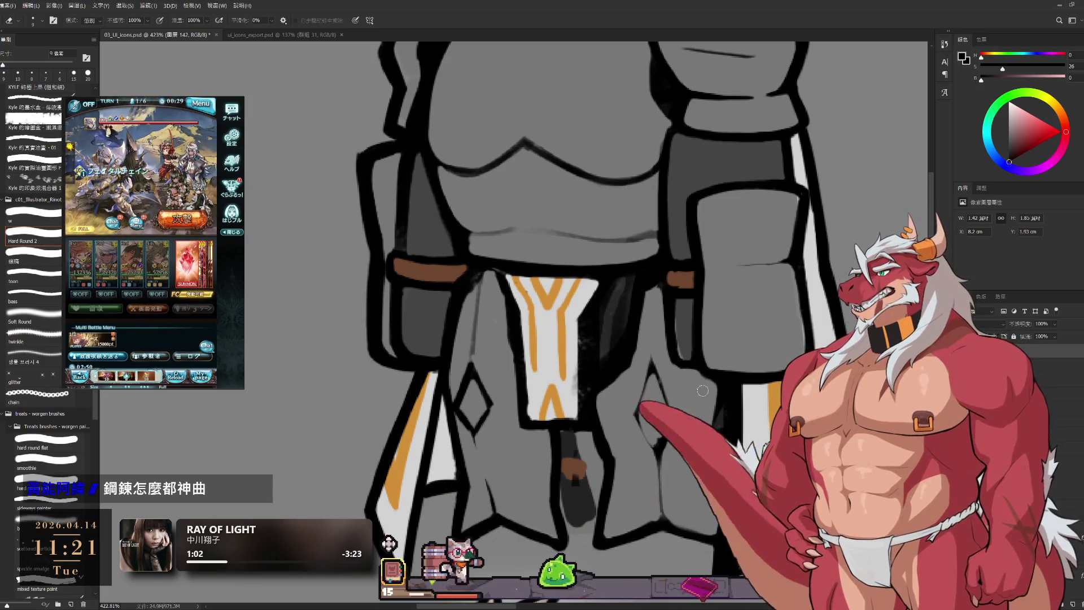
pyautogui.press('b')
pyautogui.scroll(-3, 737, 372)
pyautogui.press('e')
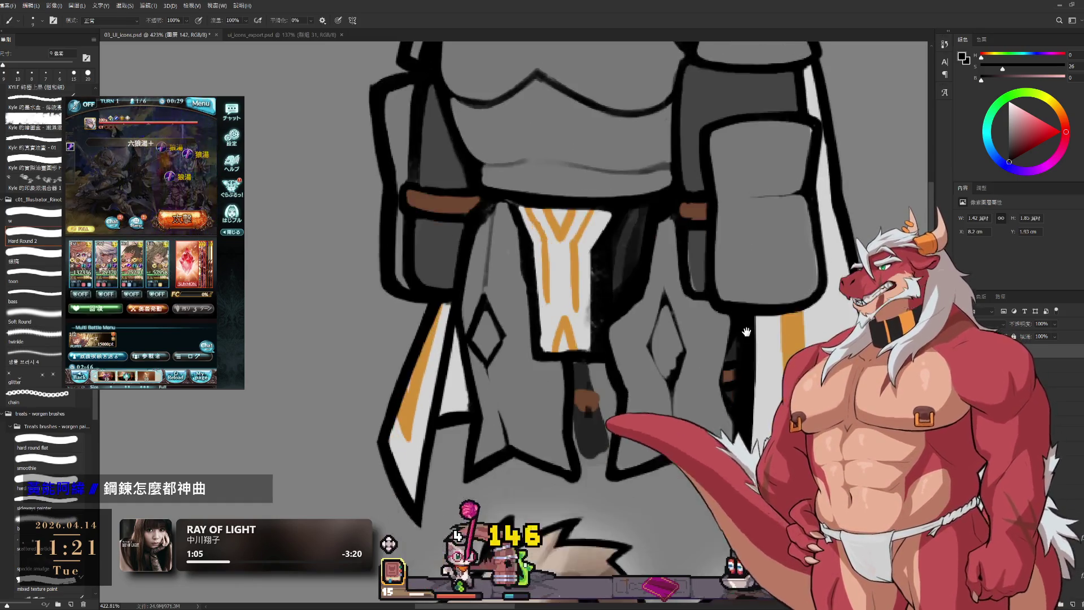
pyautogui.press('b')
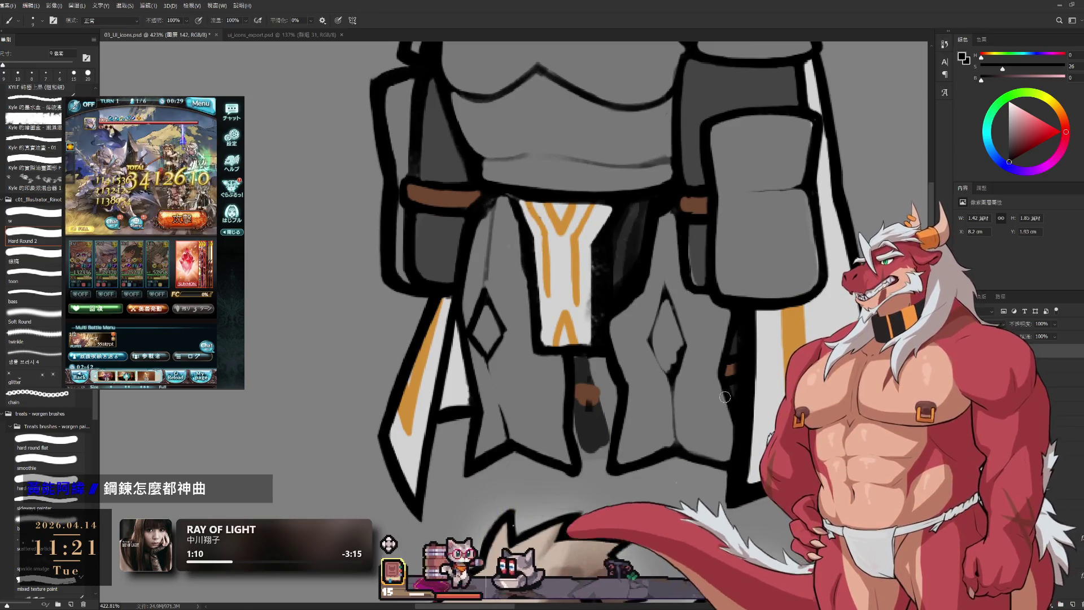
pyautogui.moveTo(706, 395); pyautogui.dragTo(779, 404)
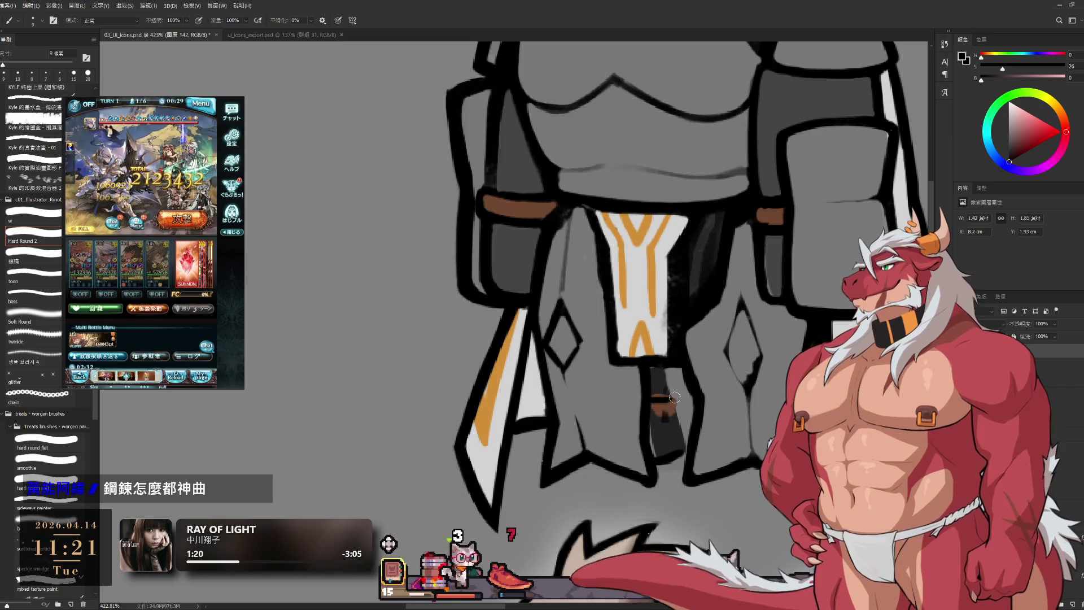
pyautogui.press('e')
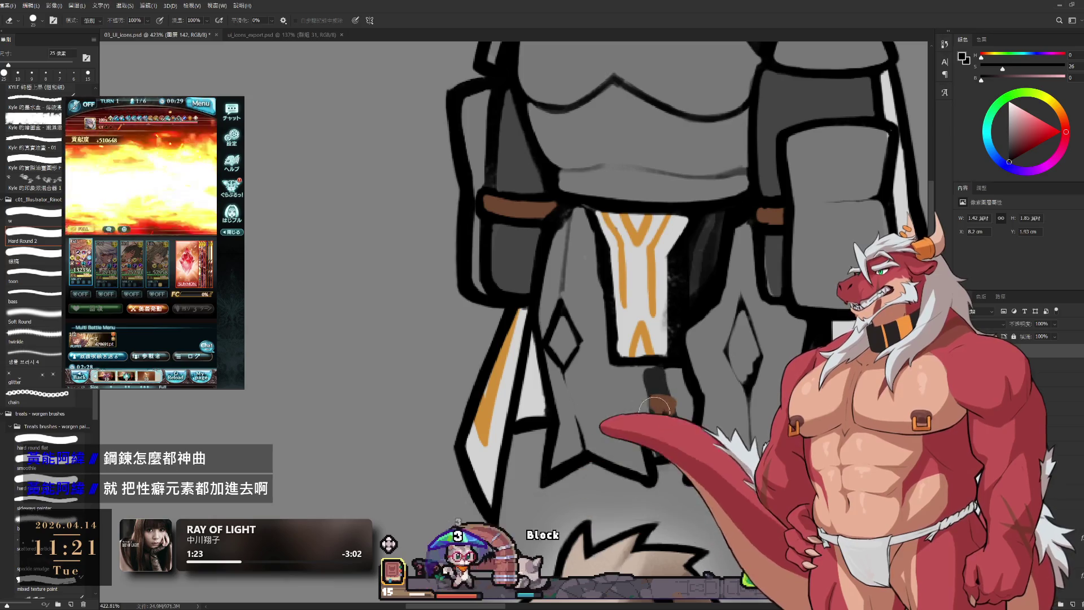
# - Use the small brush to extend the thin dark line beside the strap further down
pyautogui.press('b')
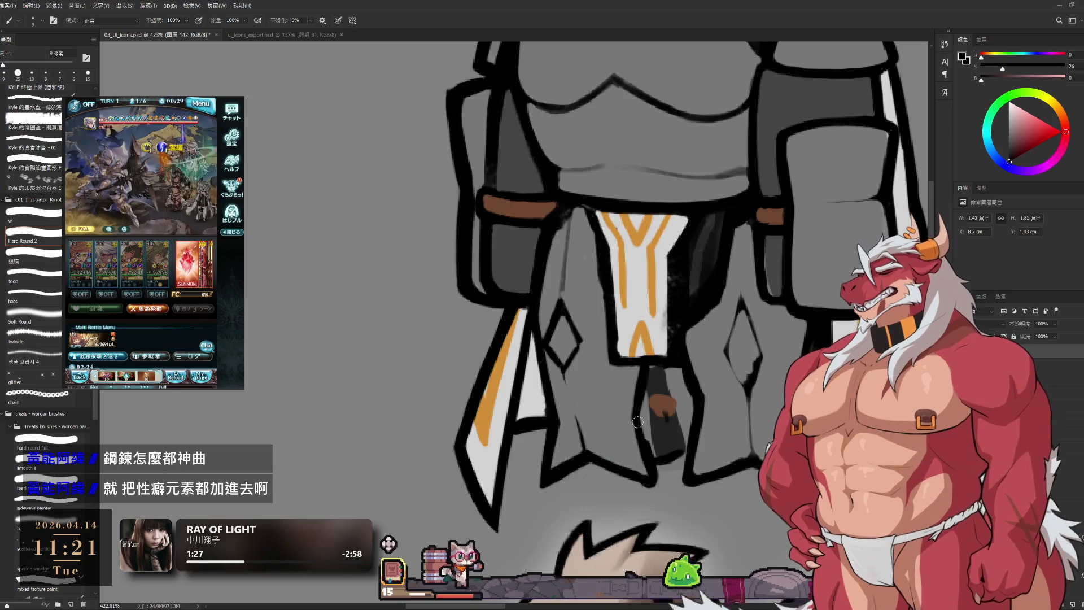
pyautogui.press('e')
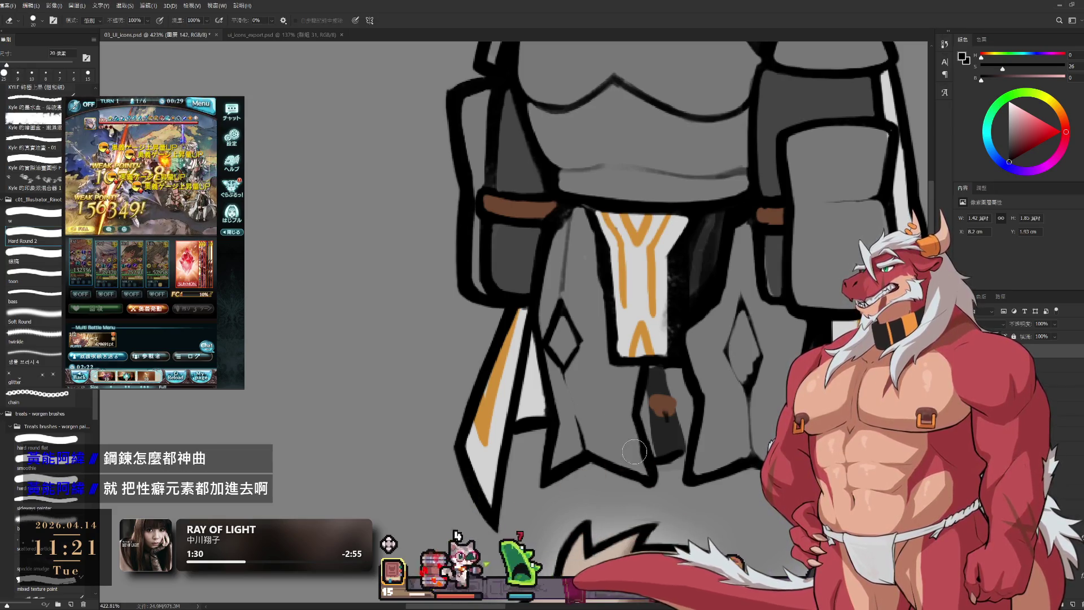
pyautogui.press('b')
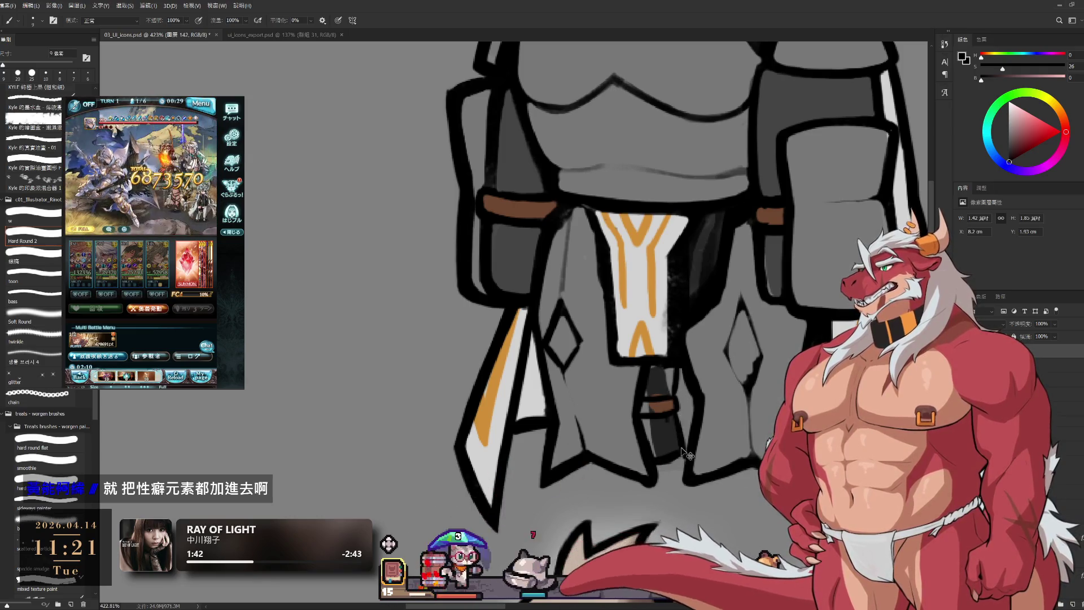
pyautogui.scroll(-5, 699, 402)
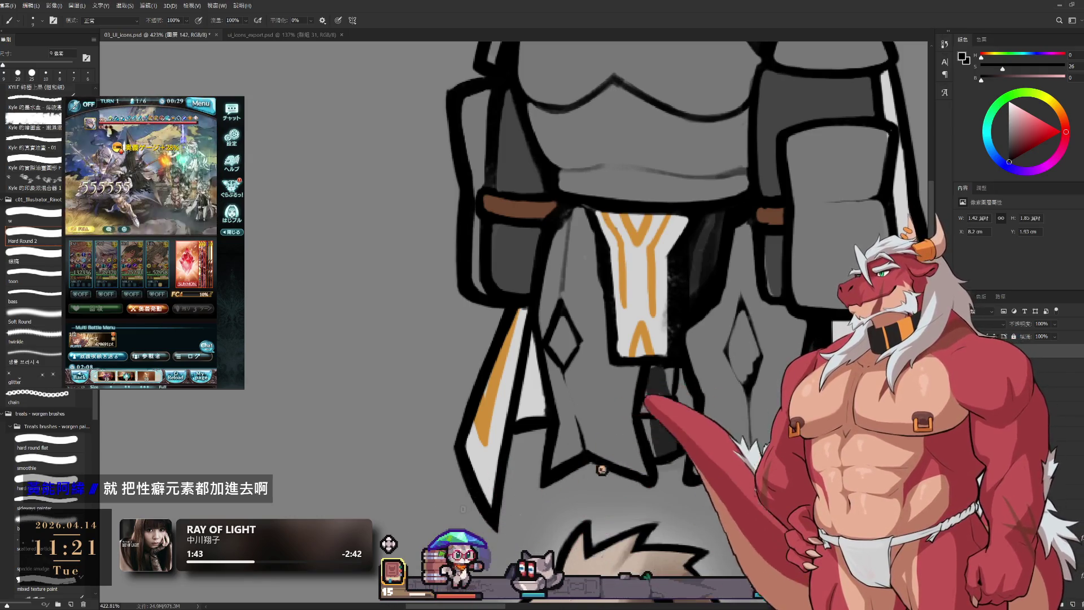
pyautogui.scroll(6, 687, 386)
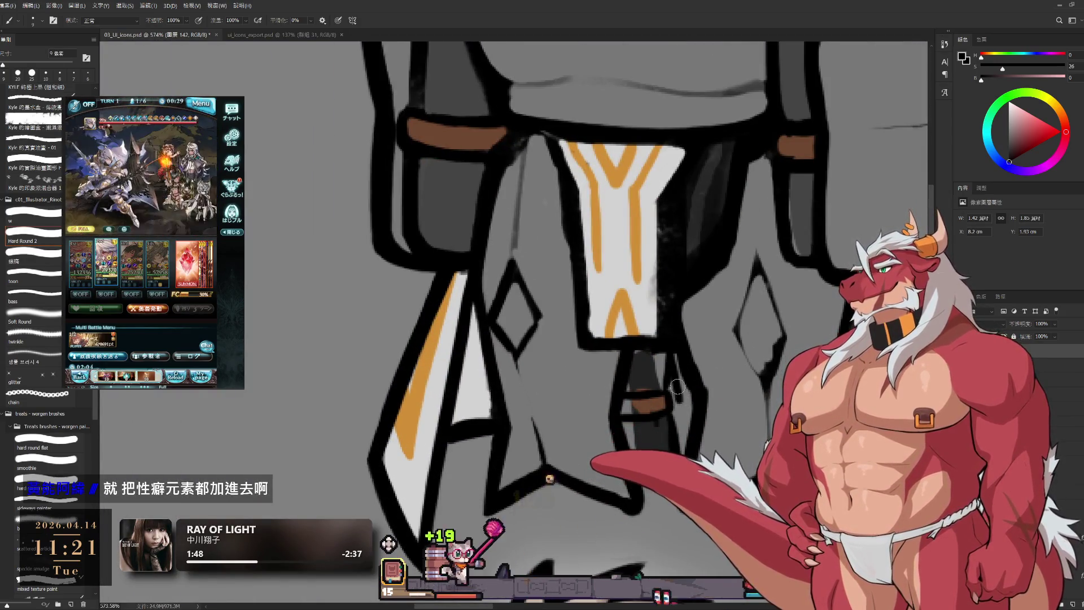
pyautogui.moveTo(674, 387); pyautogui.dragTo(679, 407)
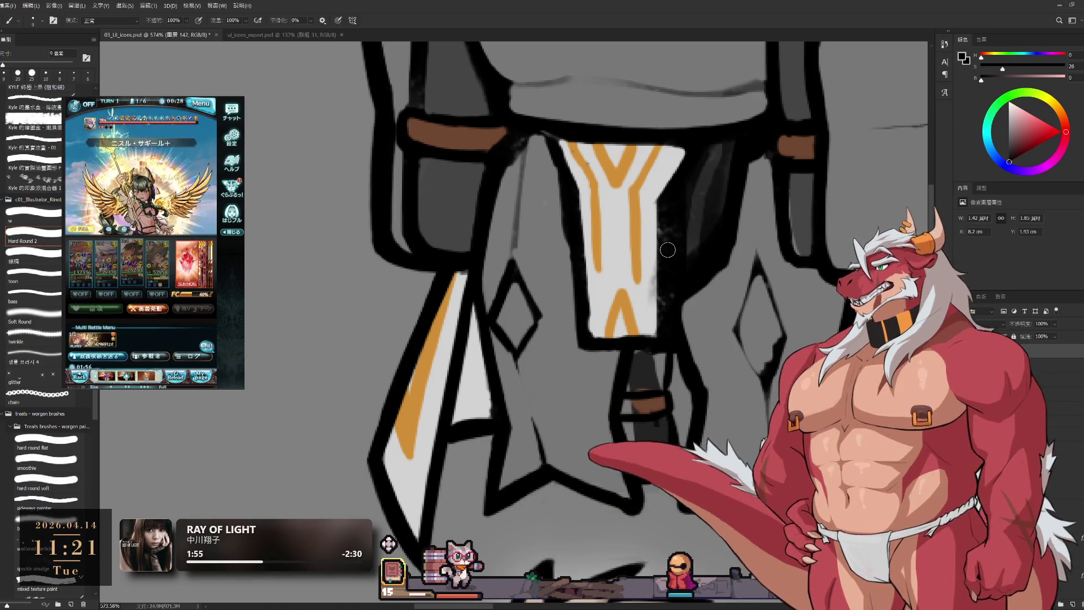
# - Bring the right diamond shape into view with a smaller eraser ready for its outline
pyautogui.press('e')
pyautogui.moveTo(739, 380)
pyautogui.mouseDown()
pyautogui.moveTo(688, 431)
pyautogui.moveTo(737, 366)
pyautogui.mouseUp()
pyautogui.press('[')
pyautogui.press('[')
# - Reconnect the diamond's lower-left edge to its bottom point
pyautogui.press('b')
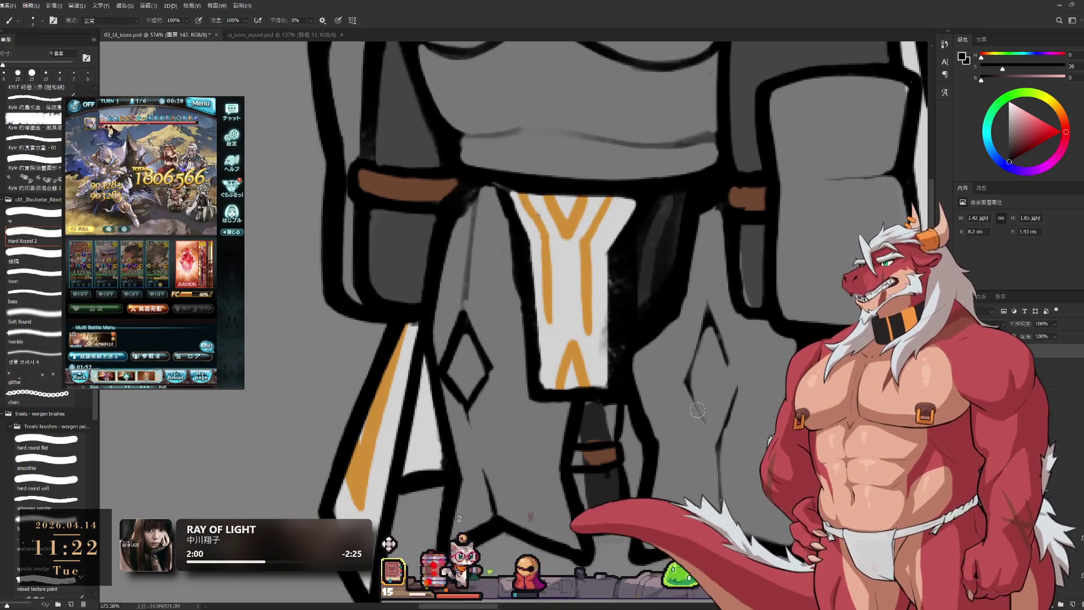
pyautogui.moveTo(703, 420); pyautogui.dragTo(716, 442)
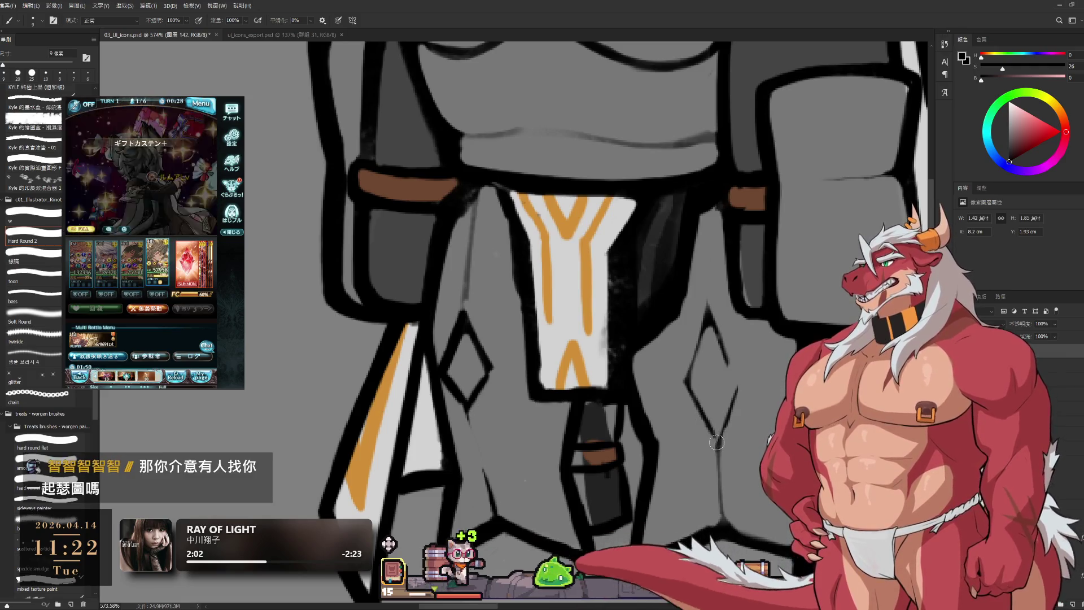
pyautogui.press('e')
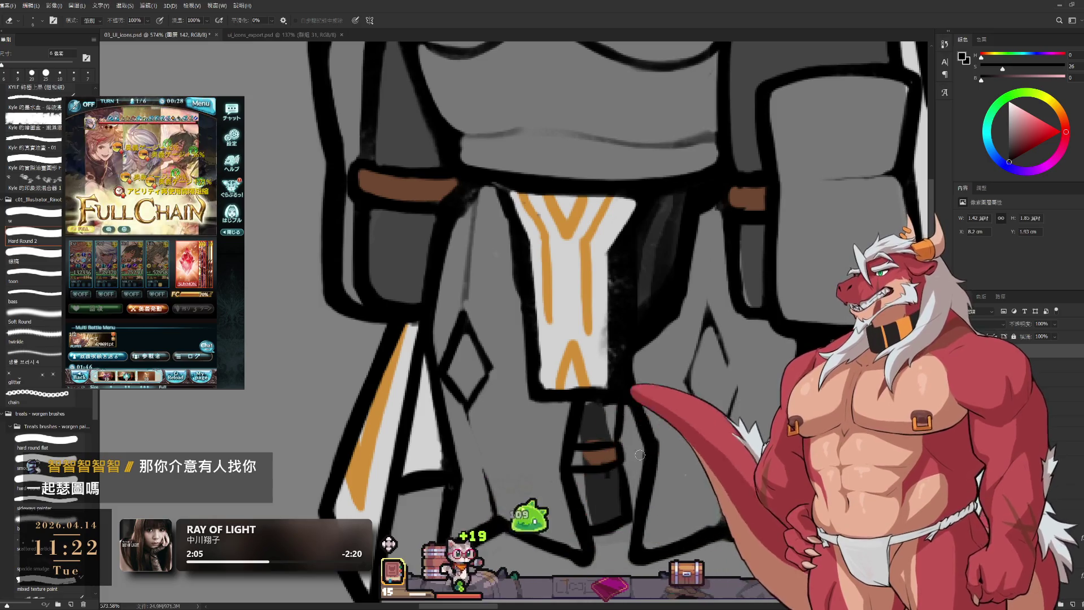
pyautogui.press('b')
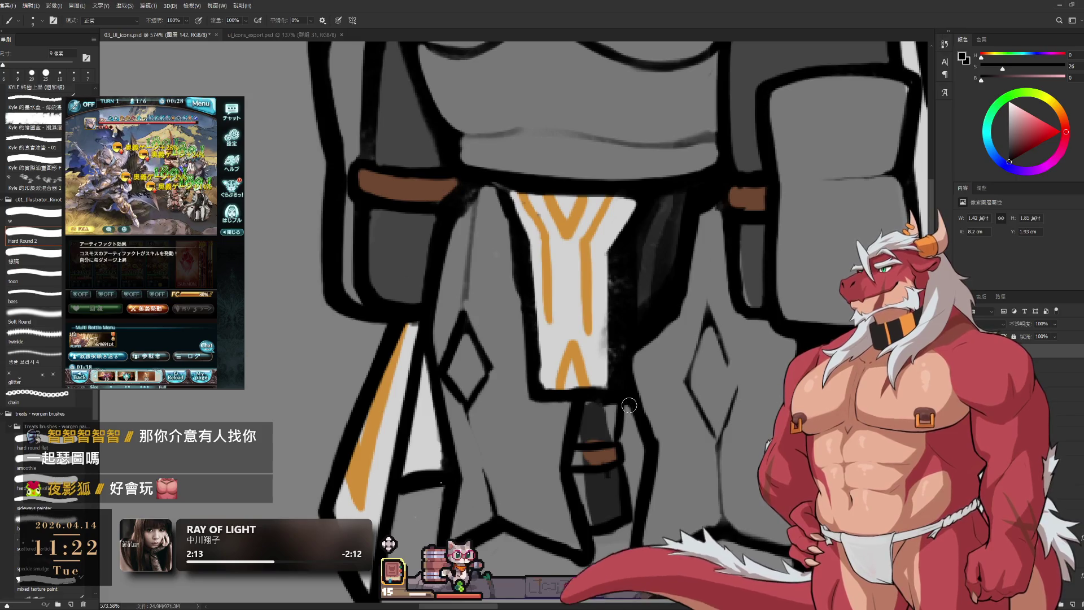
pyautogui.scroll(-5, 628, 404)
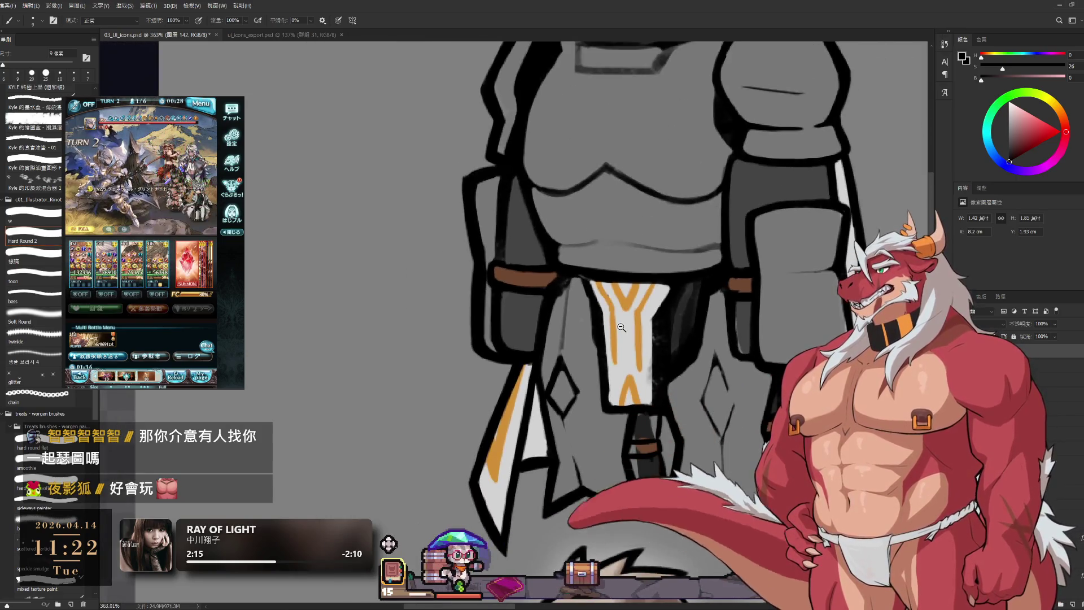
pyautogui.scroll(4, 638, 346)
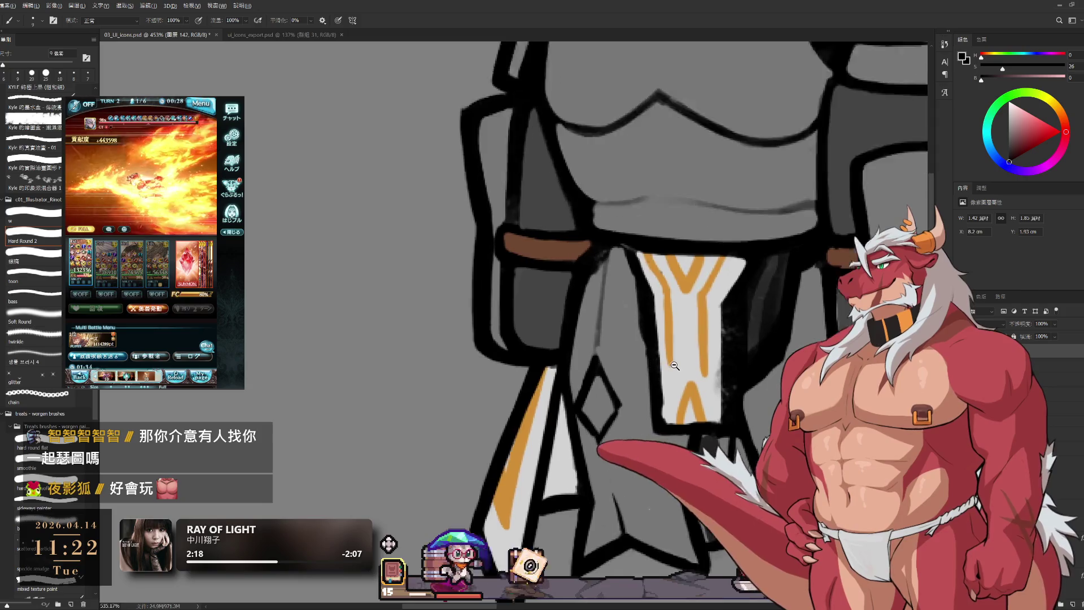
# - Erase along the tabard's right edge to smooth and lighten the grey strip
pyautogui.press('e')
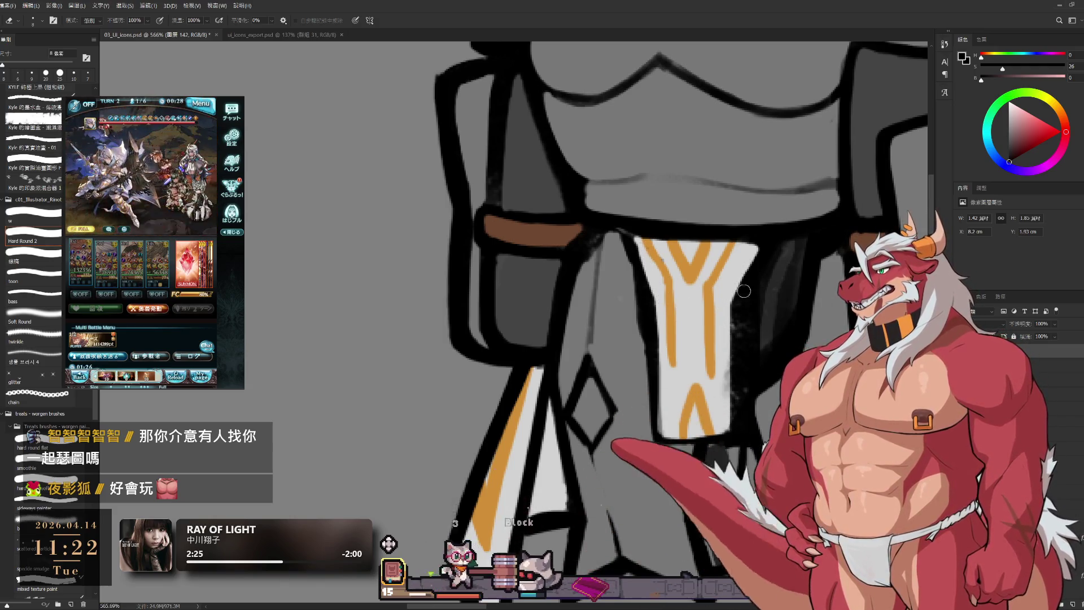
pyautogui.scroll(-1, 676, 303)
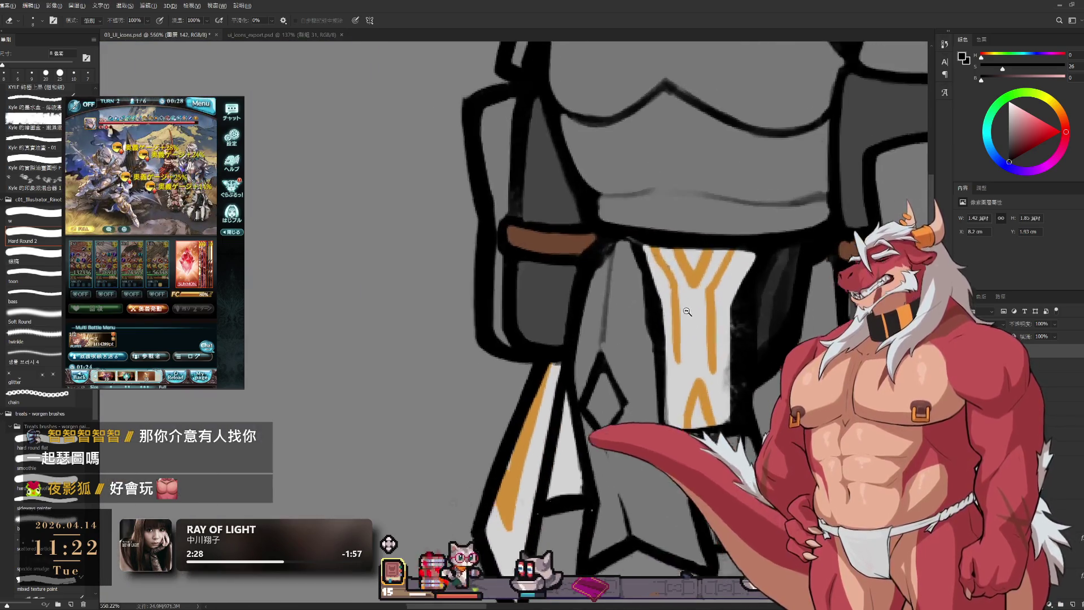
pyautogui.press('b')
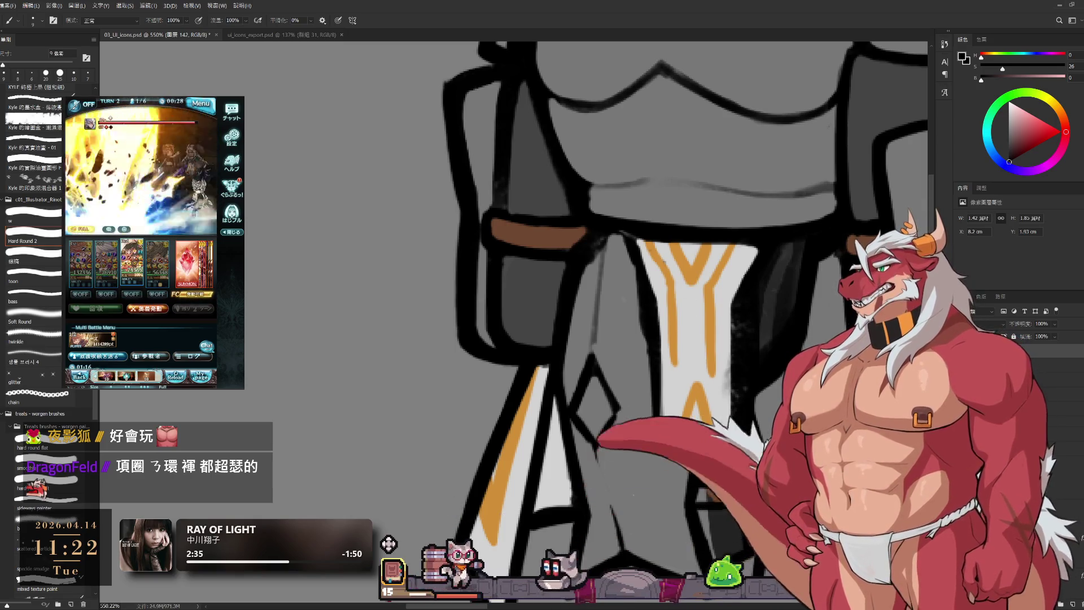
pyautogui.press('e')
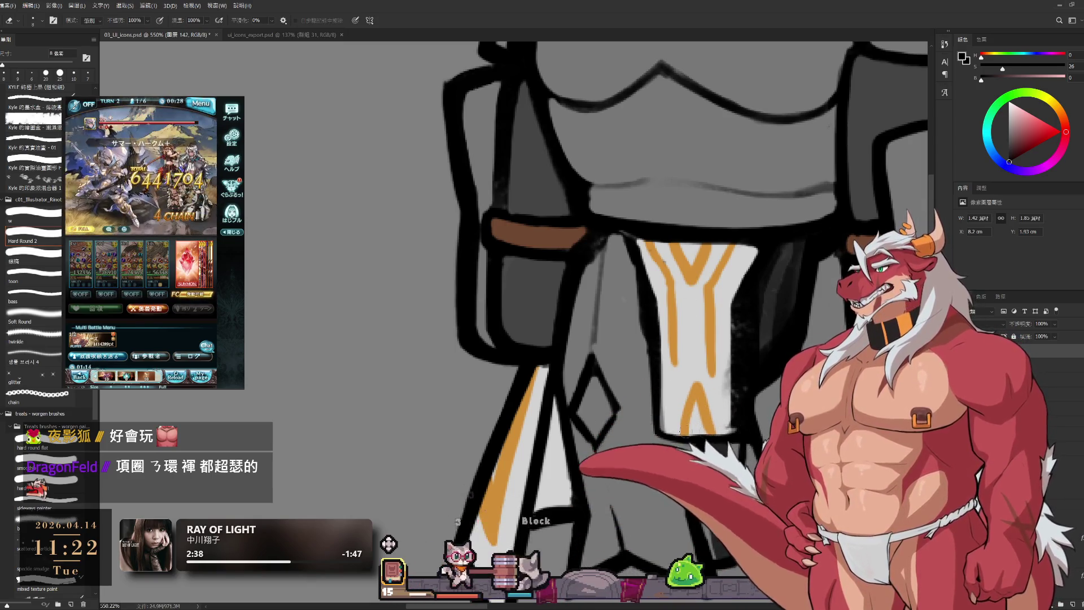
pyautogui.moveTo(728, 302); pyautogui.dragTo(730, 378)
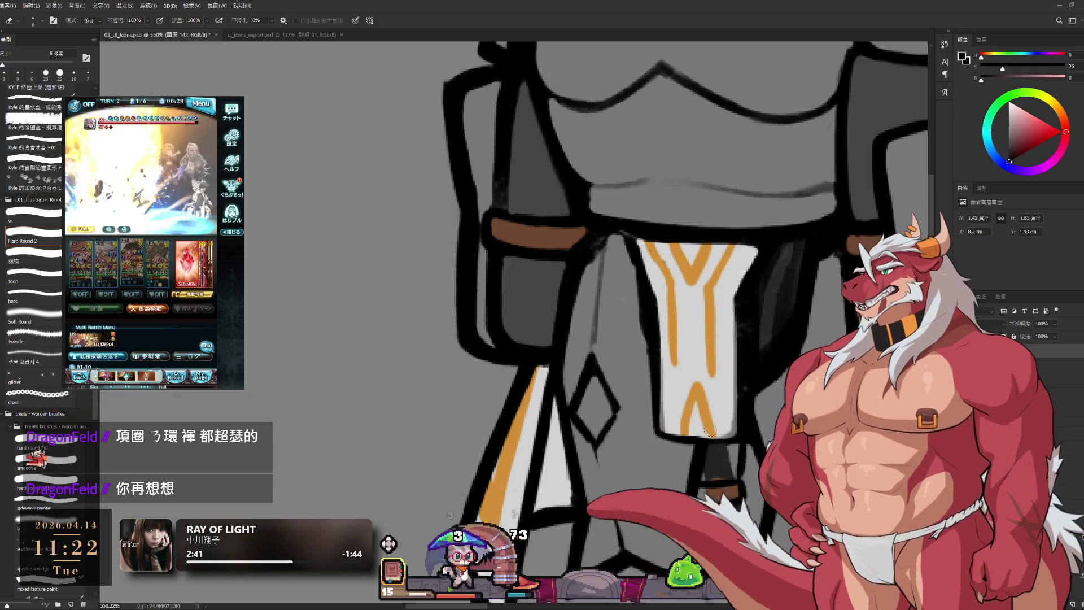
pyautogui.press('b')
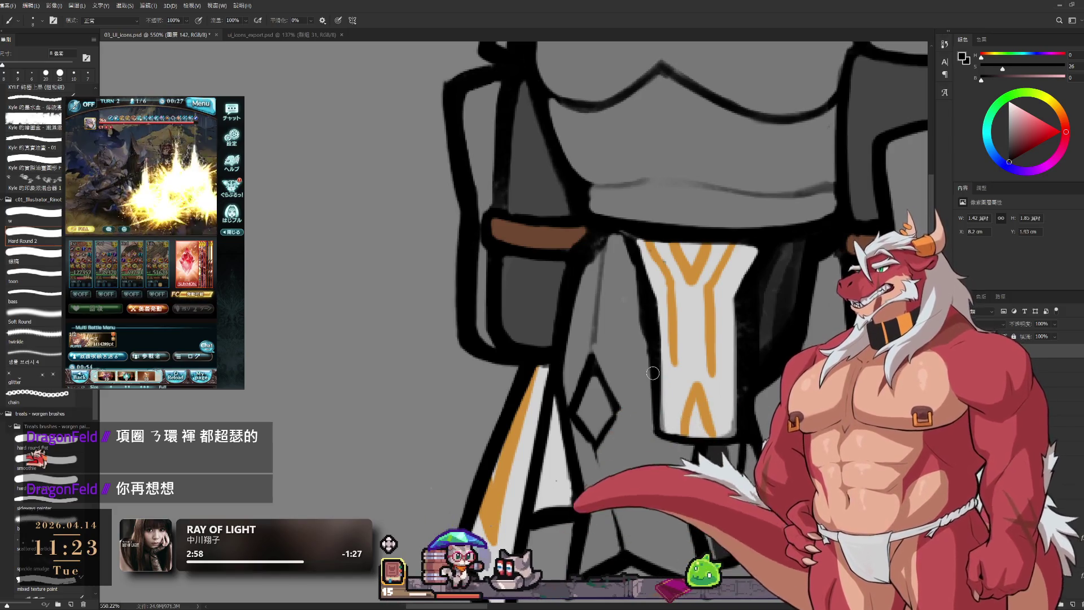
pyautogui.moveTo(746, 313)
pyautogui.mouseDown()
pyautogui.moveTo(692, 370)
pyautogui.moveTo(742, 304)
pyautogui.mouseUp()
# - Erase and lighten the black line streak beside the tabard, enlarging the eraser as it goes down
pyautogui.press('e')
pyautogui.moveTo(744, 266); pyautogui.dragTo(732, 297)
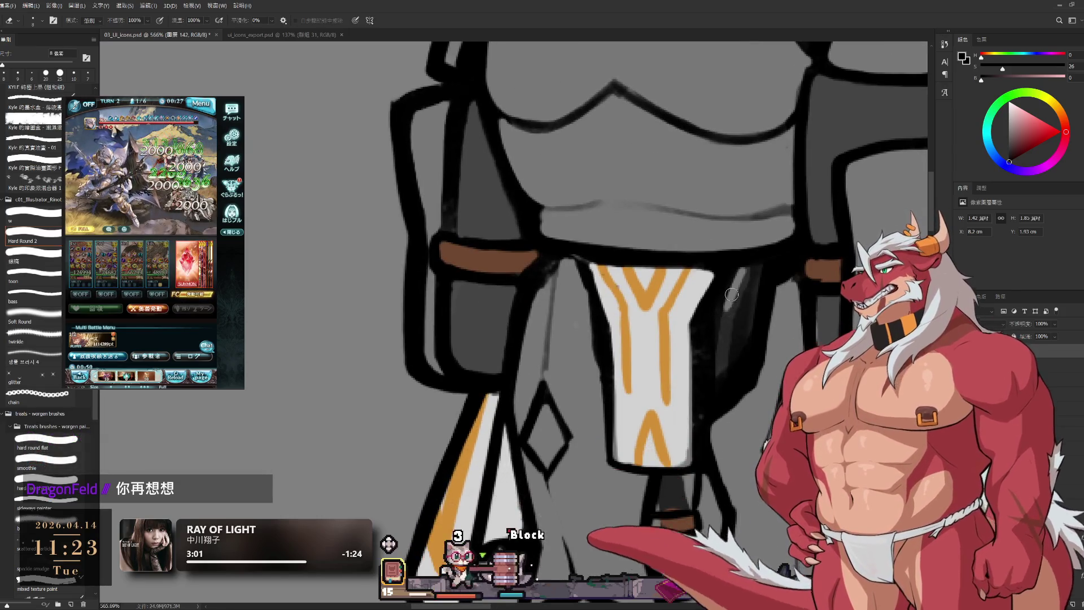
pyautogui.press(']')
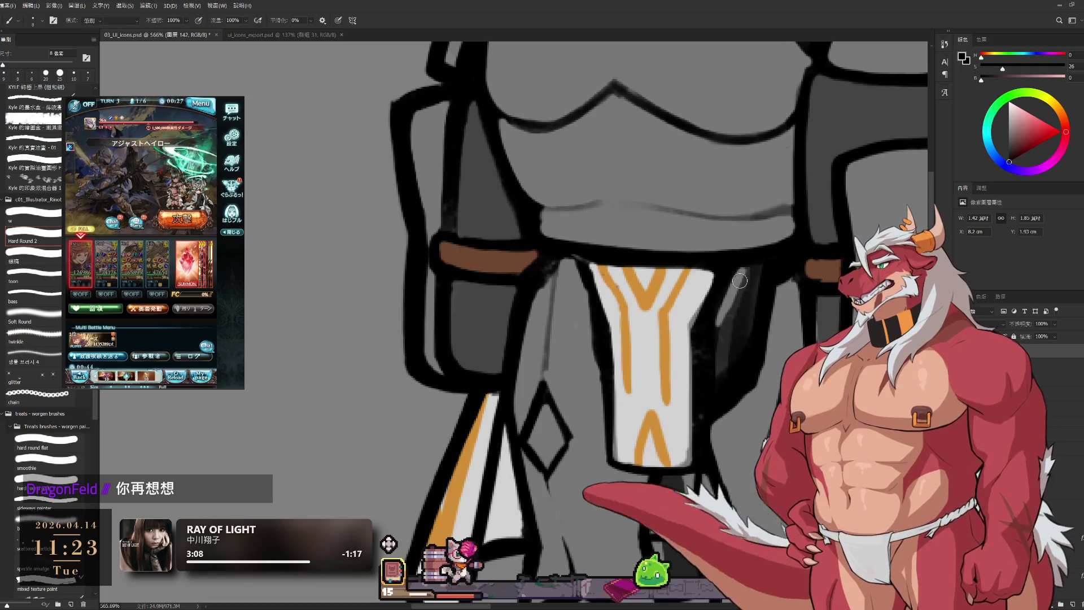
pyautogui.press(']')
pyautogui.moveTo(725, 347)
pyautogui.mouseDown()
pyautogui.moveTo(745, 272)
pyautogui.moveTo(739, 367)
pyautogui.mouseUp()
pyautogui.press(']')
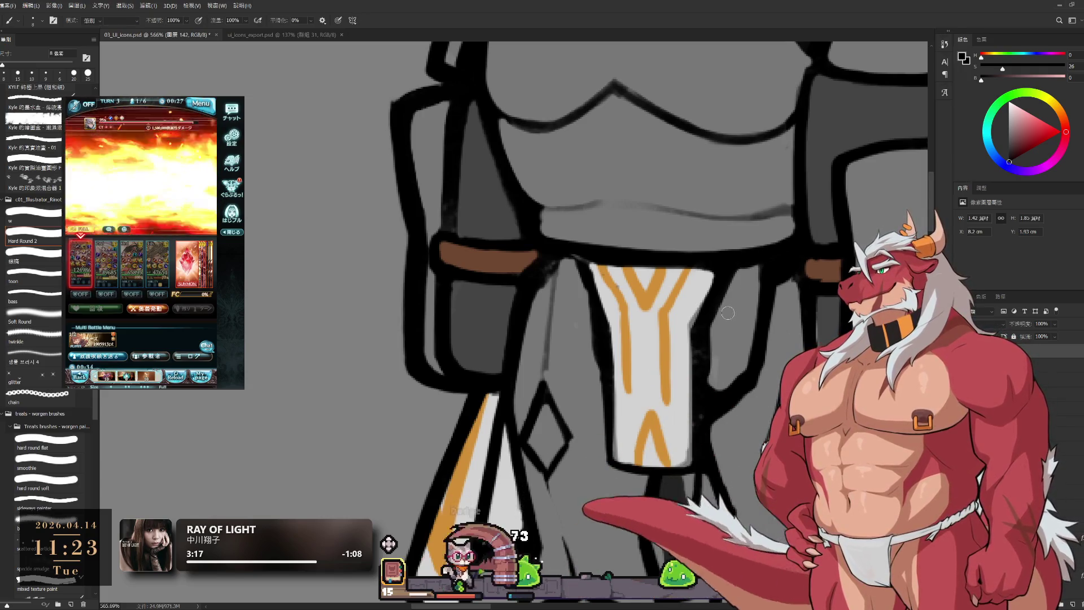
pyautogui.moveTo(711, 338); pyautogui.dragTo(709, 391)
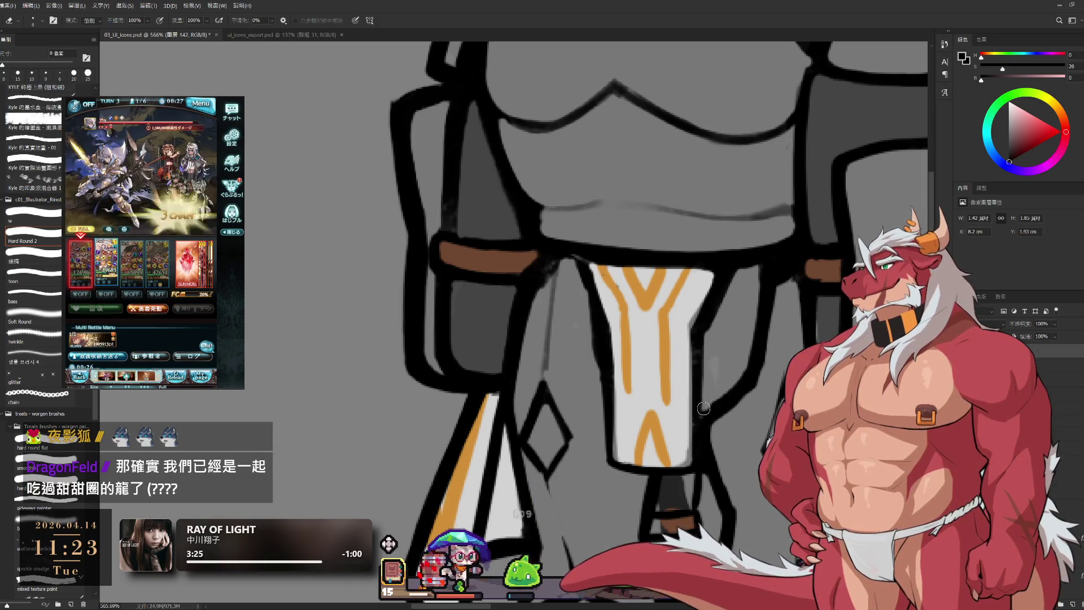
# - Switch to the brush on layer 144 with light grey as the paint colour
pyautogui.press('b')
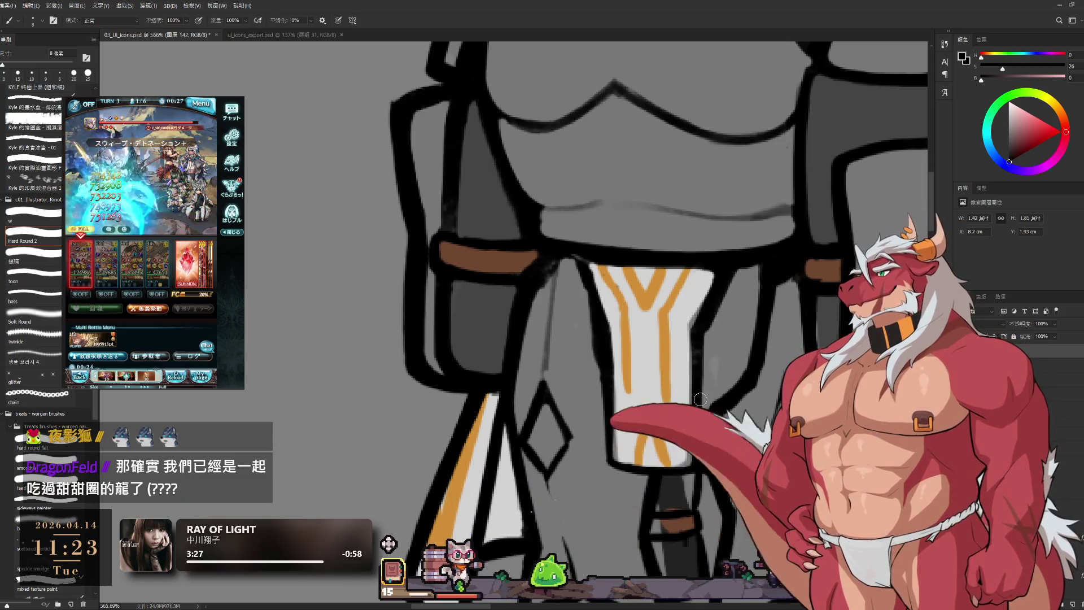
pyautogui.hotkey('alt', ']')
pyautogui.hotkey('alt', ']')
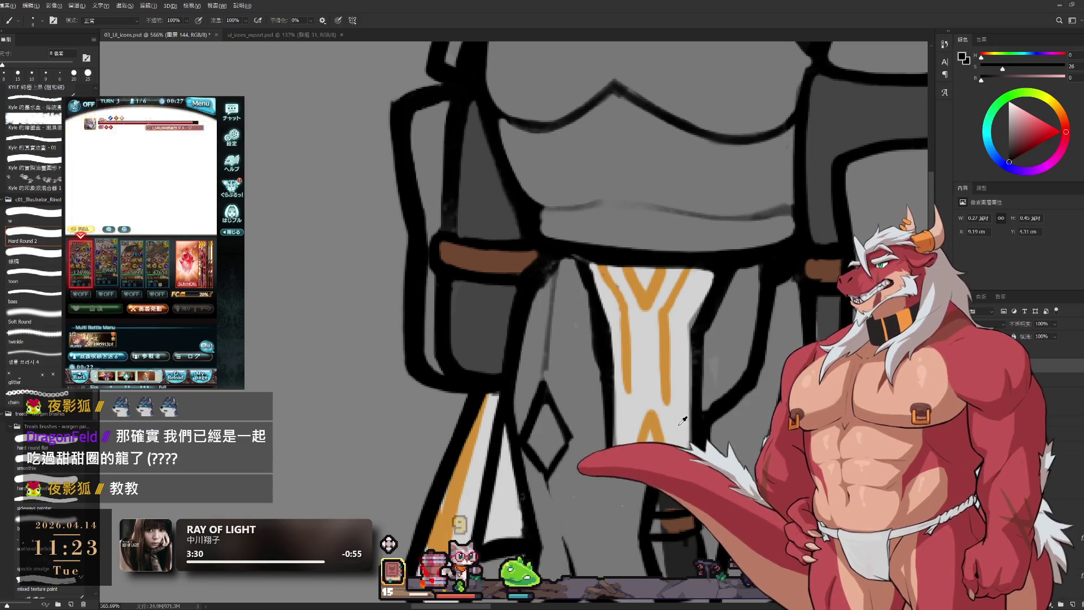
pyautogui.keyDown('alt'); pyautogui.click(457, 535); pyautogui.keyUp('alt')
# - Fill the Y panel in clean light grey and paint down its right edge
pyautogui.moveTo(604, 271); pyautogui.dragTo(678, 463)
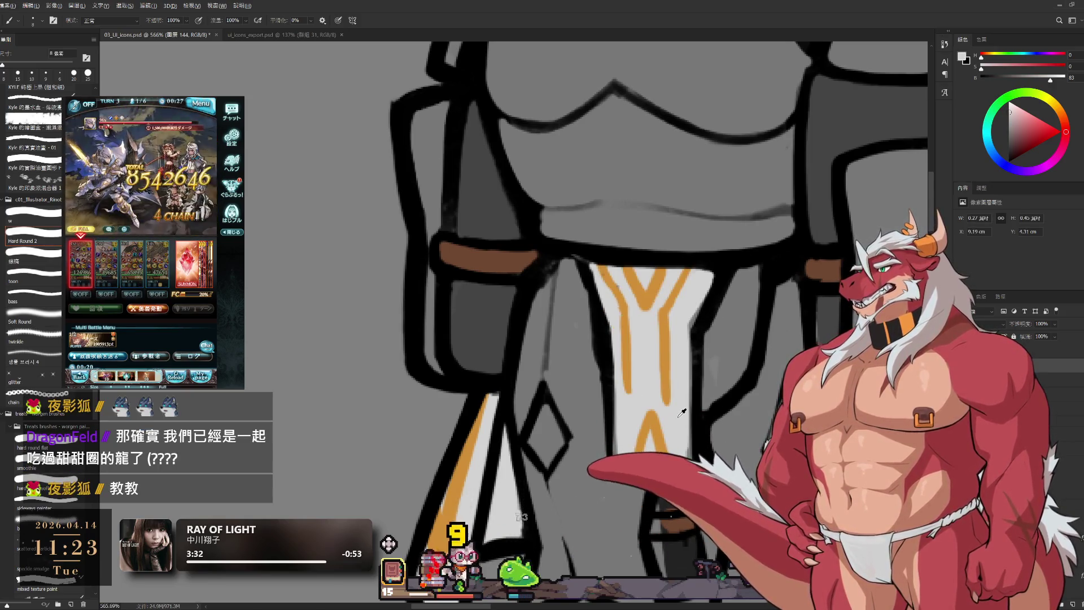
pyautogui.press(']')
pyautogui.moveTo(690, 339)
pyautogui.mouseDown()
pyautogui.moveTo(690, 477)
pyautogui.moveTo(688, 386)
pyautogui.mouseUp()
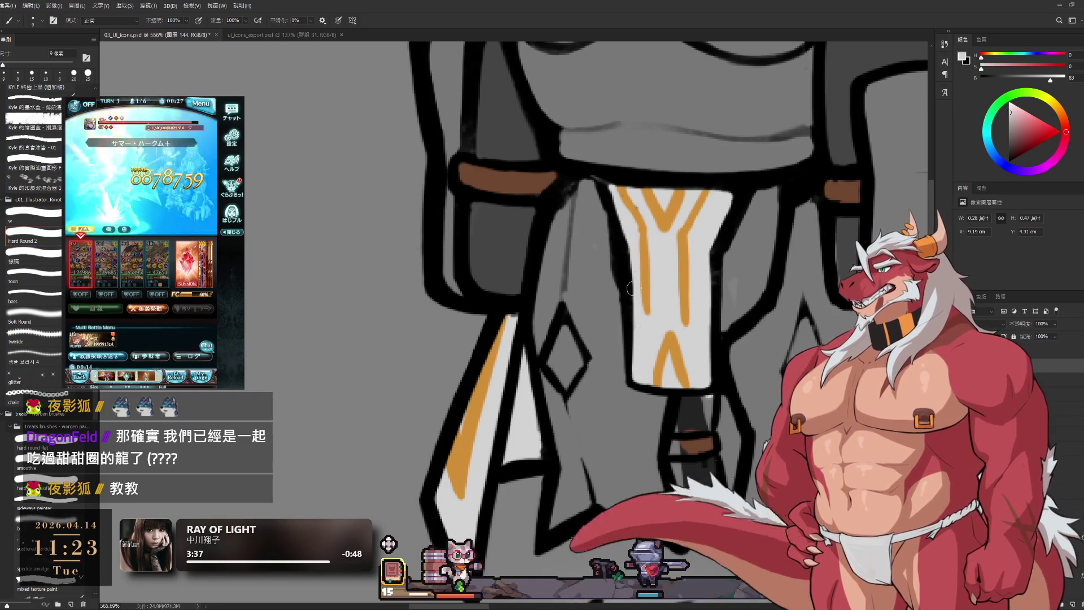
pyautogui.moveTo(706, 408); pyautogui.dragTo(705, 348)
# - Sample dark tones from the strap and paint dark grey onto the lower strap on layer 144
pyautogui.keyDown('alt'); pyautogui.click(705, 348); pyautogui.keyUp('alt')
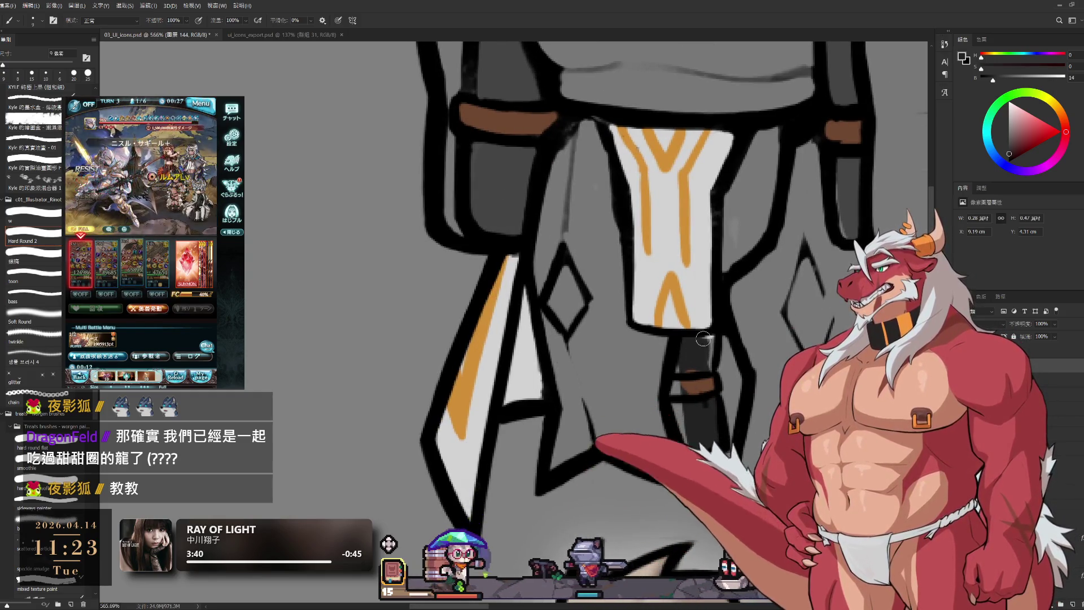
pyautogui.keyDown('alt'); pyautogui.click(693, 387); pyautogui.keyUp('alt')
pyautogui.keyDown('alt'); pyautogui.click(703, 415); pyautogui.keyUp('alt')
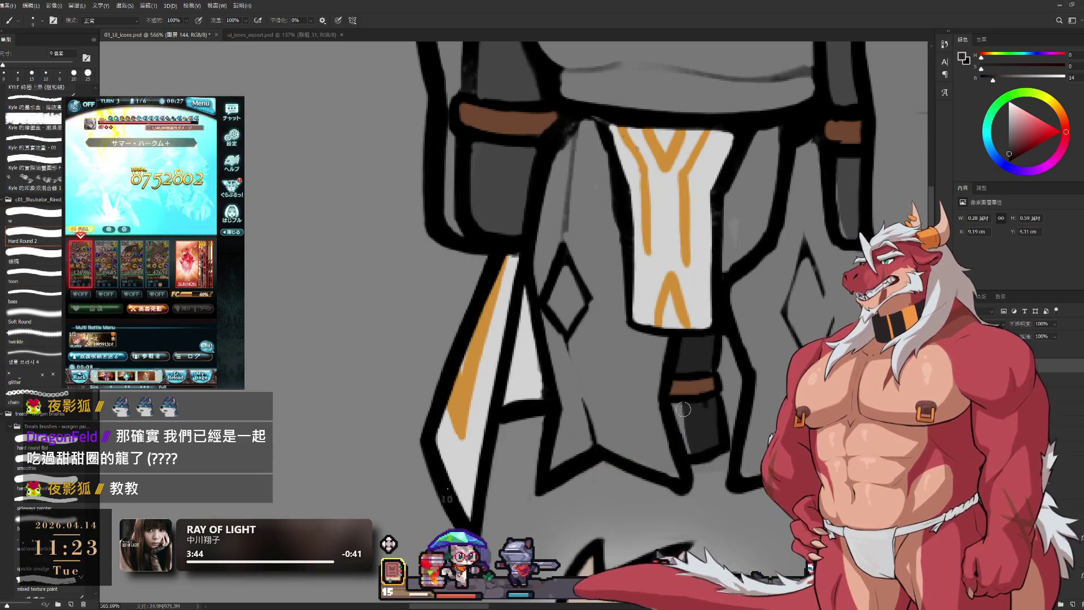
pyautogui.press('e')
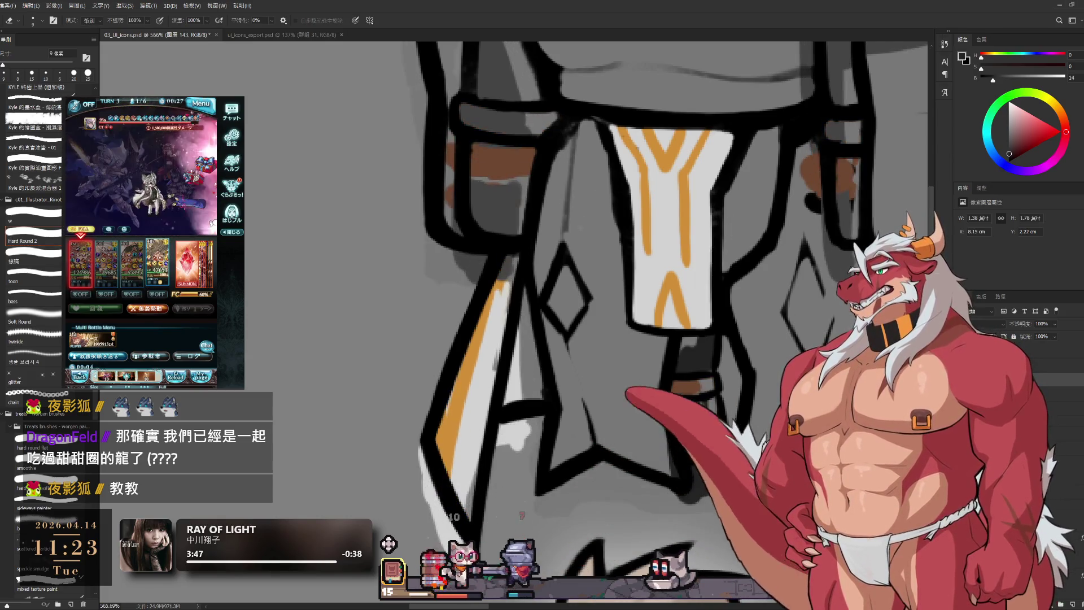
pyautogui.hotkey('alt', '[')
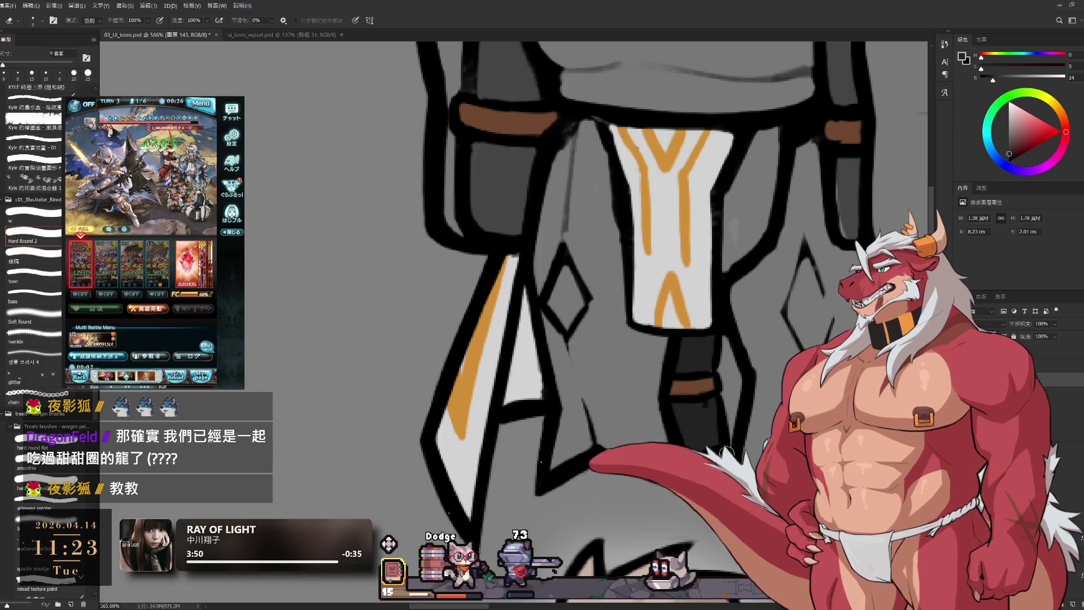
pyautogui.press('b')
pyautogui.hotkey('alt', '[')
pyautogui.press('d')
pyautogui.hotkey('alt', ']')
pyautogui.hotkey('alt', ']')
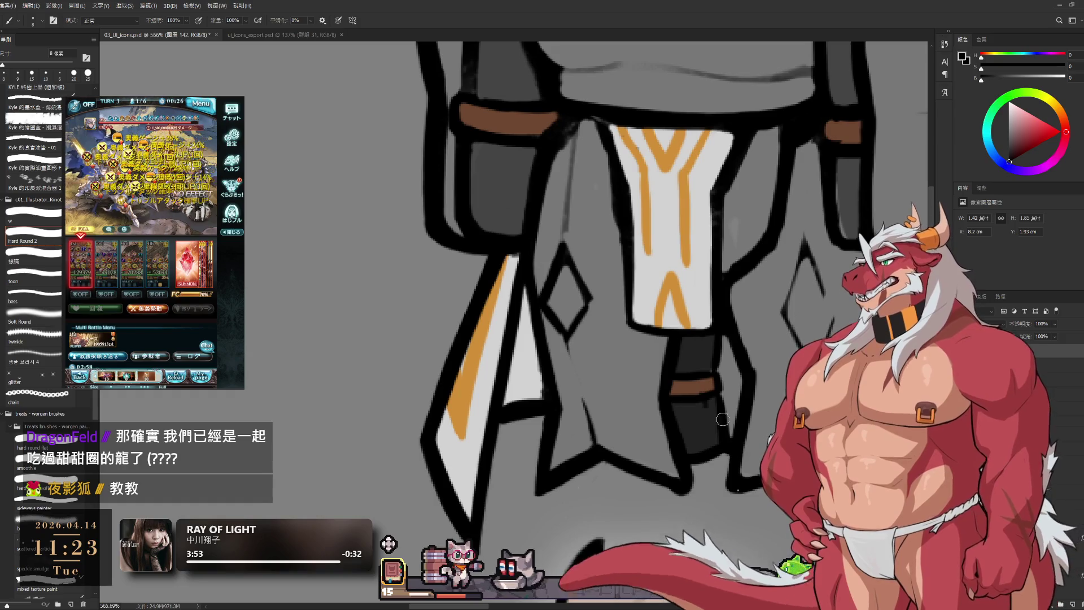
pyautogui.keyDown('alt'); pyautogui.click(705, 418); pyautogui.keyUp('alt')
pyautogui.press(']')
pyautogui.moveTo(726, 345); pyautogui.dragTo(730, 407)
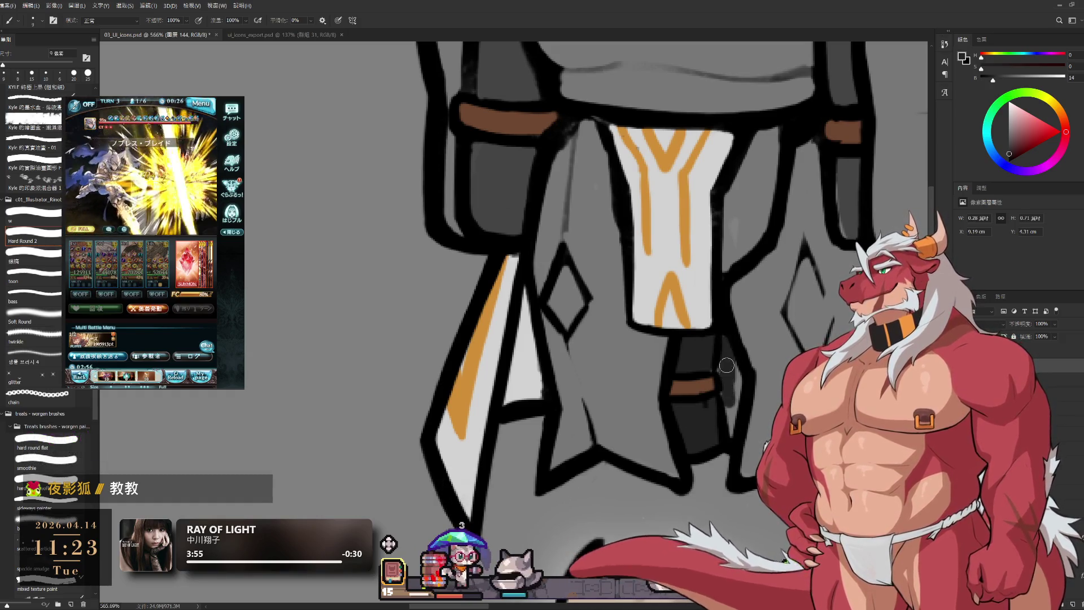
# - On layer 142, set up a smaller near-black brush sampled from the strap
pyautogui.press('e')
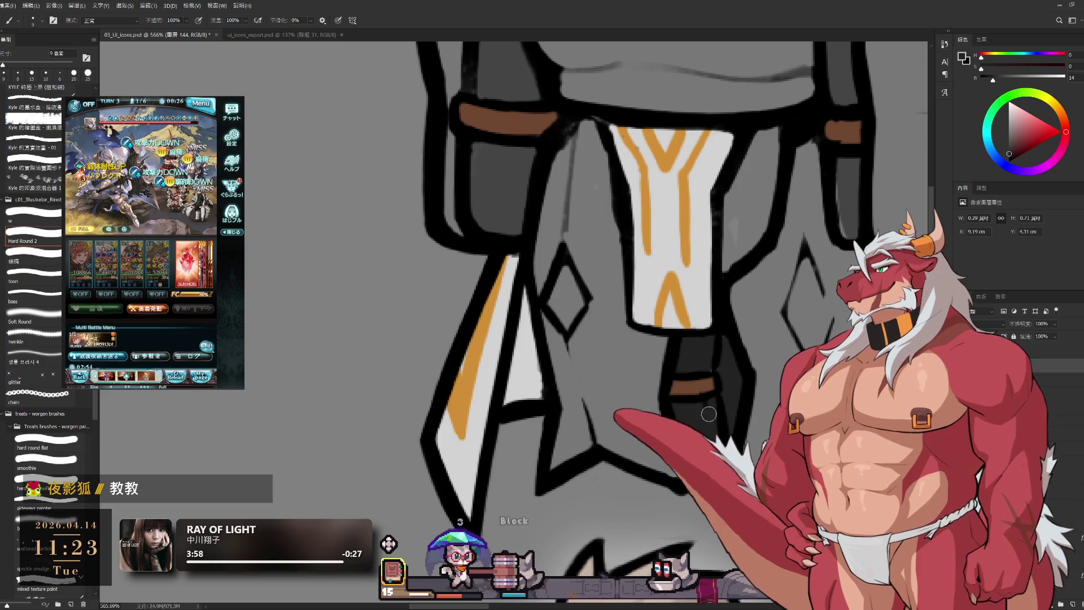
pyautogui.hotkey('alt', '[')
pyautogui.hotkey('alt', '[')
pyautogui.press('[')
pyautogui.press('[')
pyautogui.press('[')
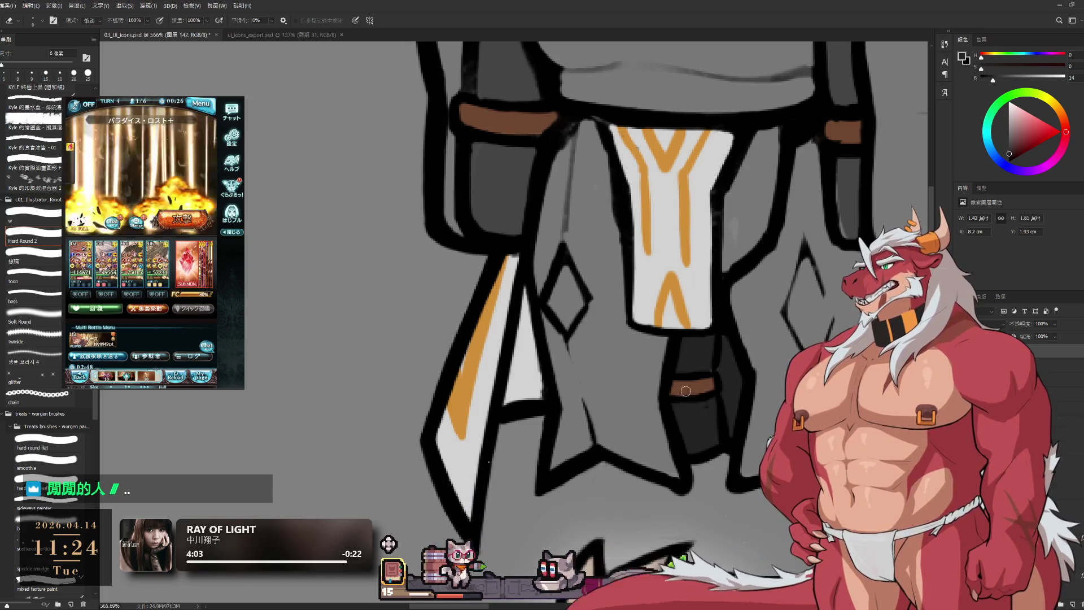
pyautogui.press('b')
pyautogui.keyDown('alt'); pyautogui.click(723, 370); pyautogui.keyUp('alt')
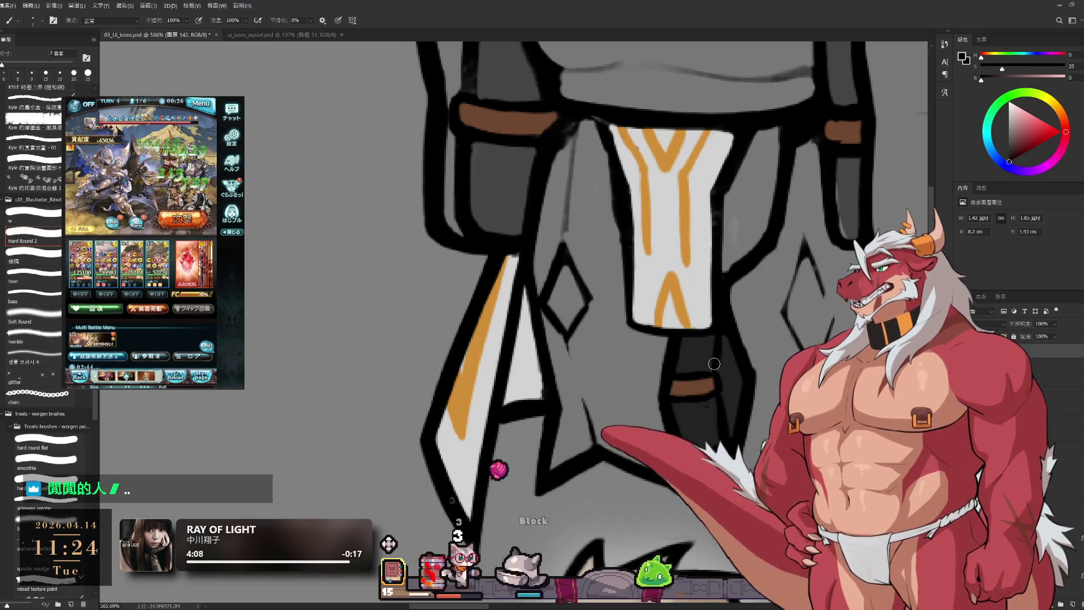
pyautogui.press('[')
pyautogui.press('[')
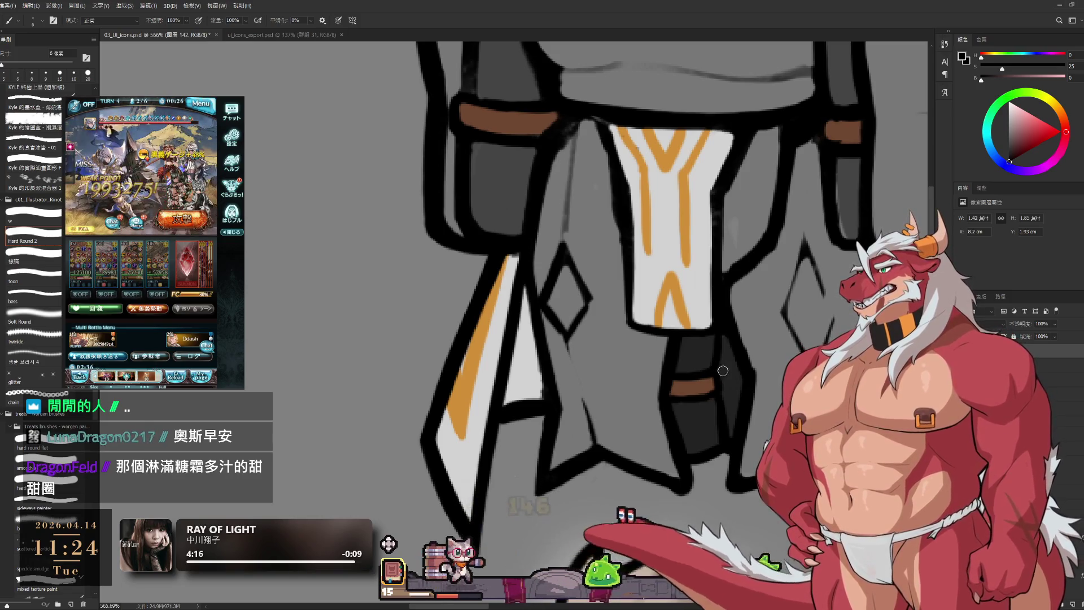
pyautogui.moveTo(721, 351)
pyautogui.mouseDown()
pyautogui.moveTo(680, 343)
pyautogui.moveTo(719, 358)
pyautogui.mouseUp()
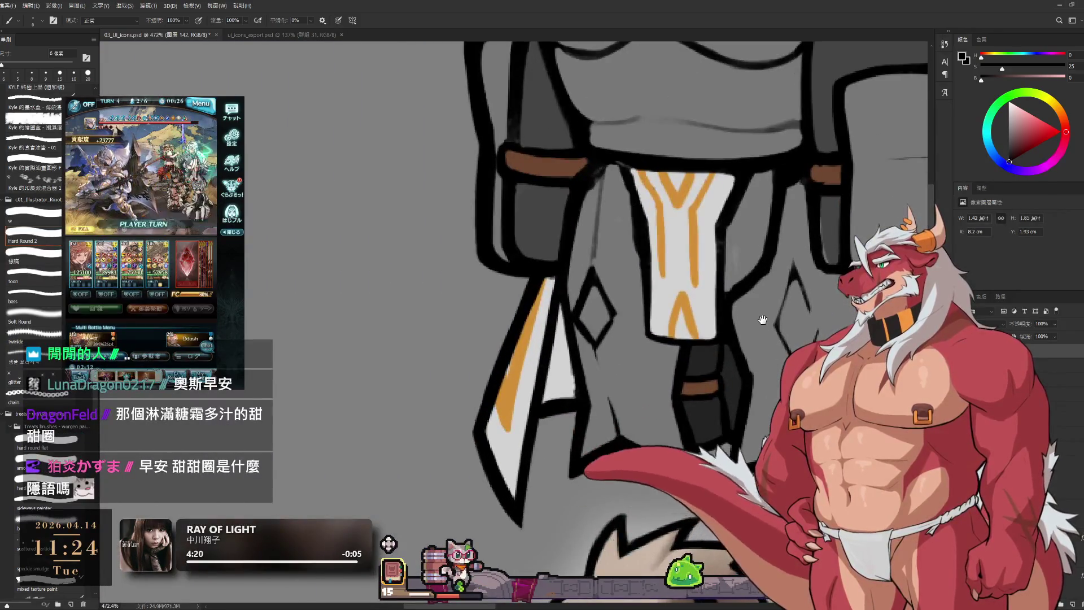
# - Lasso a piece along the boot's edge and move it upward
pyautogui.press('e')
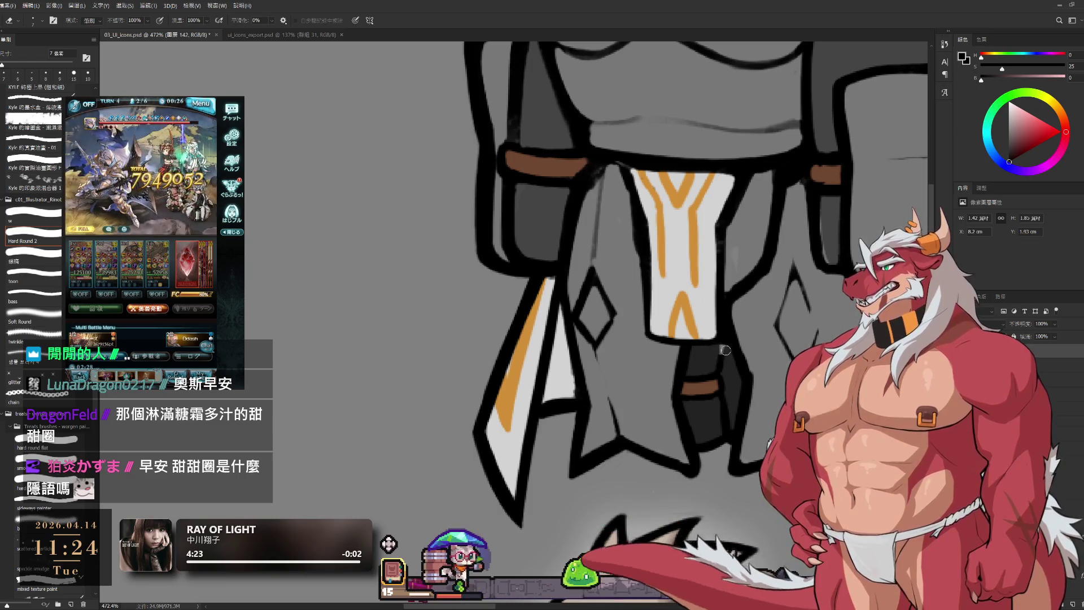
pyautogui.press('l')
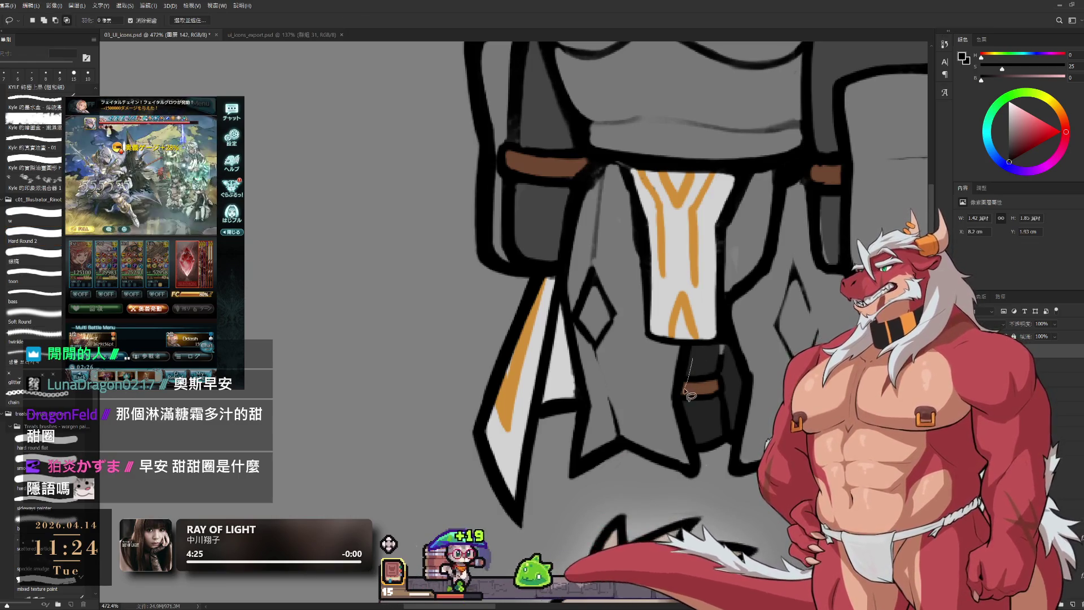
pyautogui.moveTo(698, 418)
pyautogui.mouseDown()
pyautogui.moveTo(684, 398)
pyautogui.moveTo(694, 429)
pyautogui.moveTo(729, 424)
pyautogui.moveTo(731, 367)
pyautogui.moveTo(709, 349)
pyautogui.mouseUp()
pyautogui.moveTo(718, 396); pyautogui.dragTo(717, 375)
pyautogui.click(713, 414)
# - Erase the small brown mark on the strap from its layer
pyautogui.press('b')
pyautogui.keyDown('alt'); pyautogui.click(710, 419); pyautogui.keyUp('alt')
pyautogui.press(']')
pyautogui.press(']')
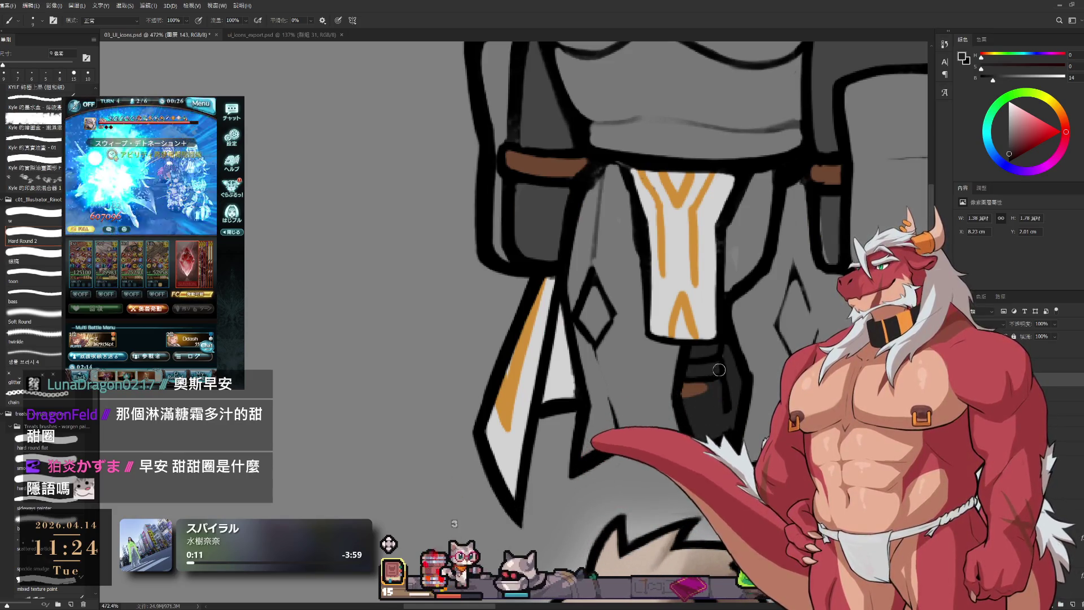
pyautogui.keyDown('ctrl'); pyautogui.click(689, 390); pyautogui.keyUp('ctrl')
pyautogui.press('e')
pyautogui.click(698, 385)
# - Paint a brown band across the dark strap on layer 143 with a 15 px brush
pyautogui.press('b')
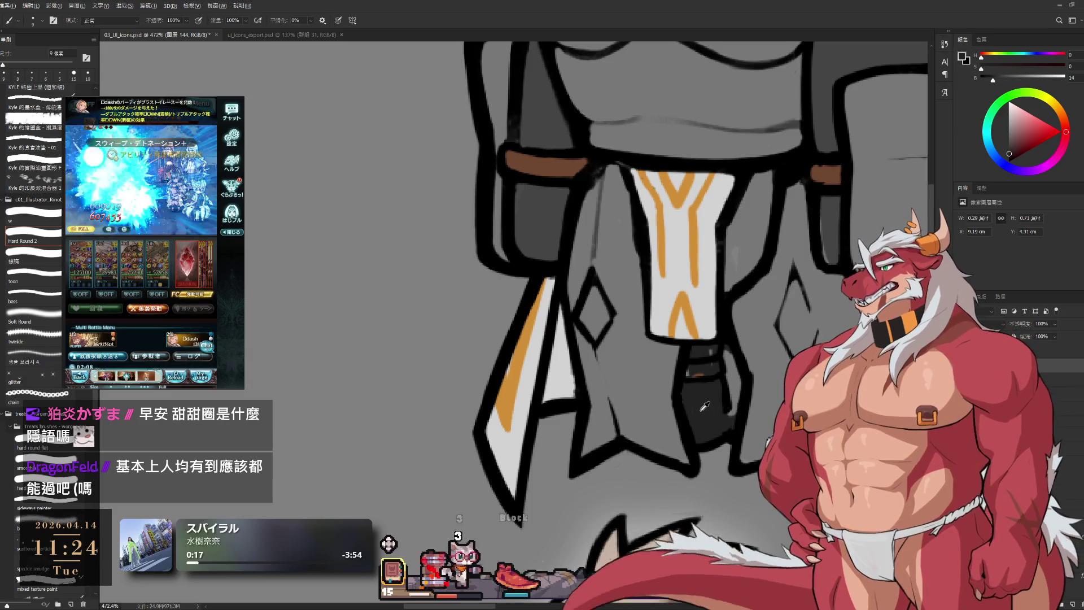
pyautogui.keyDown('ctrl'); pyautogui.click(702, 418); pyautogui.keyUp('ctrl')
pyautogui.press(']')
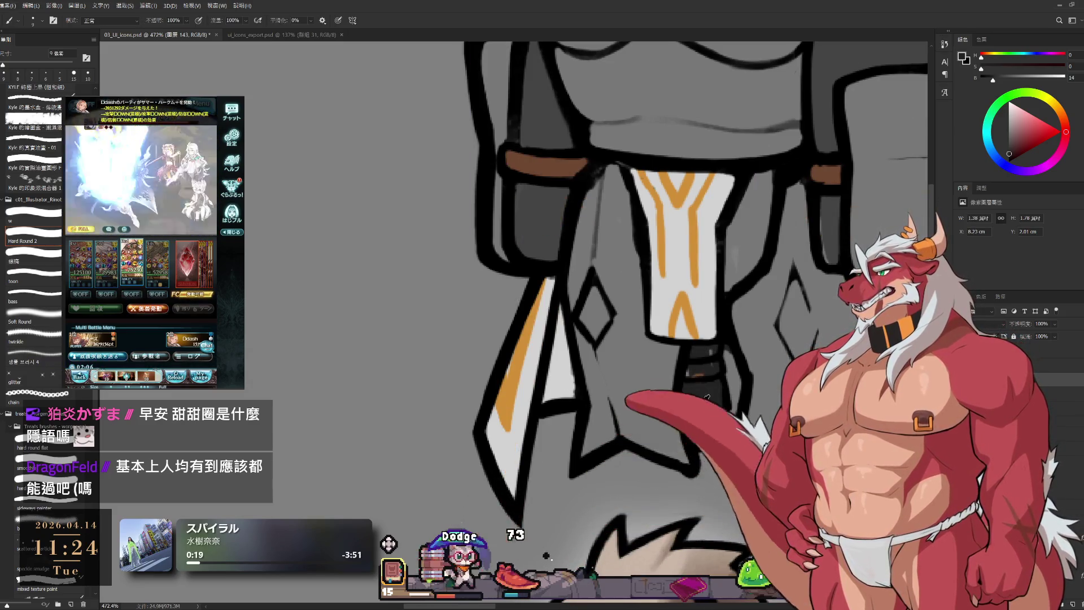
pyautogui.press(']')
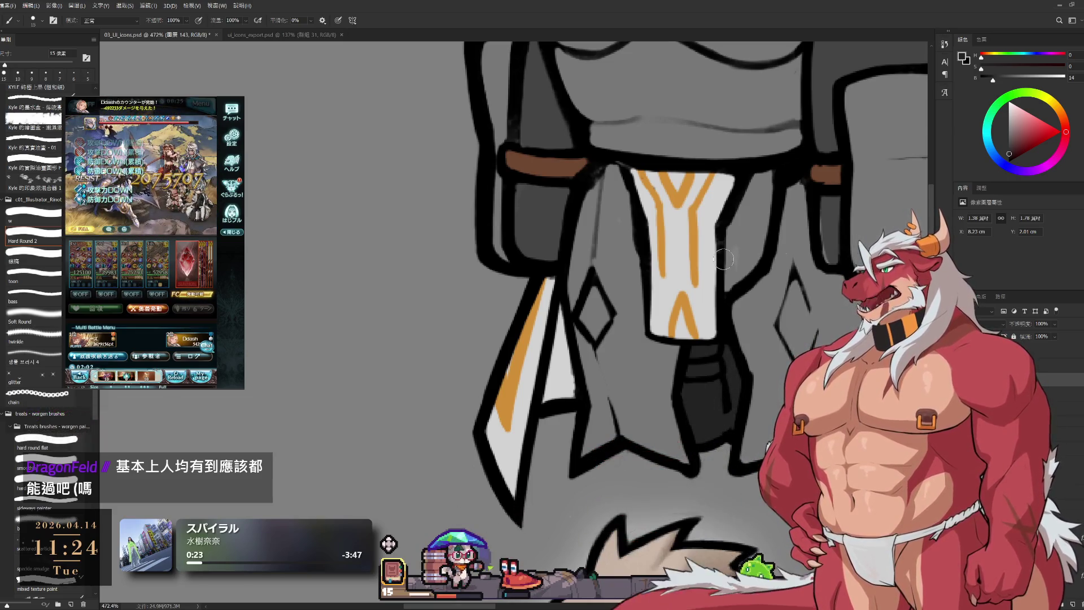
pyautogui.keyDown('ctrl'); pyautogui.click(725, 399); pyautogui.keyUp('ctrl')
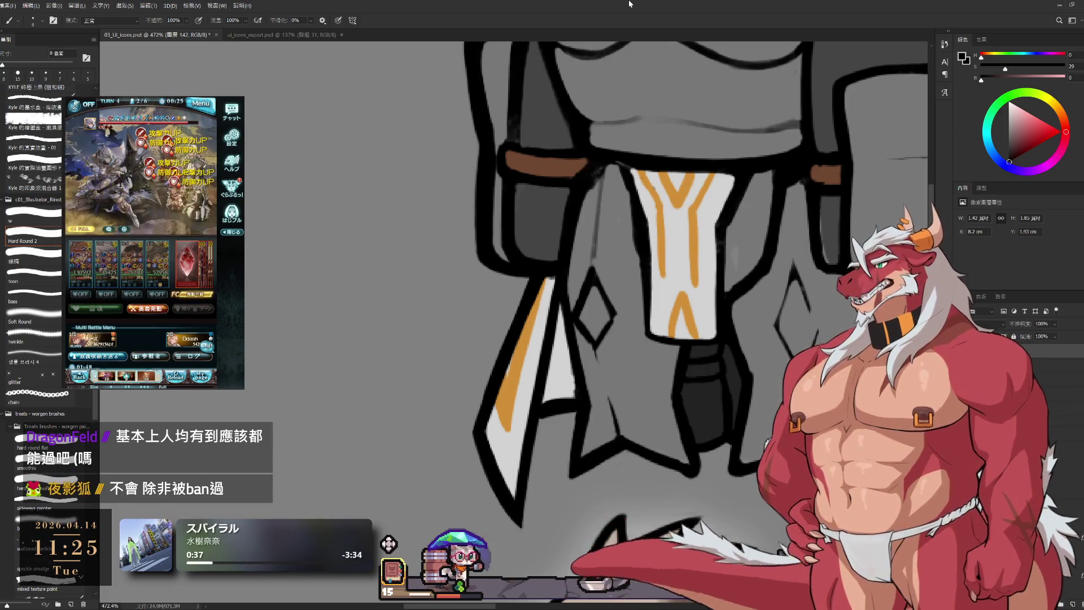
pyautogui.press('e')
pyautogui.moveTo(506, 501); pyautogui.dragTo(464, 500)
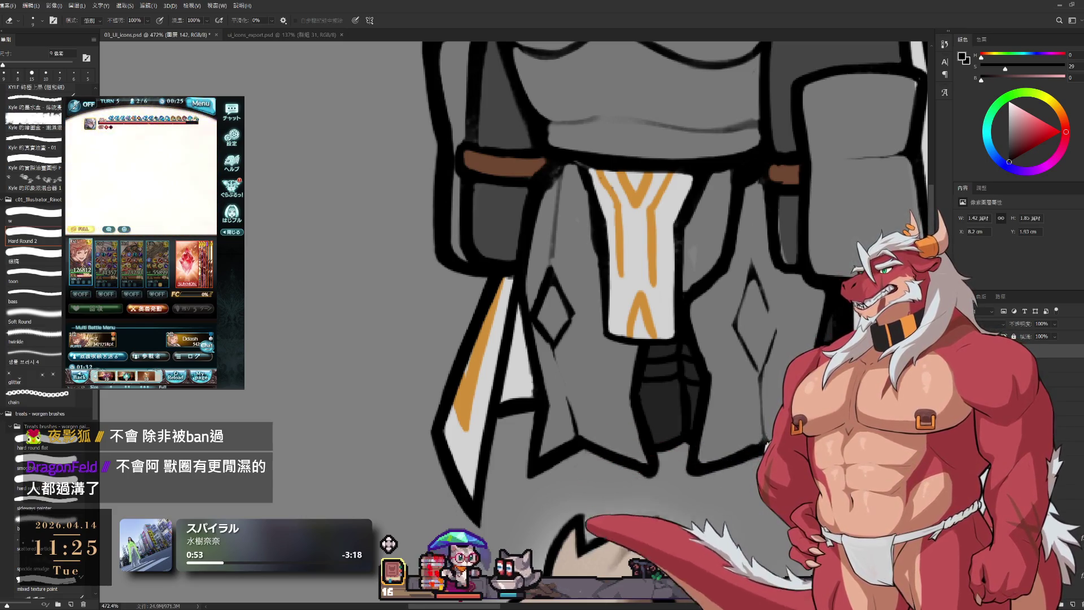
pyautogui.press('b')
pyautogui.keyDown('ctrl'); pyautogui.click(460, 520); pyautogui.keyUp('ctrl')
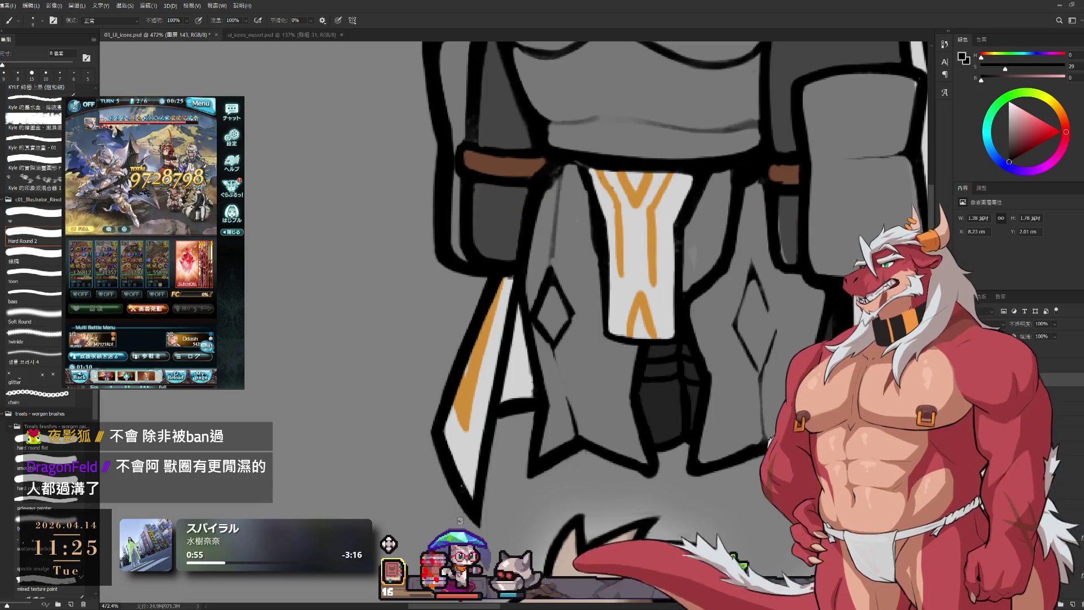
pyautogui.keyDown('alt'); pyautogui.click(497, 159); pyautogui.keyUp('alt')
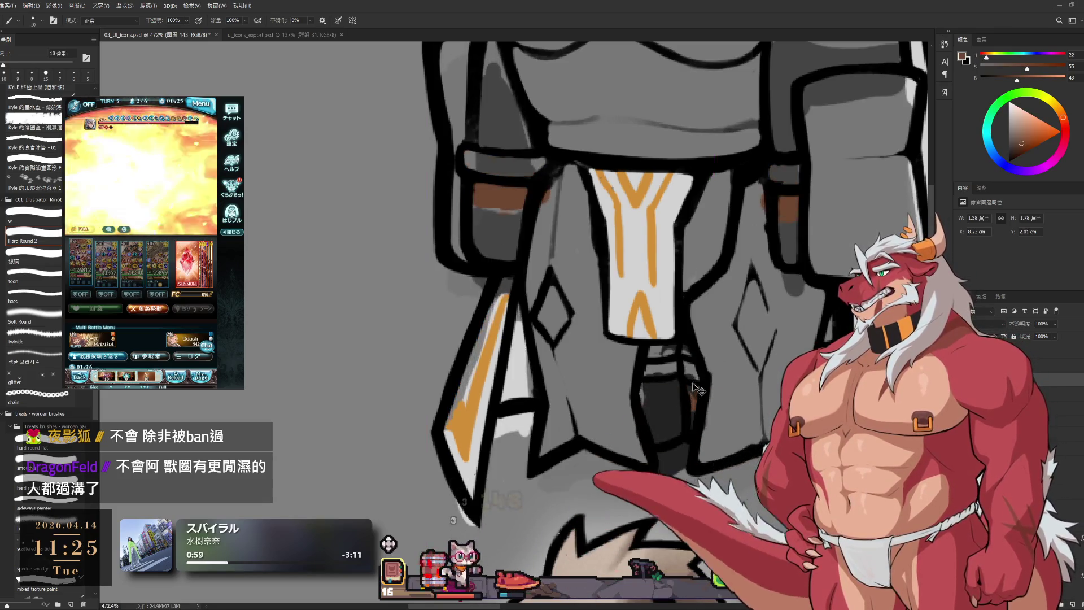
pyautogui.press(']')
pyautogui.moveTo(648, 370)
pyautogui.mouseDown()
pyautogui.moveTo(680, 385)
pyautogui.moveTo(665, 399)
pyautogui.mouseUp()
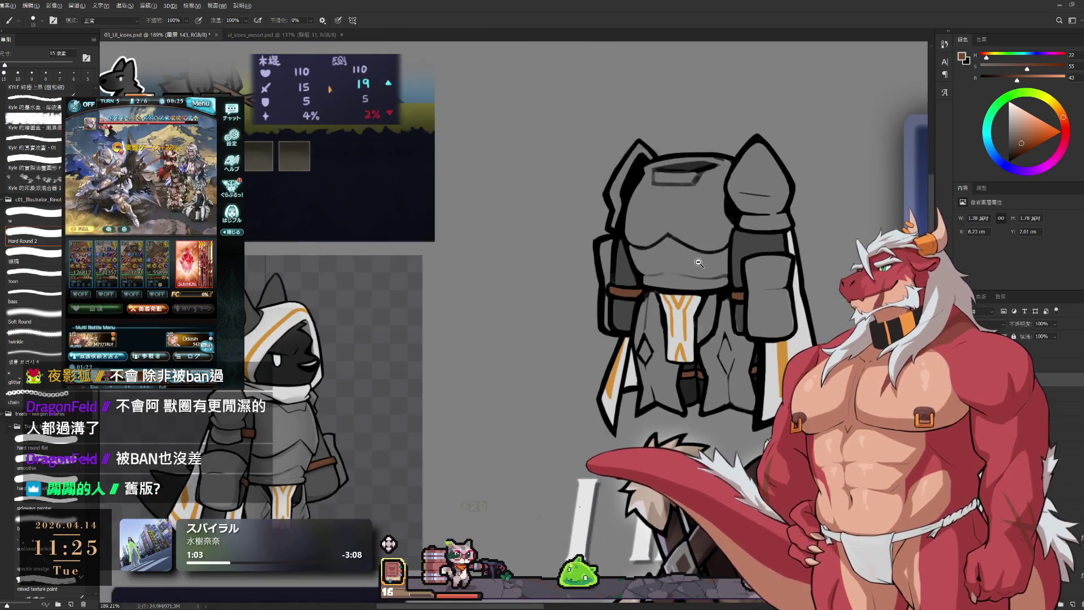
# - Clean up around the brown band, alternating eraser and black brush
pyautogui.scroll(5, 690, 388)
pyautogui.press('e')
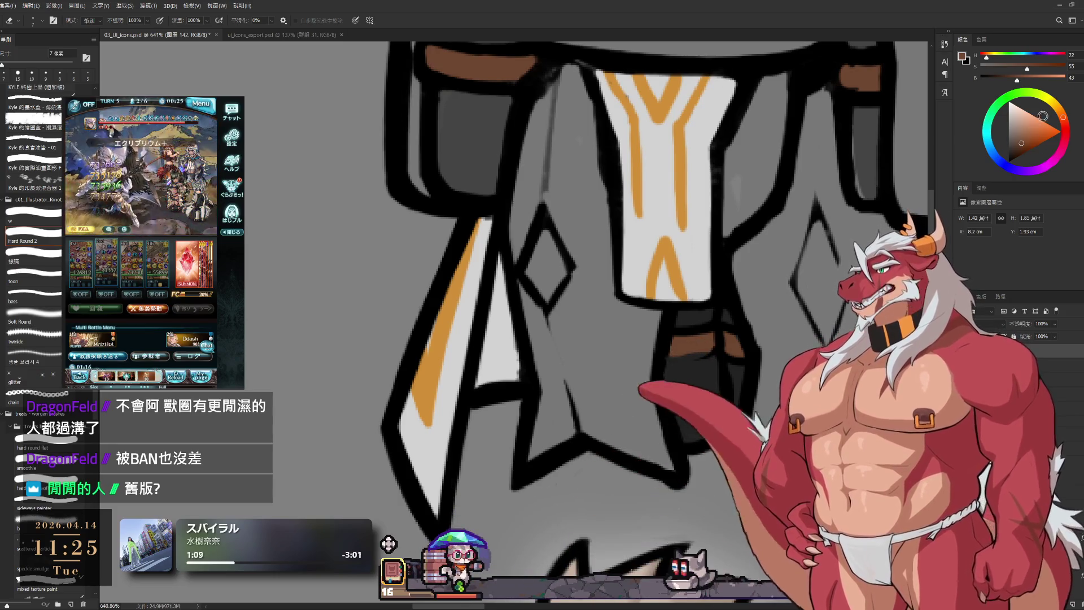
pyautogui.keyDown('alt'); pyautogui.click(663, 358); pyautogui.keyUp('alt')
pyautogui.press('b')
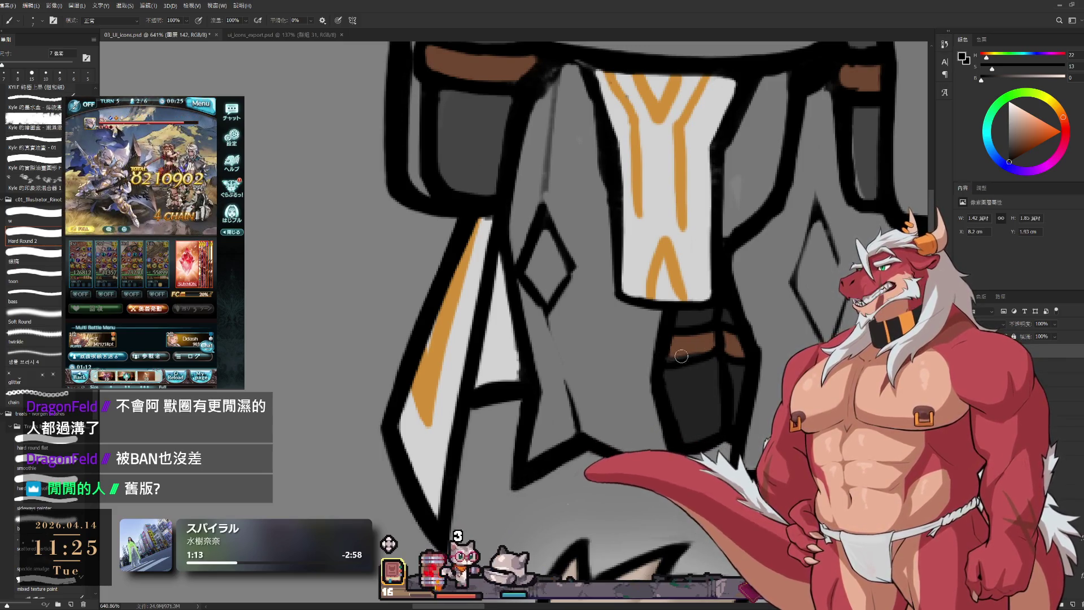
pyautogui.press('e')
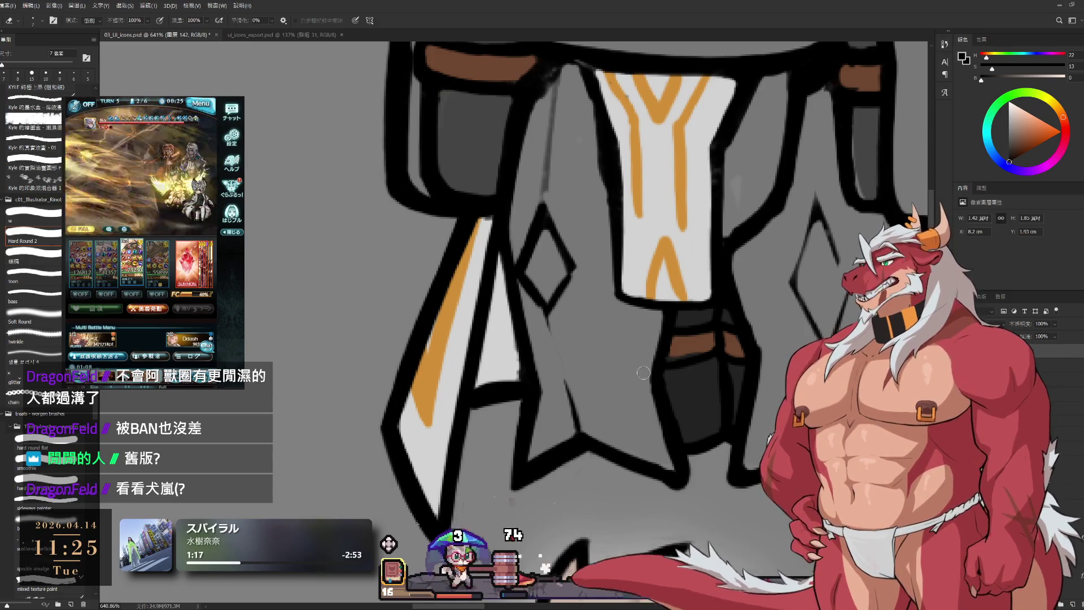
pyautogui.press('b')
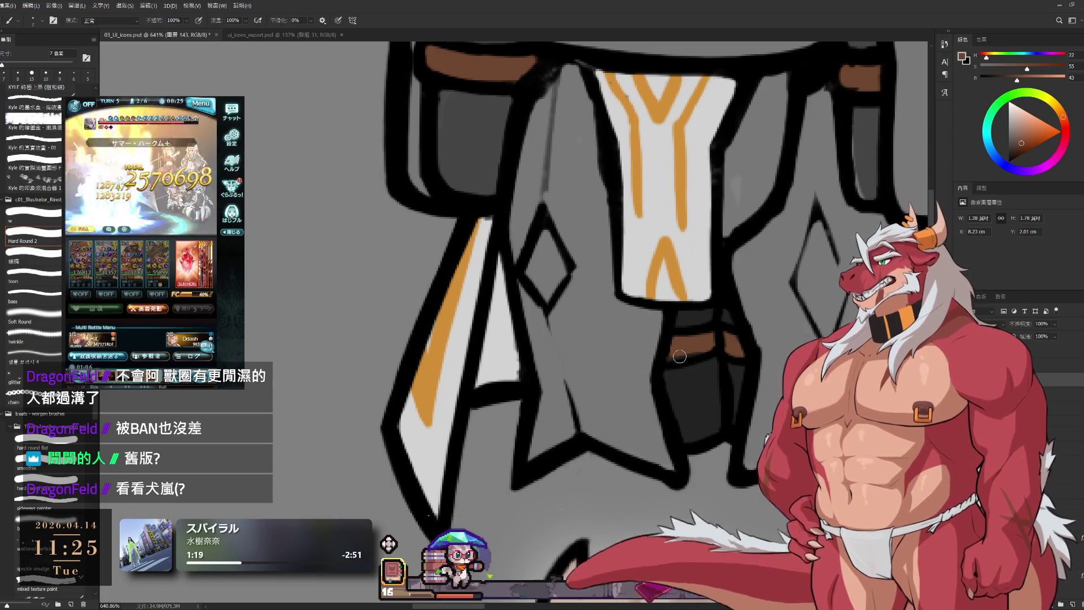
# - Frame the chest armor and select layer 142
pyautogui.moveTo(737, 346); pyautogui.dragTo(658, 303)
pyautogui.moveTo(753, 300); pyautogui.dragTo(820, 306)
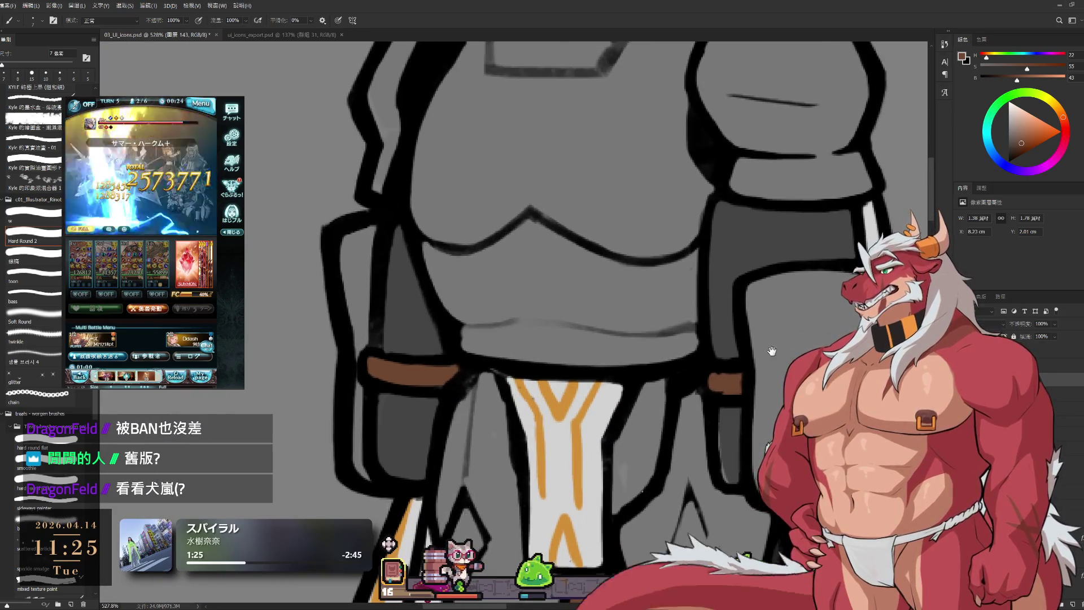
pyautogui.moveTo(771, 351); pyautogui.dragTo(702, 371)
pyautogui.moveTo(670, 414); pyautogui.dragTo(739, 347)
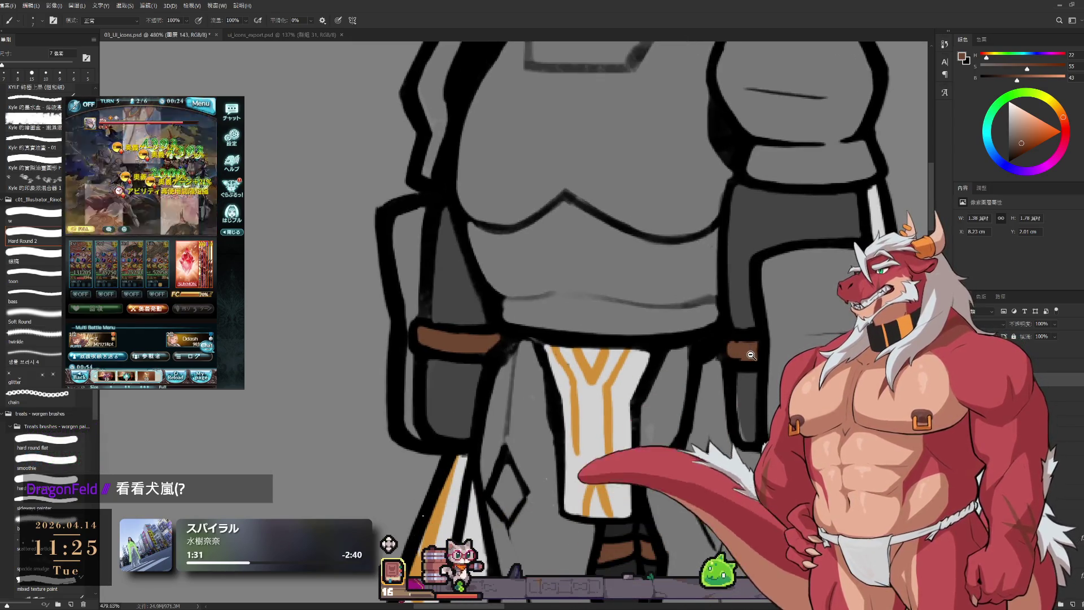
pyautogui.moveTo(738, 373); pyautogui.dragTo(750, 372)
pyautogui.keyDown('ctrl'); pyautogui.click(739, 404); pyautogui.keyUp('ctrl')
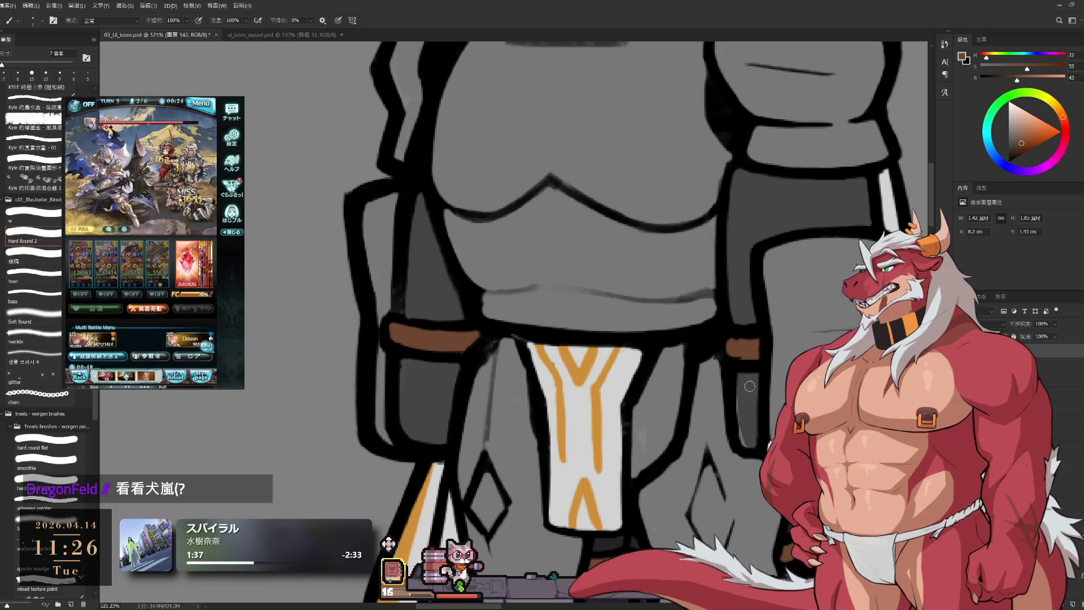
# - Refine the chest armor outlines with a black brush and a 6–7 px eraser
pyautogui.press('e')
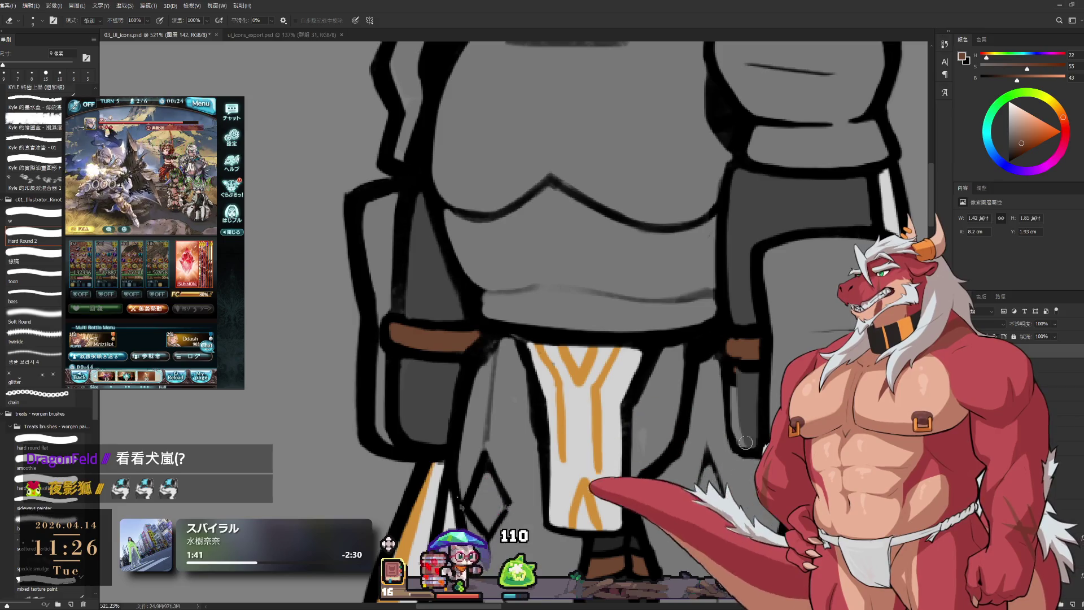
pyautogui.press('b')
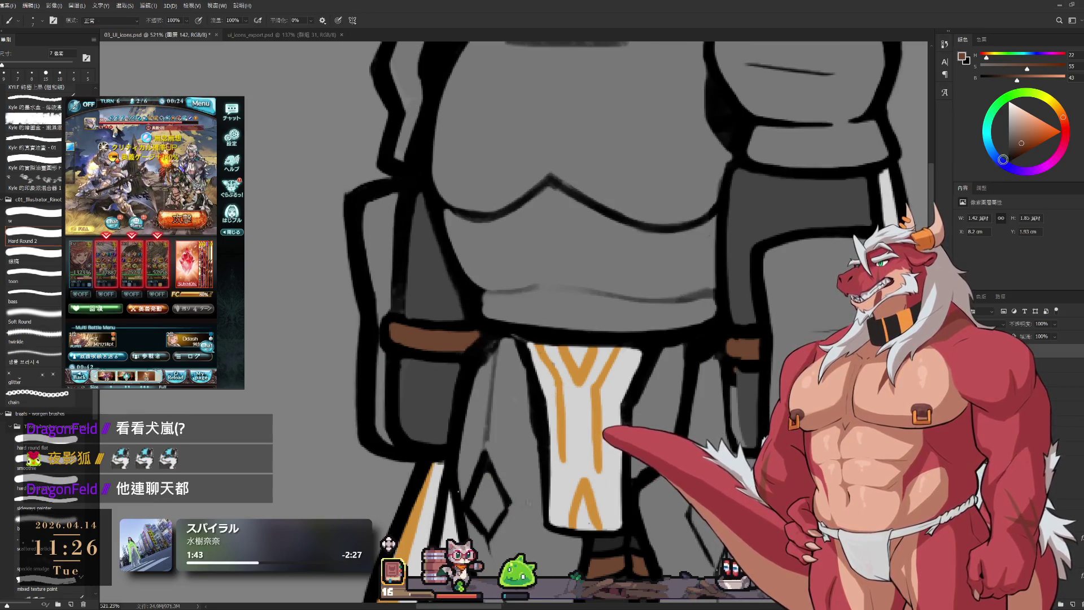
pyautogui.press('[')
pyautogui.press('[')
pyautogui.keyDown('alt'); pyautogui.click(729, 363); pyautogui.keyUp('alt')
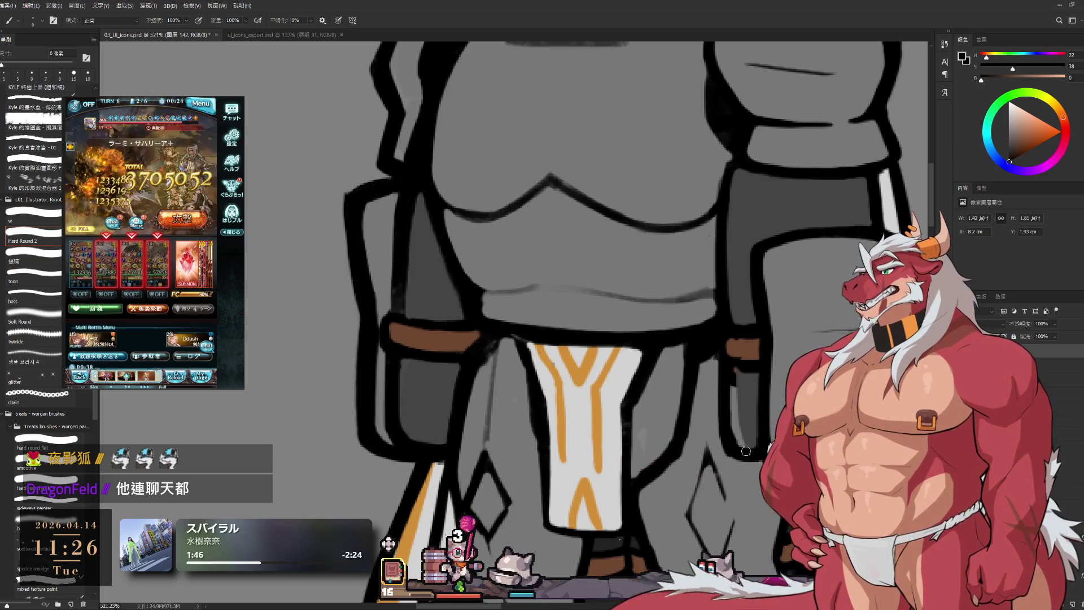
pyautogui.press('e')
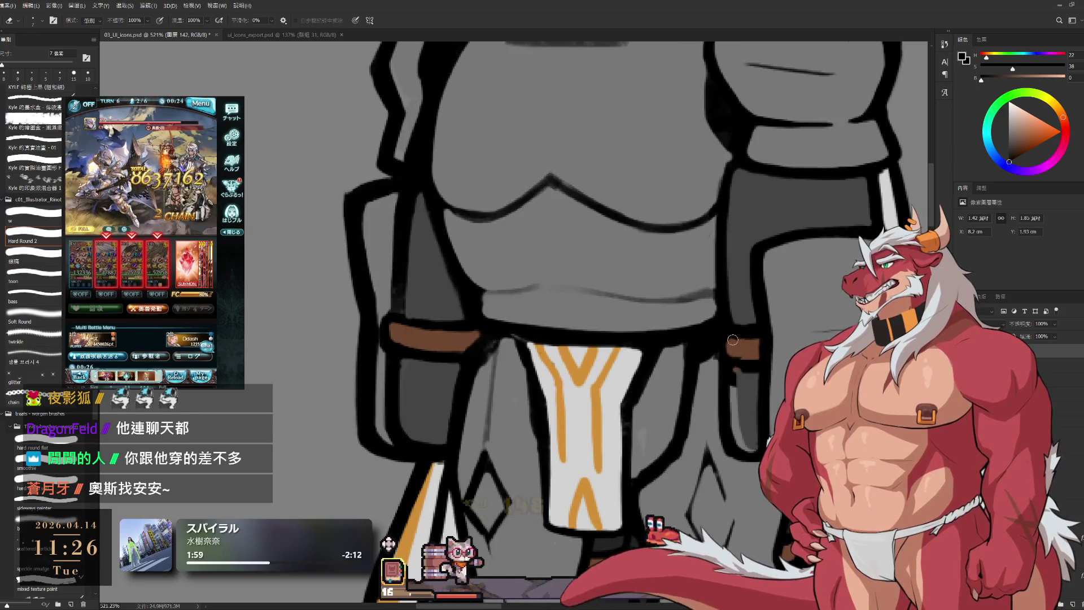
pyautogui.press('[')
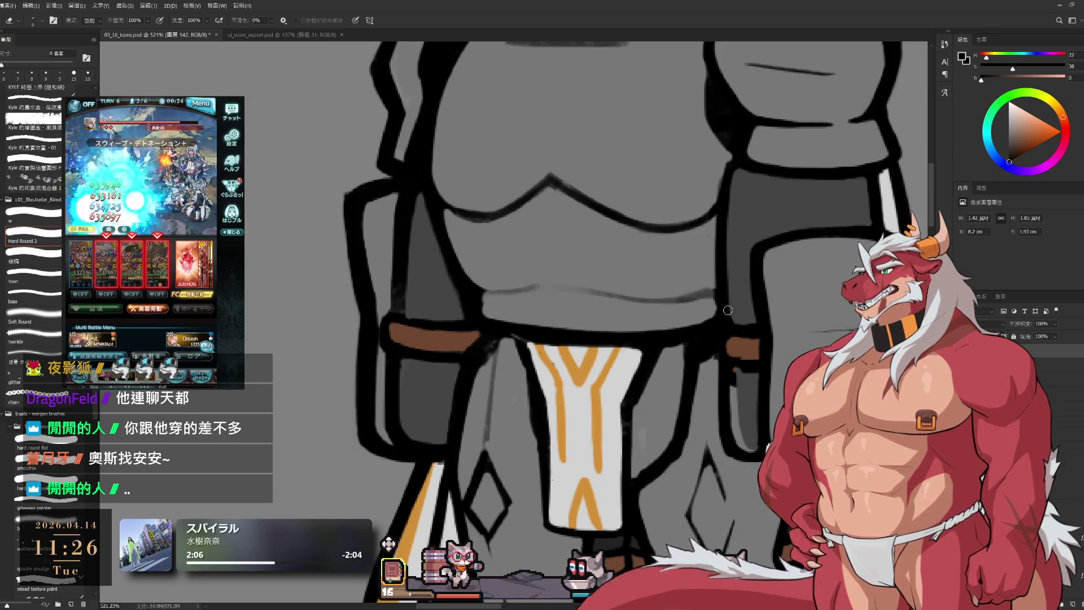
pyautogui.press(']')
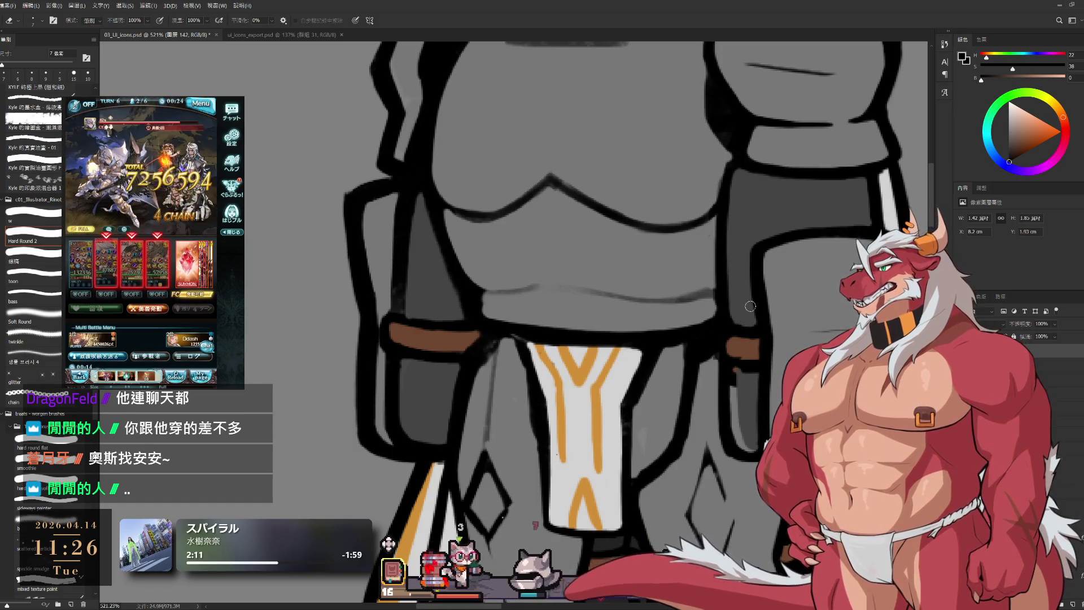
pyautogui.press('b')
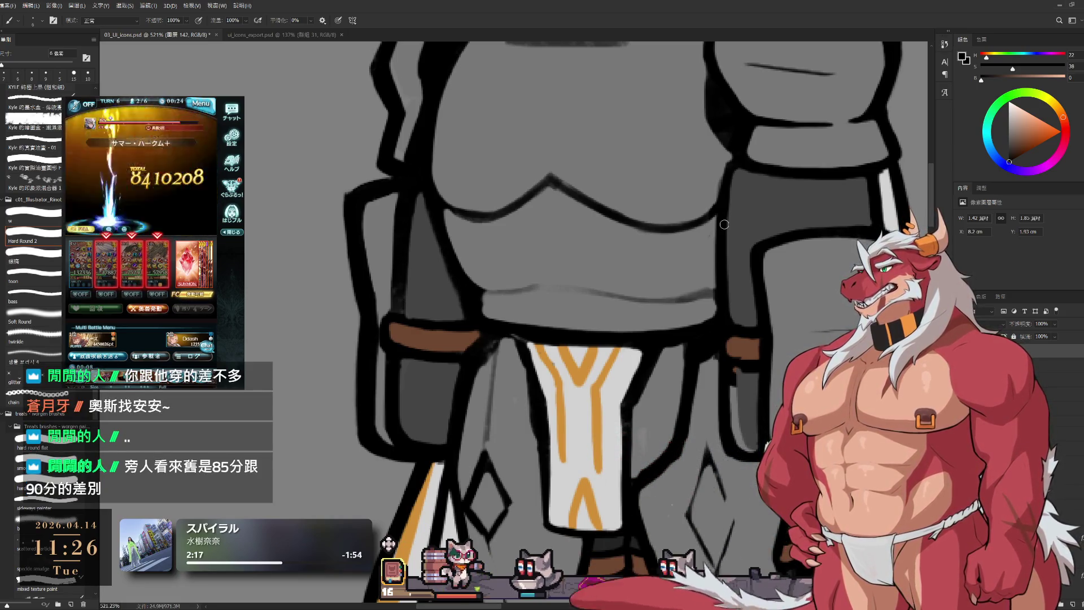
pyautogui.press('e')
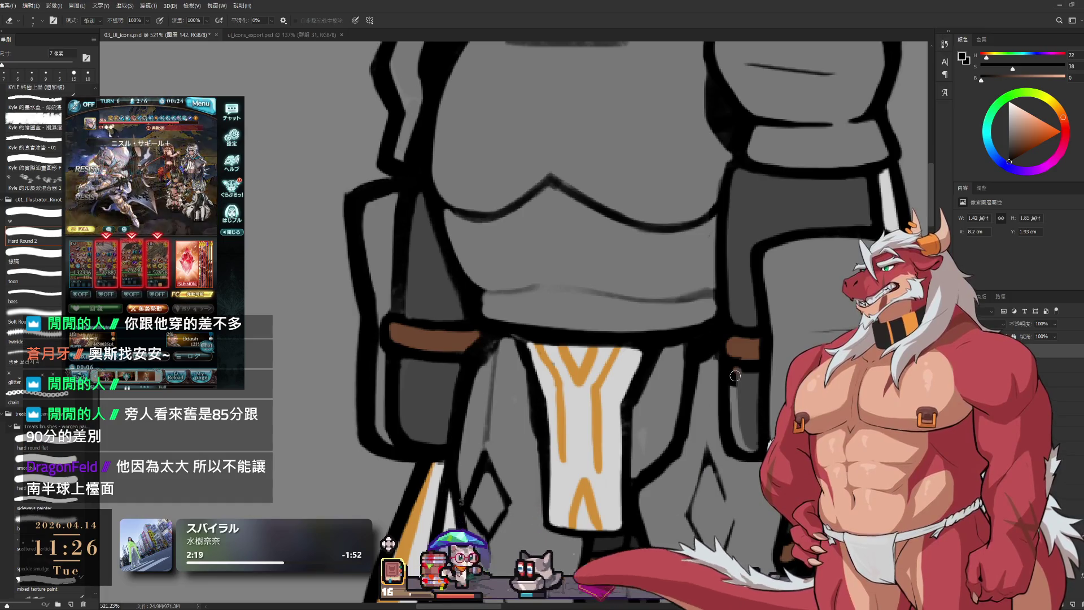
# - Undo a stray edit and refine the tabard-top outlines with a 5 px eraser and finer black brush
pyautogui.hotkey('ctrl', 'z')
pyautogui.hotkey('ctrl', 'z')
pyautogui.hotkey('ctrl', 'z')
pyautogui.hotkey('ctrl', 'z')
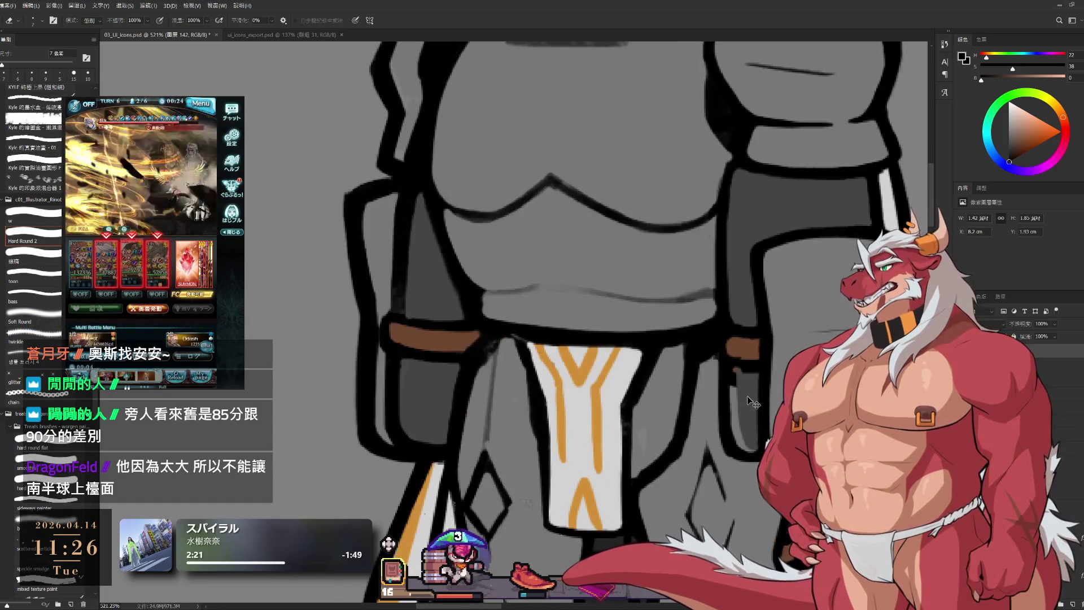
pyautogui.press('b')
pyautogui.keyDown('alt'); pyautogui.click(750, 385); pyautogui.keyUp('alt')
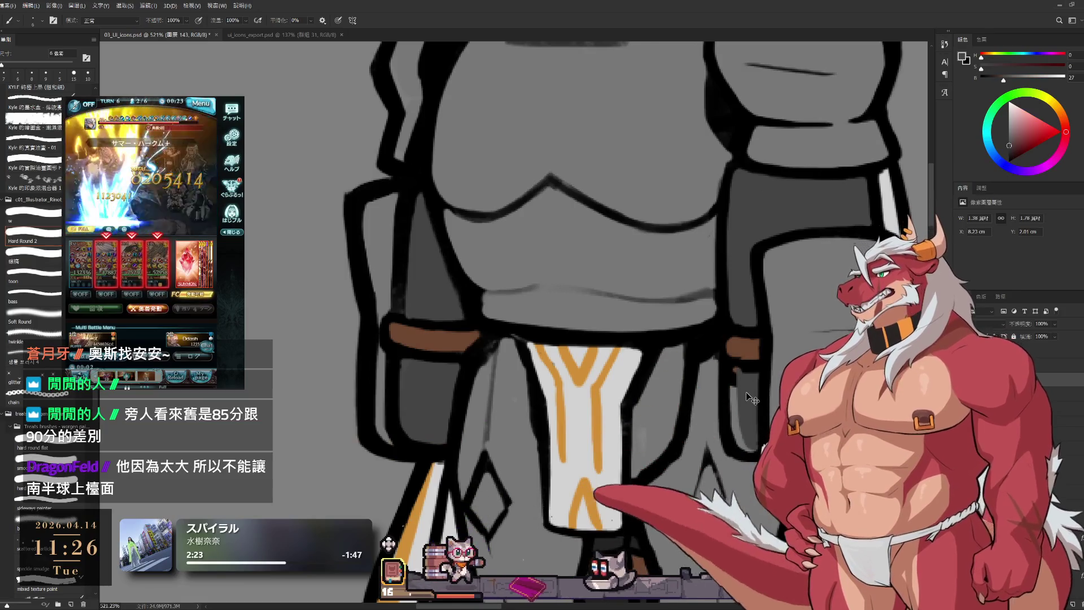
pyautogui.press(']')
pyautogui.press(']')
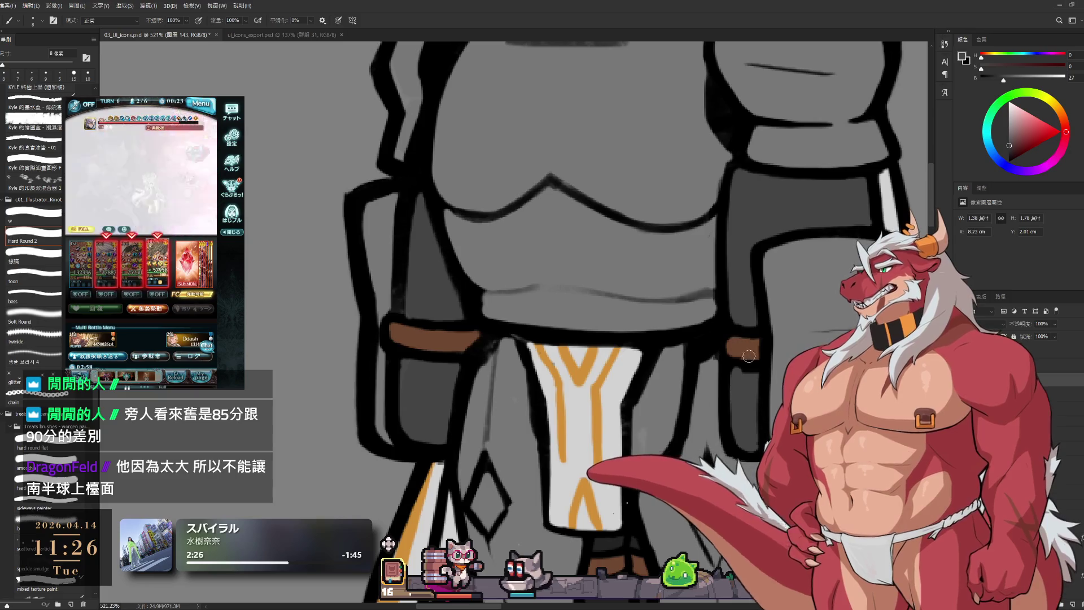
pyautogui.hotkey('ctrl', 'z')
pyautogui.press('e')
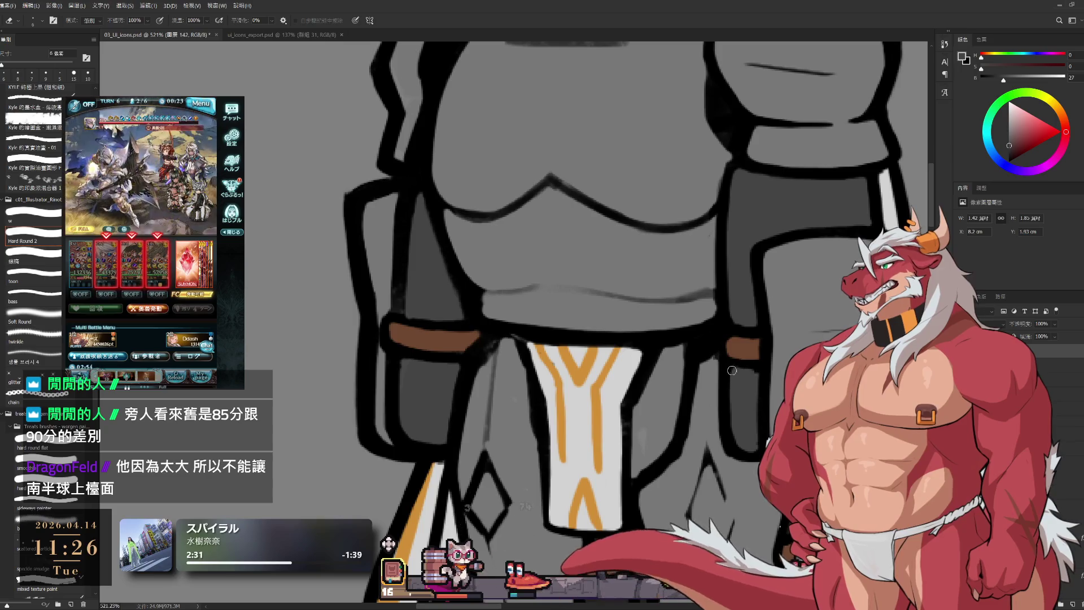
pyautogui.press('[')
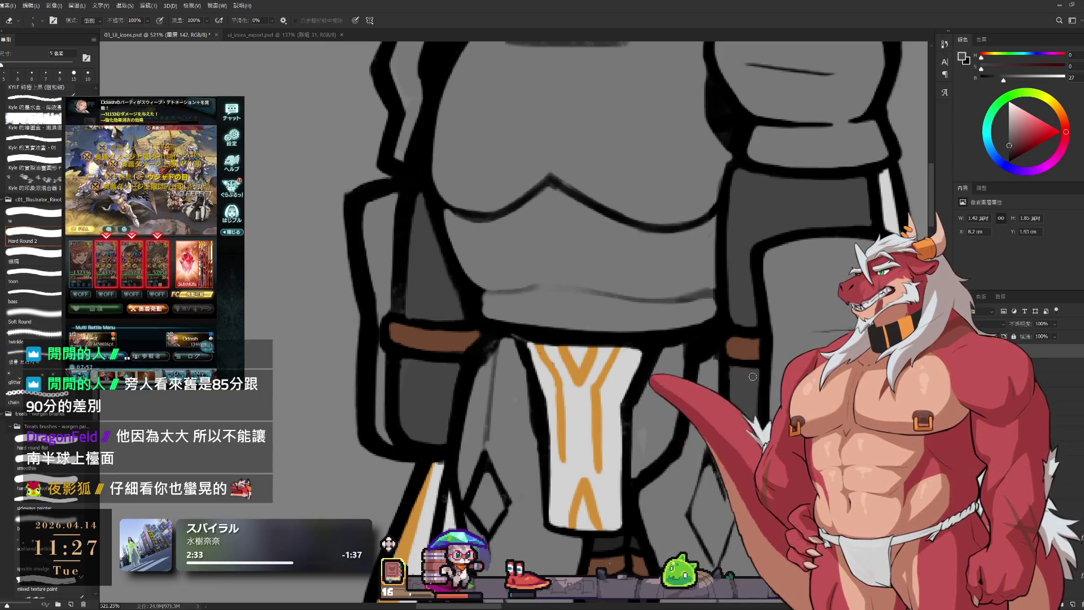
pyautogui.press('b')
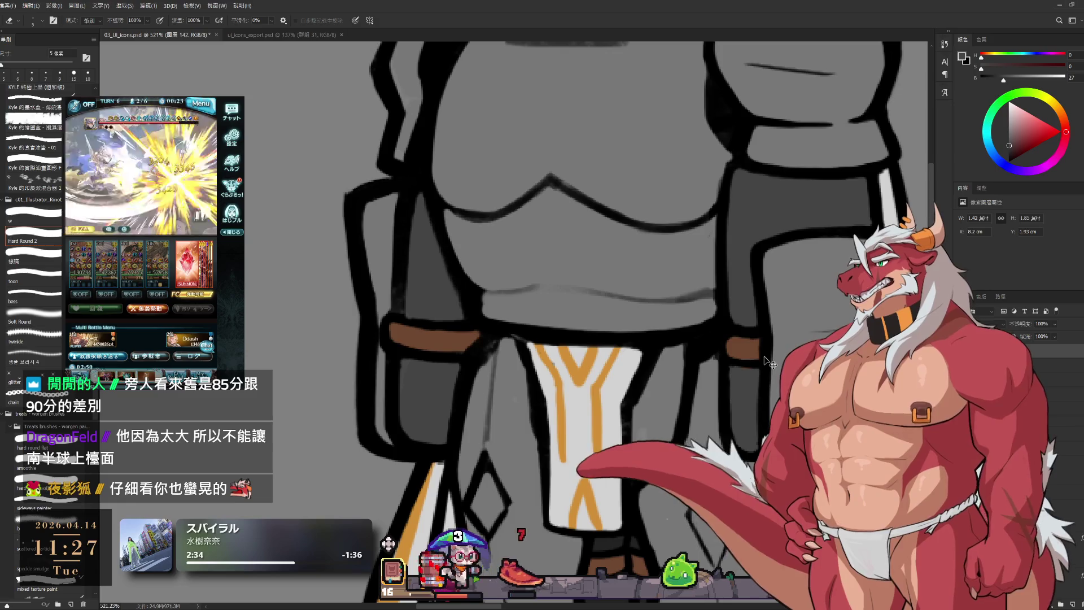
pyautogui.press('d')
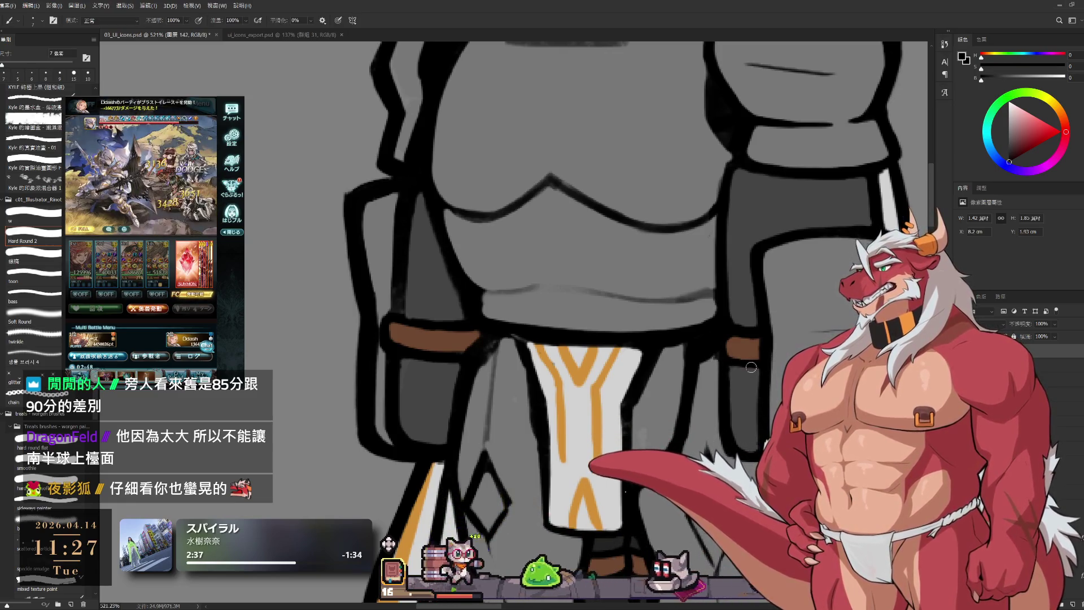
pyautogui.press('[')
pyautogui.press('e')
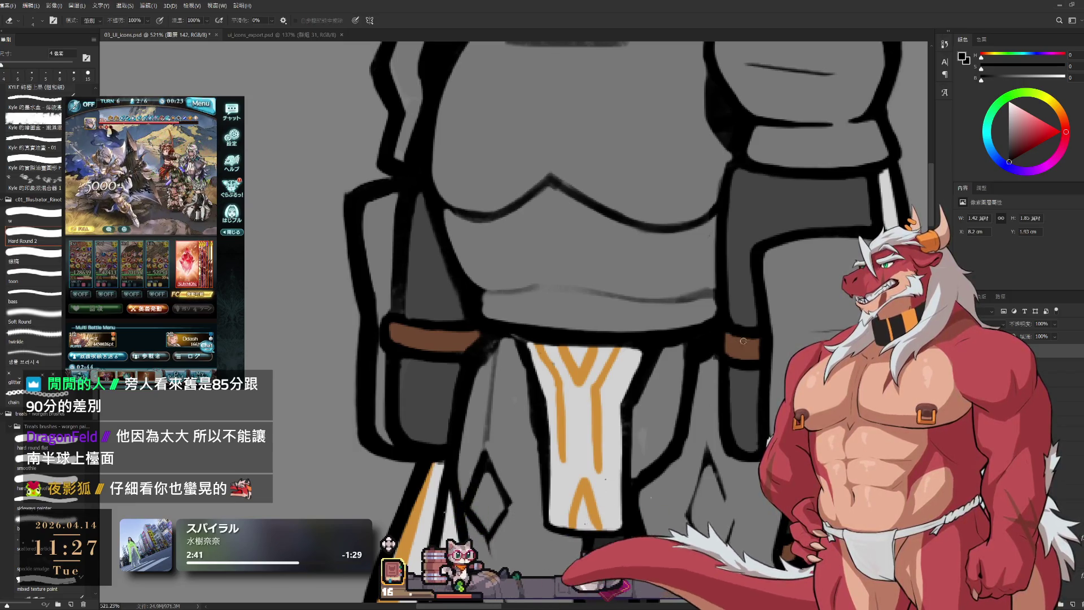
pyautogui.scroll(-5, 729, 175)
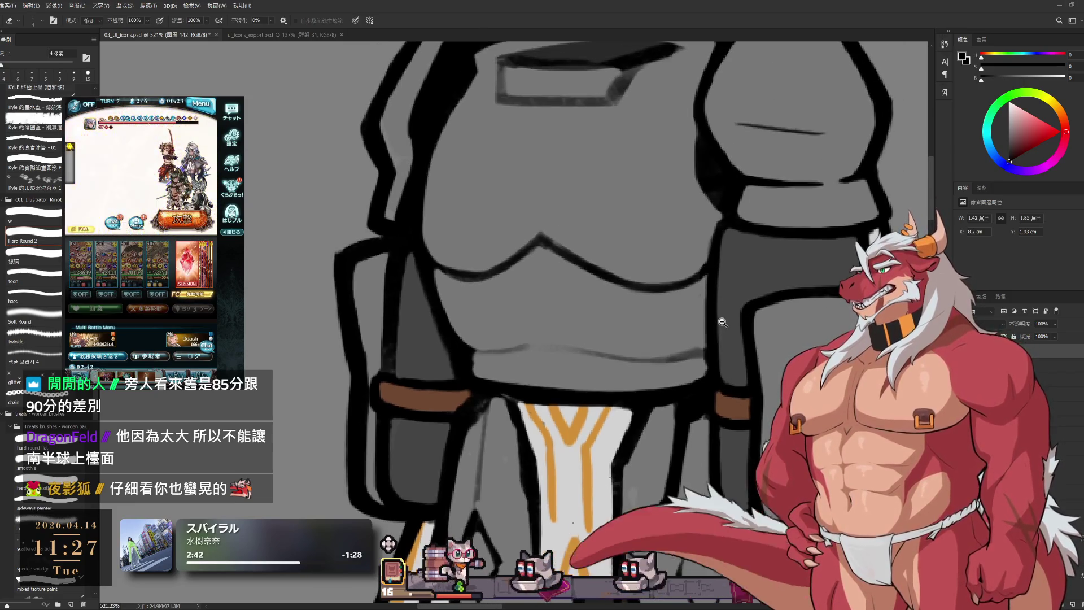
# - Tidy the shoulder armor outlines, alternating brush and eraser
pyautogui.scroll(5, 734, 342)
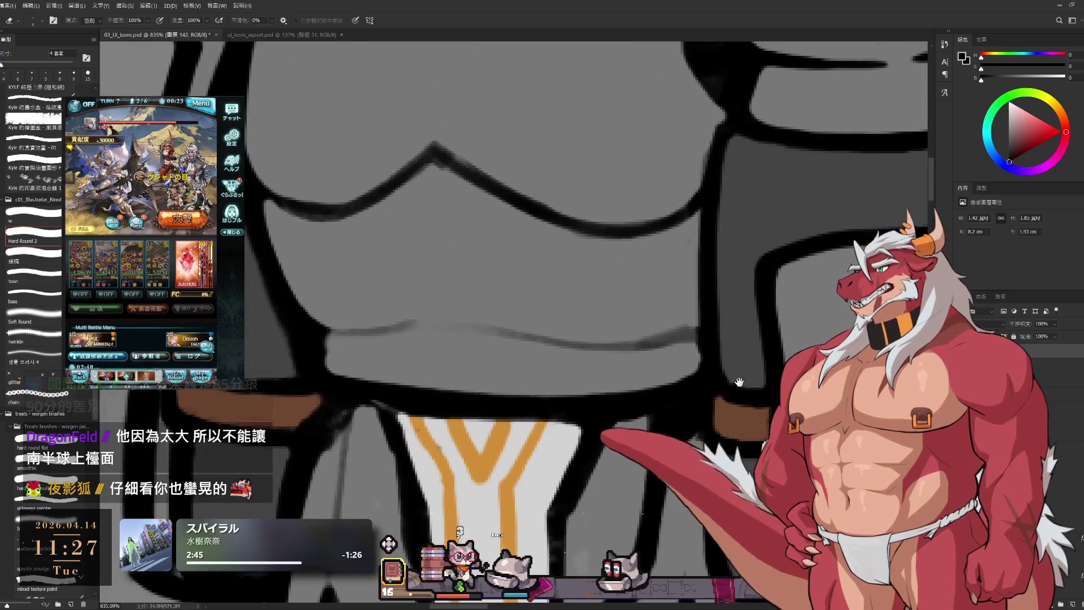
pyautogui.scroll(-3, 726, 341)
pyautogui.scroll(1, 719, 341)
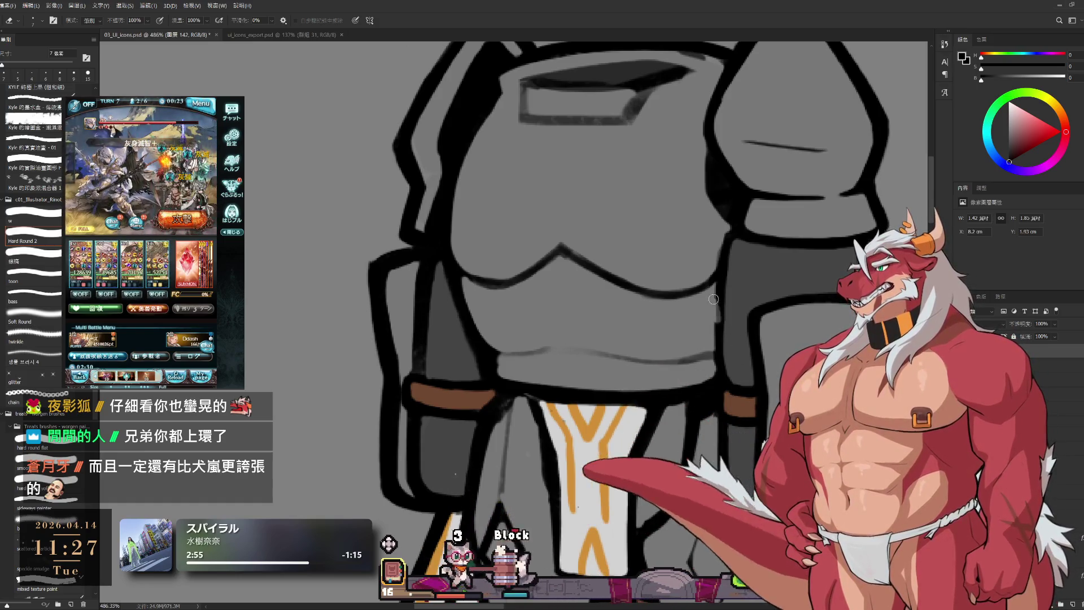
pyautogui.press('b')
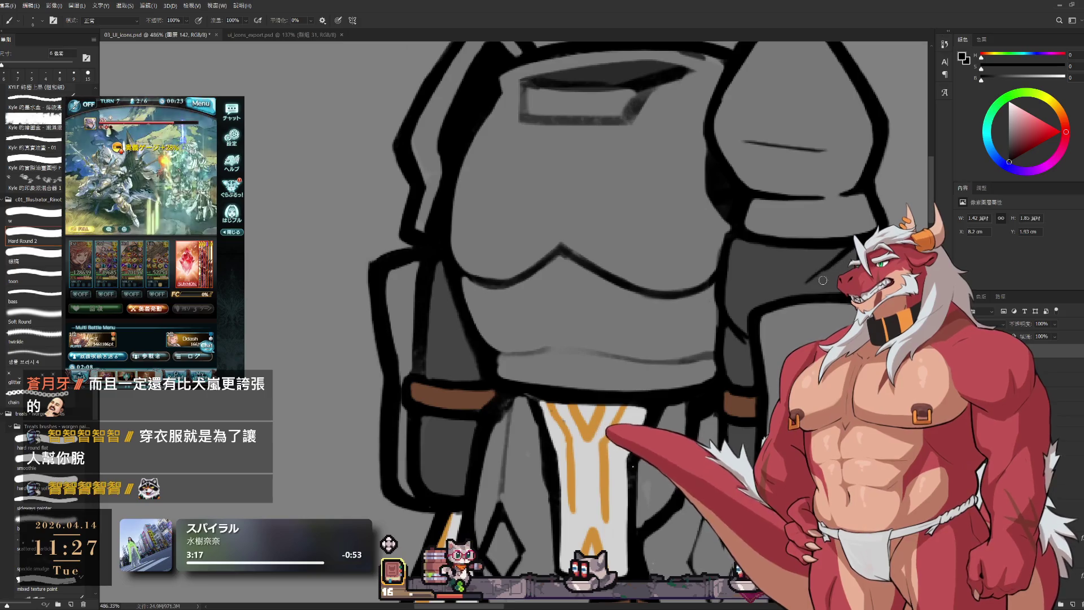
pyautogui.press('e')
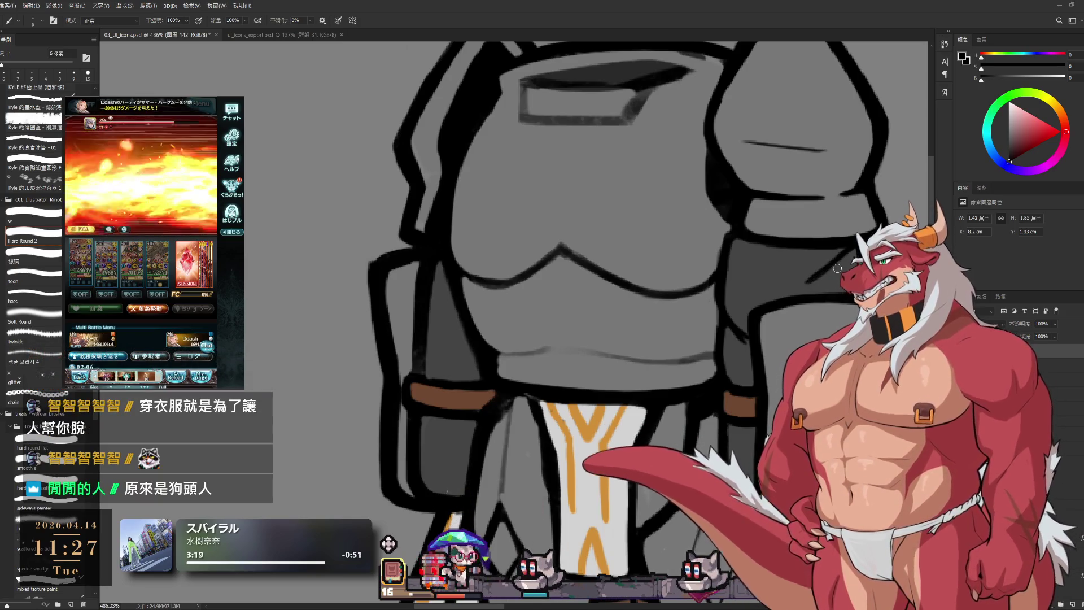
pyautogui.press('b')
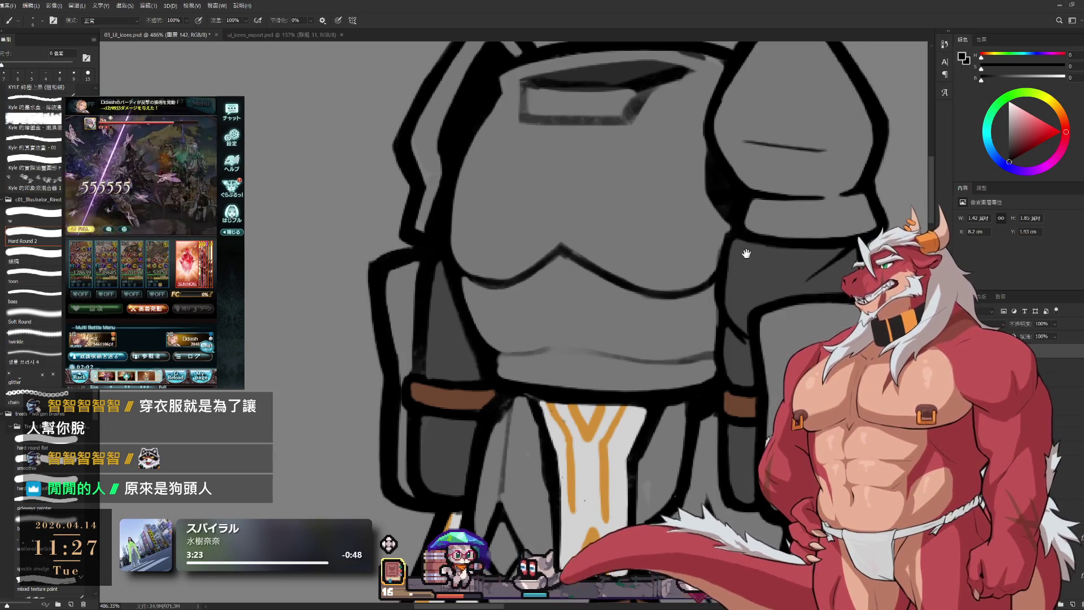
pyautogui.moveTo(689, 276)
pyautogui.mouseDown()
pyautogui.moveTo(766, 285)
pyautogui.moveTo(629, 326)
pyautogui.moveTo(734, 325)
pyautogui.mouseUp()
pyautogui.press('e')
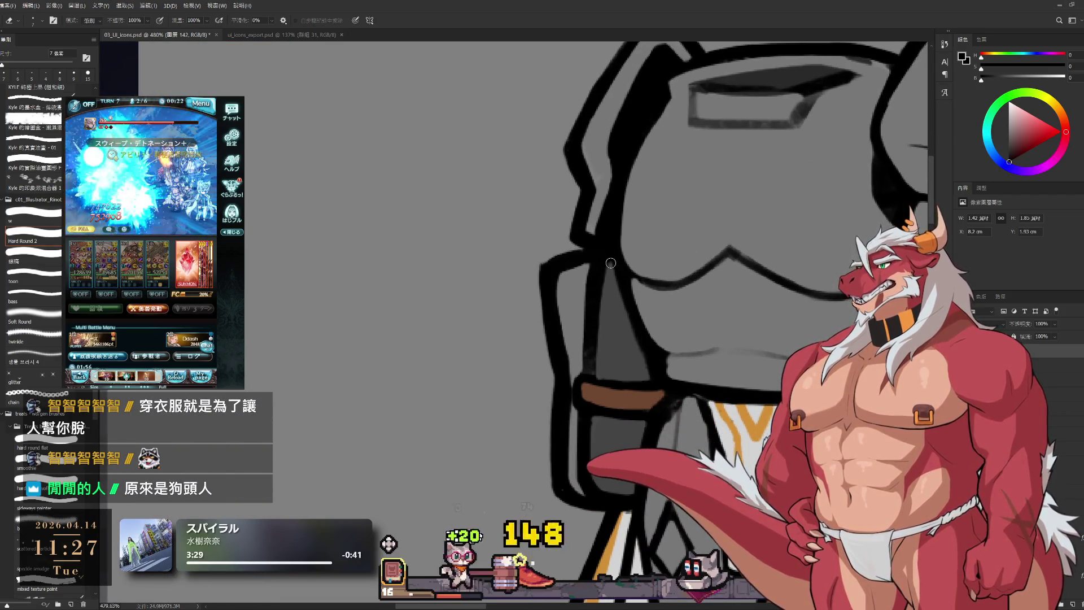
# - Trim stray line edges on the helmet, then rotate the canvas view 90 degrees
pyautogui.moveTo(609, 268)
pyautogui.mouseDown()
pyautogui.moveTo(618, 346)
pyautogui.moveTo(625, 252)
pyautogui.moveTo(584, 163)
pyautogui.mouseUp()
pyautogui.moveTo(626, 275)
pyautogui.mouseDown()
pyautogui.moveTo(653, 298)
pyautogui.moveTo(653, 314)
pyautogui.moveTo(643, 312)
pyautogui.mouseUp()
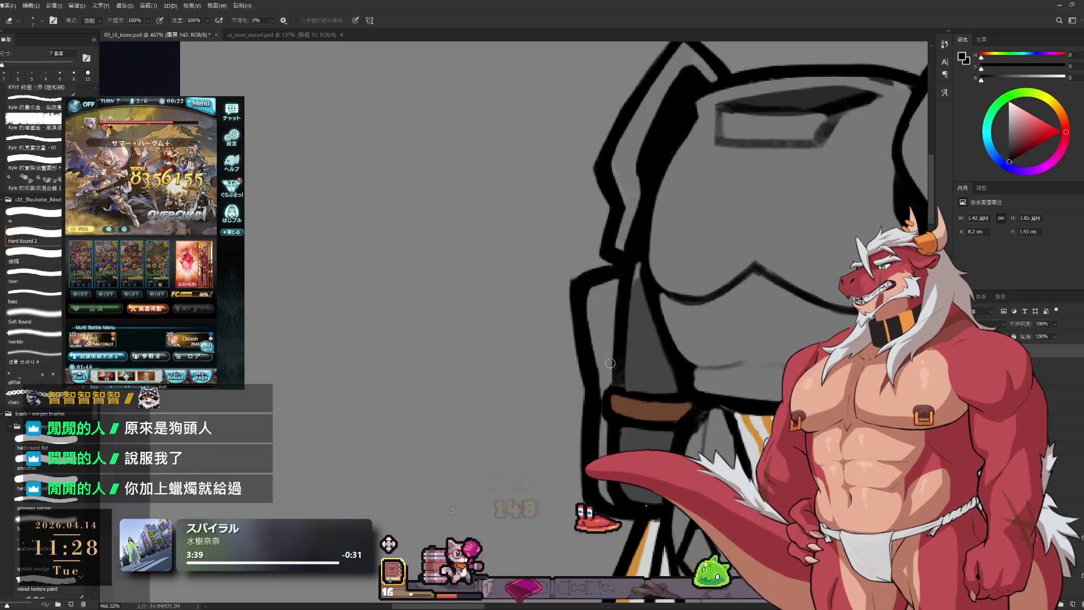
pyautogui.press('b')
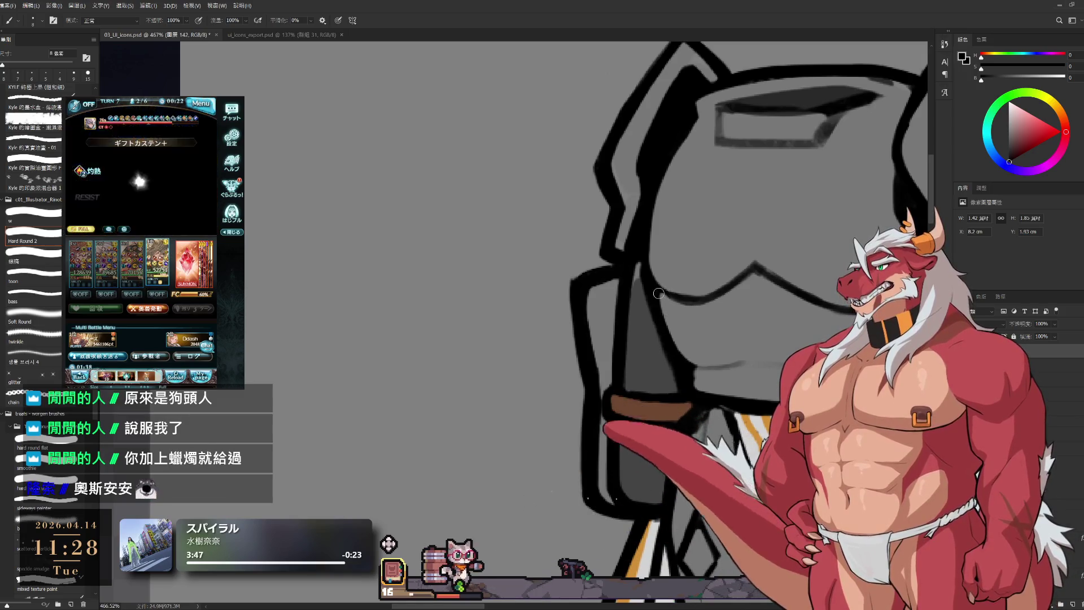
pyautogui.press('e')
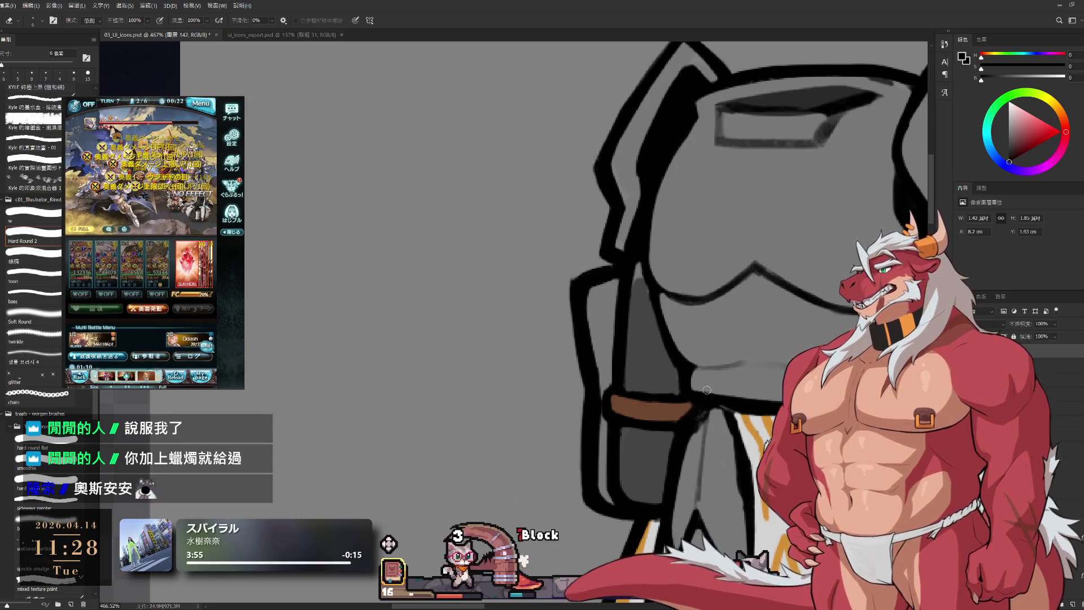
pyautogui.press('r')
pyautogui.moveTo(749, 324)
pyautogui.mouseDown()
pyautogui.moveTo(717, 439)
pyautogui.moveTo(554, 554)
pyautogui.moveTo(513, 557)
pyautogui.mouseUp()
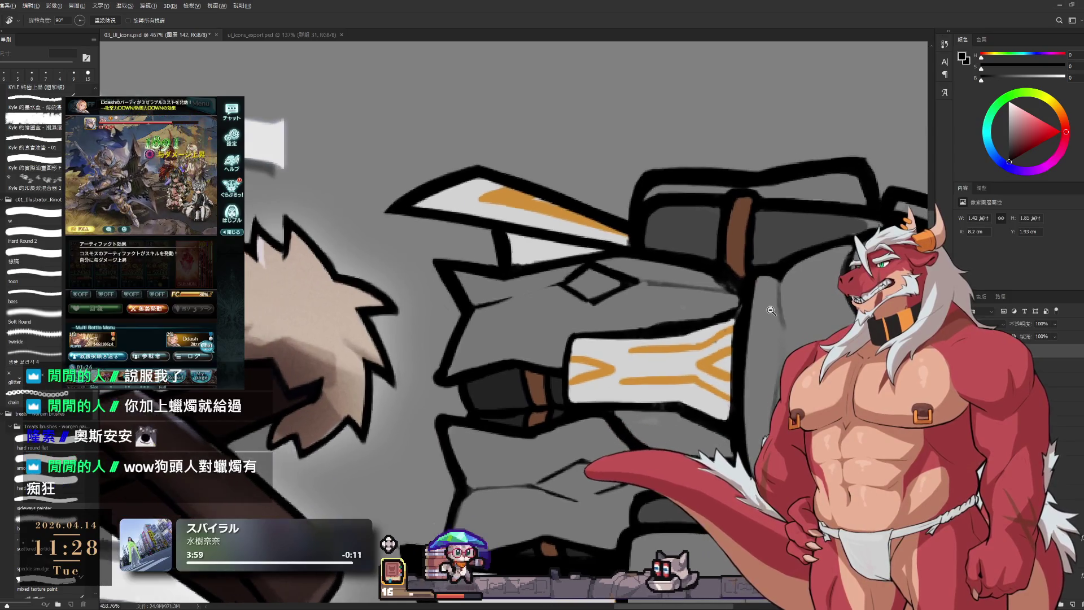
# - Refine the tabard flap and side plate outlines, undoing and redoing to keep the cleaner lines
pyautogui.press('e')
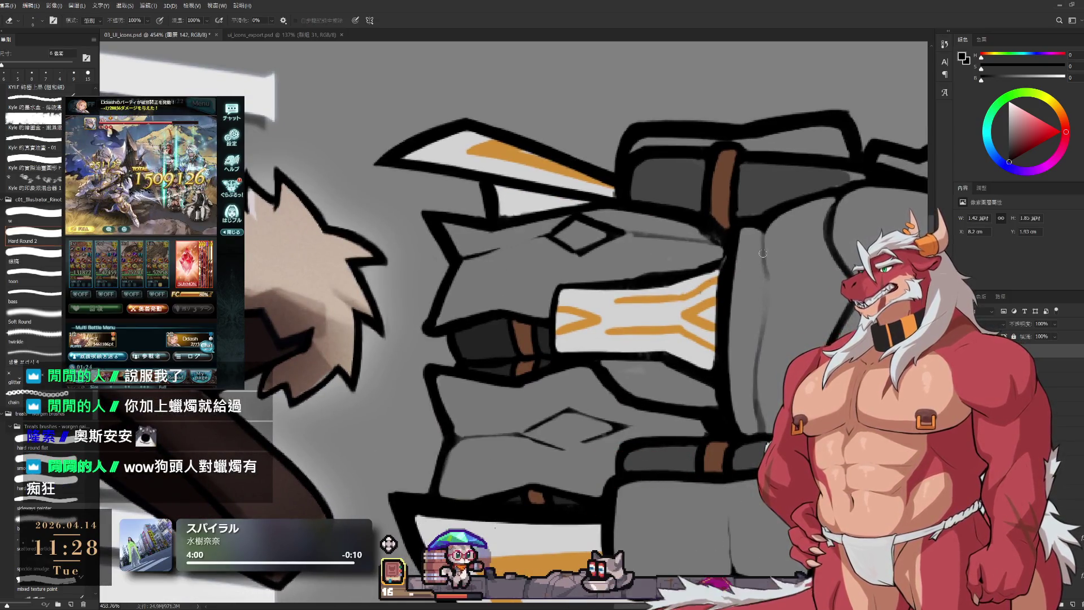
pyautogui.press('b')
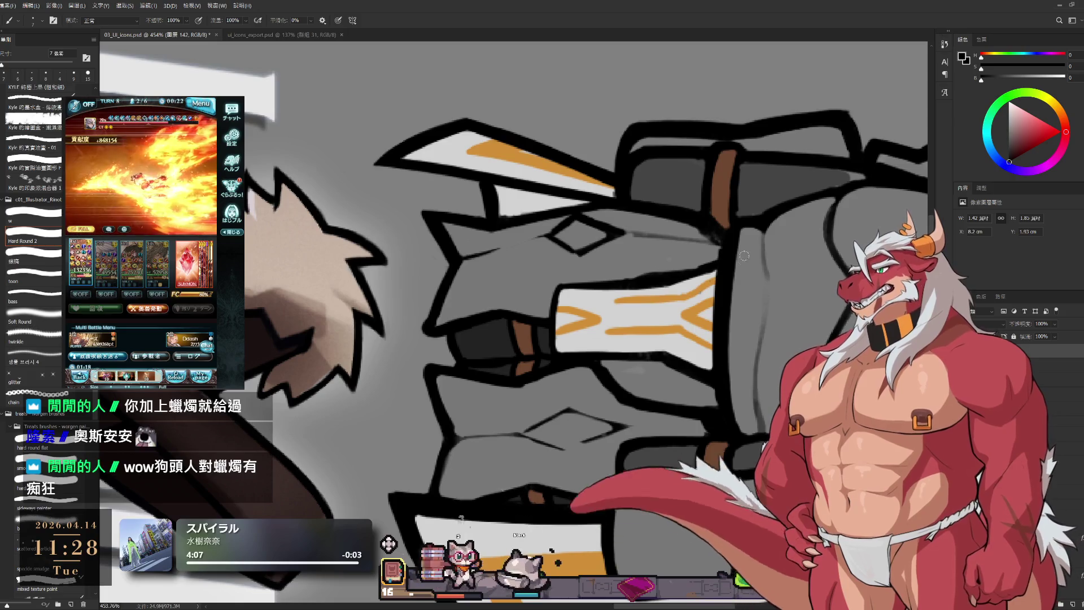
pyautogui.press('e')
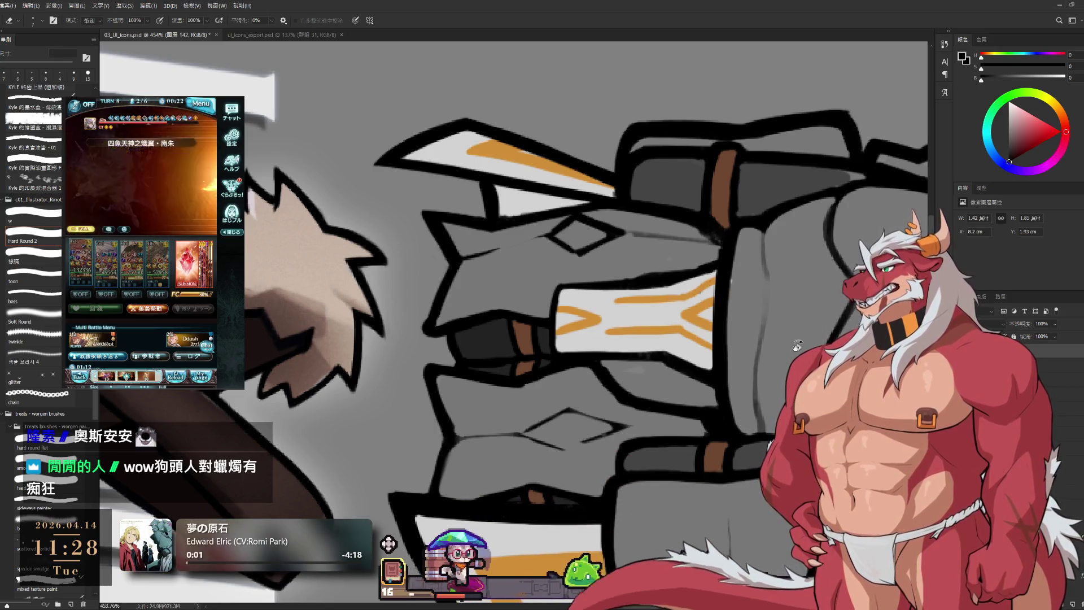
pyautogui.hotkey('ctrl', 'z')
pyautogui.press('r')
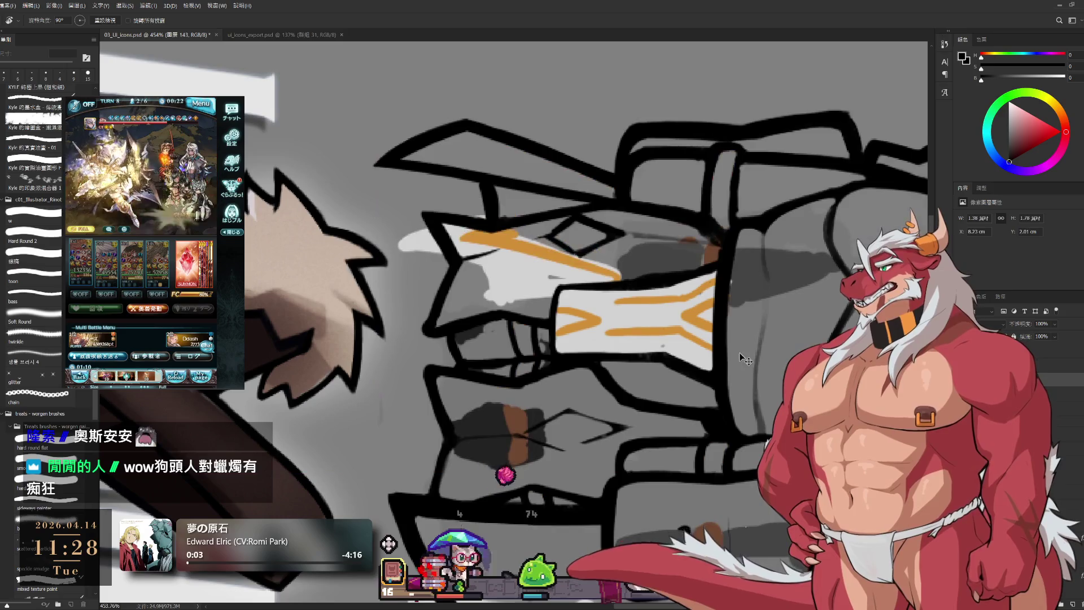
pyautogui.hotkey('ctrl', 'shift', 'z')
pyautogui.press('e')
# - Reset the canvas rotation to upright and zoom out to see the full mech
pyautogui.press('r')
pyautogui.moveTo(735, 345)
pyautogui.mouseDown()
pyautogui.moveTo(520, 322)
pyautogui.moveTo(510, 303)
pyautogui.moveTo(671, 195)
pyautogui.mouseUp()
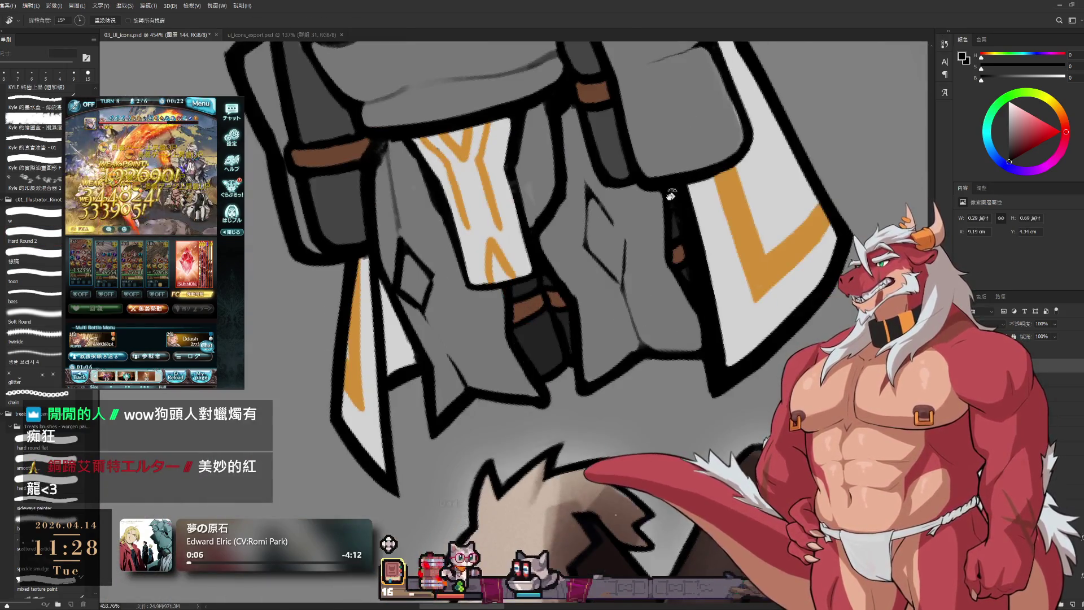
pyautogui.press('Escape')
pyautogui.scroll(-10, 672, 200)
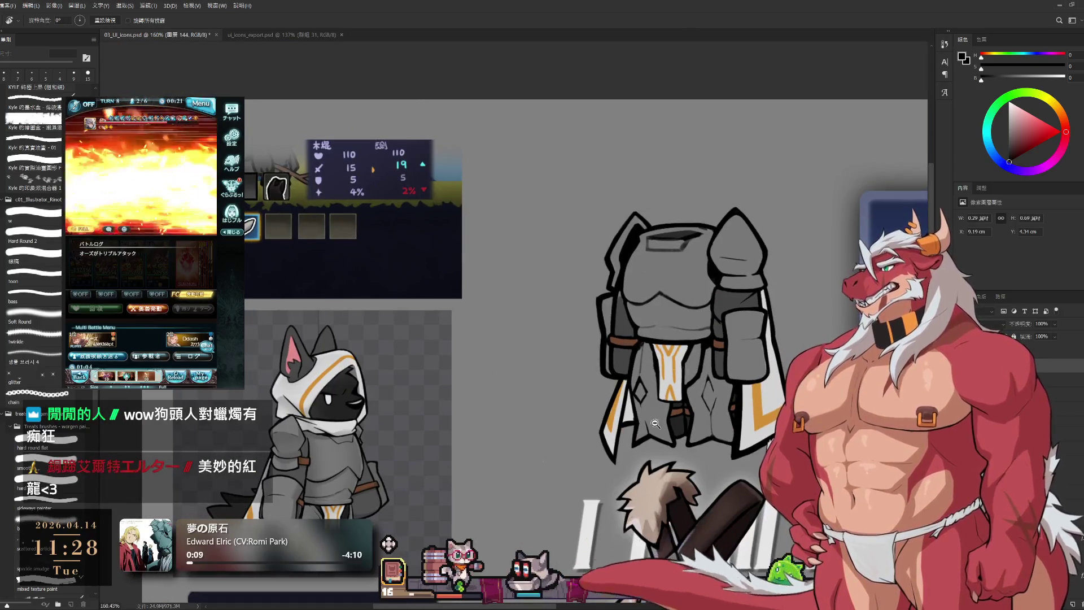
# - Undo the last change, sample a dark grey from the armor and enlarge the brush to 20 px
pyautogui.scroll(6, 654, 423)
pyautogui.hotkey('ctrl', 'z')
pyautogui.press('b')
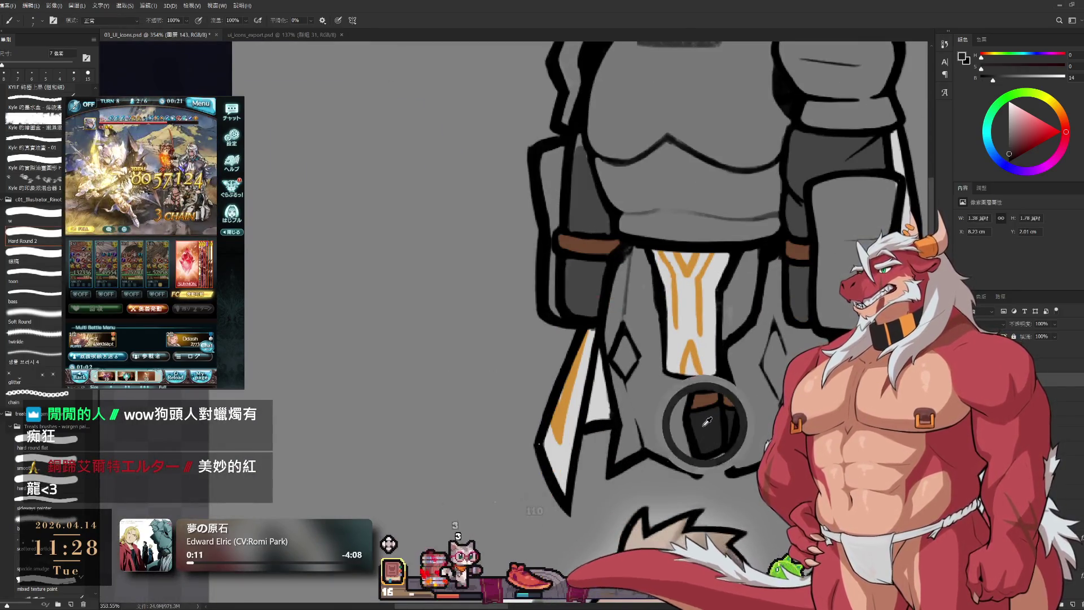
pyautogui.press(']')
pyautogui.press(']')
pyautogui.press(']')
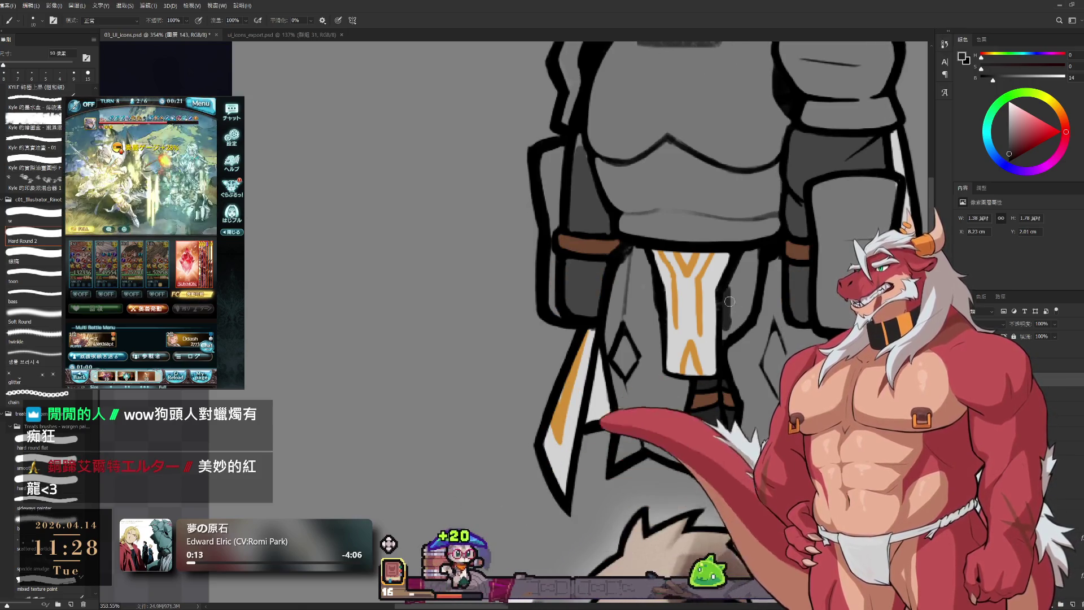
pyautogui.press(']')
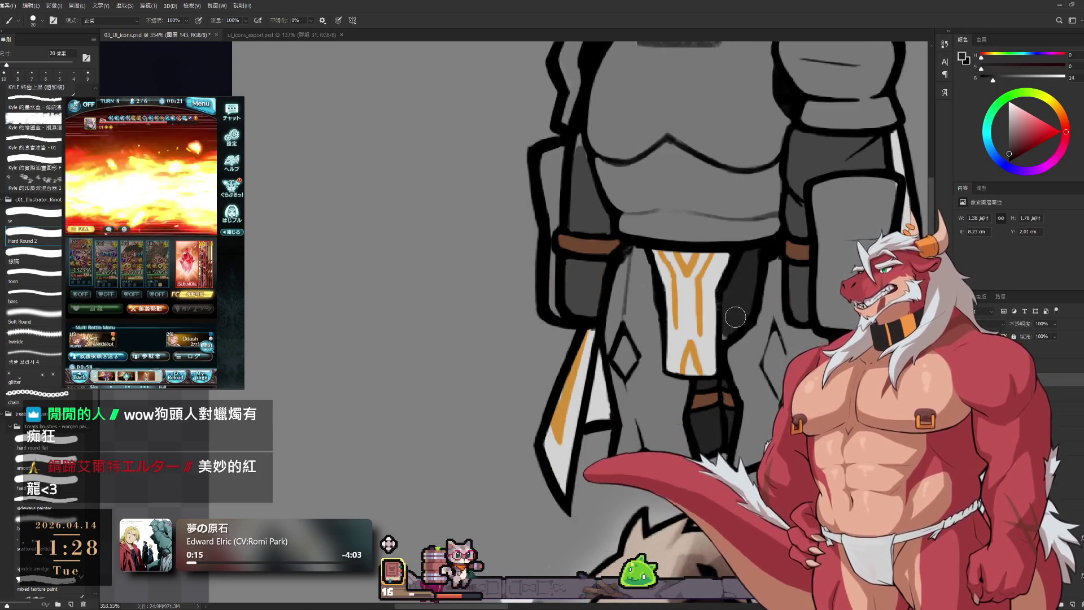
pyautogui.scroll(-6, 705, 203)
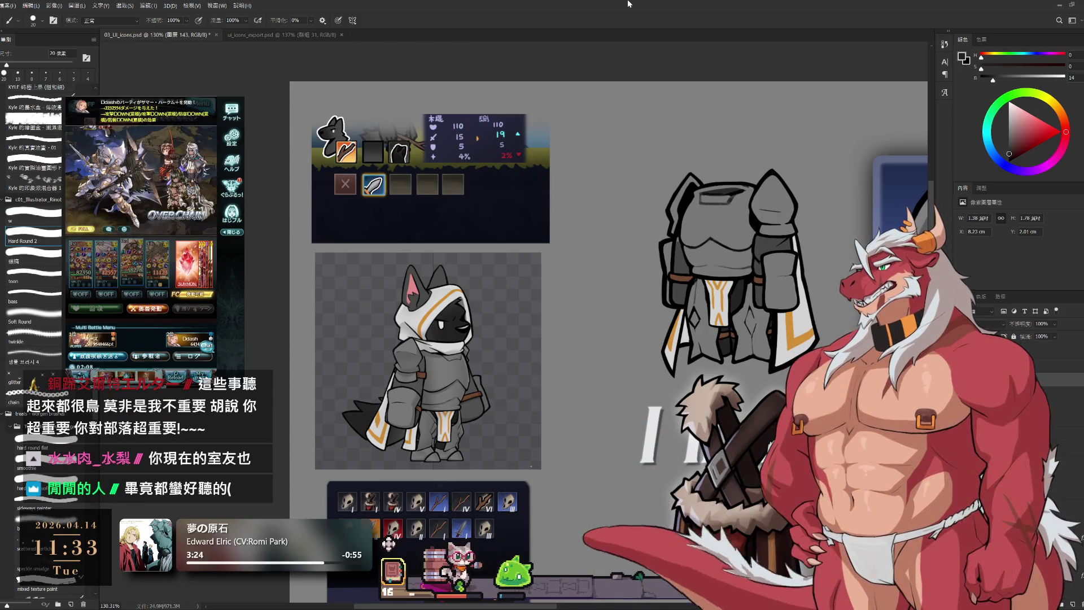
# - Rotate the canvas 90°, select the Background layer and switch to the Eyedropper to lighten it
pyautogui.scroll(5, 735, 281)
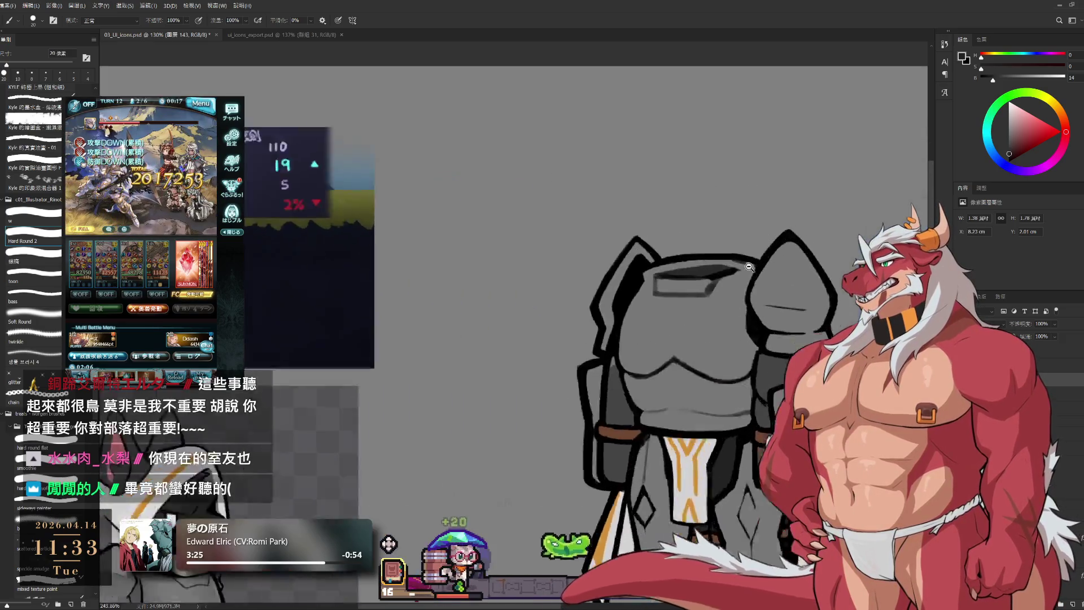
pyautogui.press('r')
pyautogui.moveTo(772, 297)
pyautogui.mouseDown()
pyautogui.moveTo(728, 395)
pyautogui.moveTo(650, 457)
pyautogui.mouseUp()
pyautogui.scroll(-2, 650, 457)
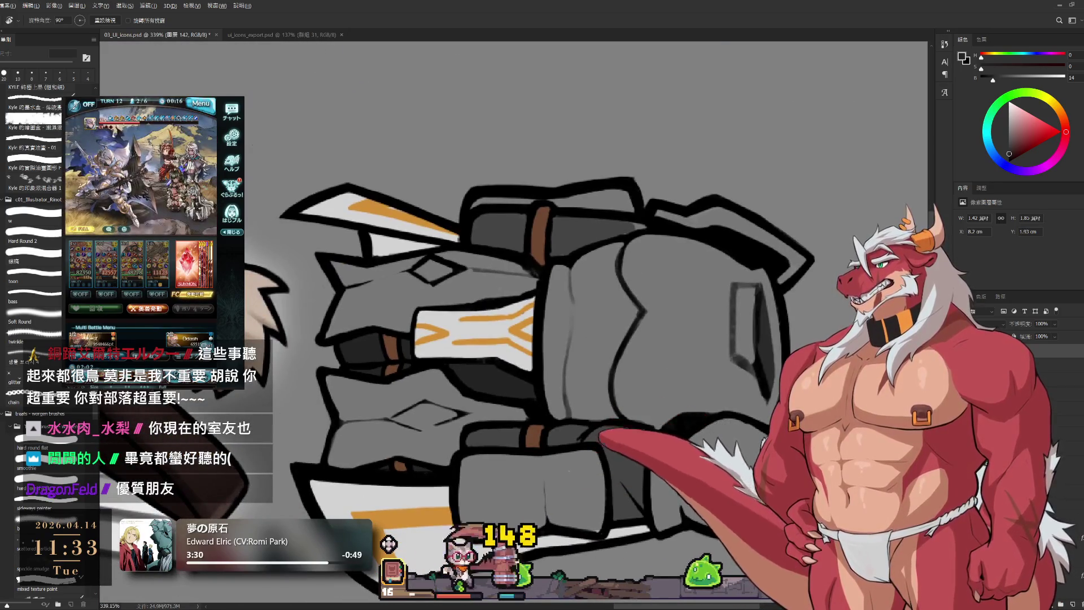
pyautogui.scroll(-2, 650, 457)
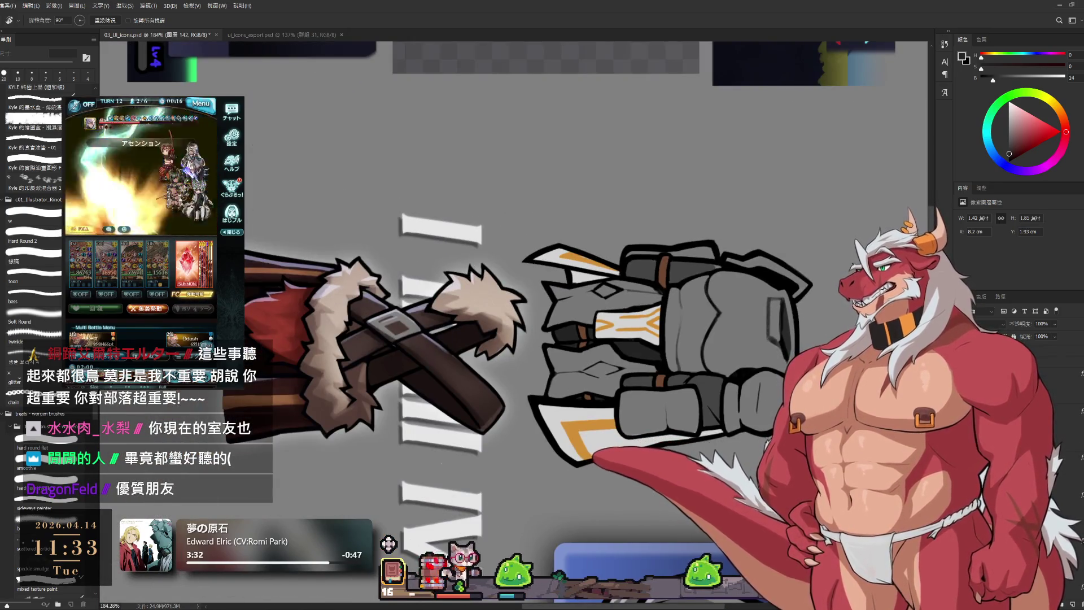
pyautogui.hotkey('alt', ',')
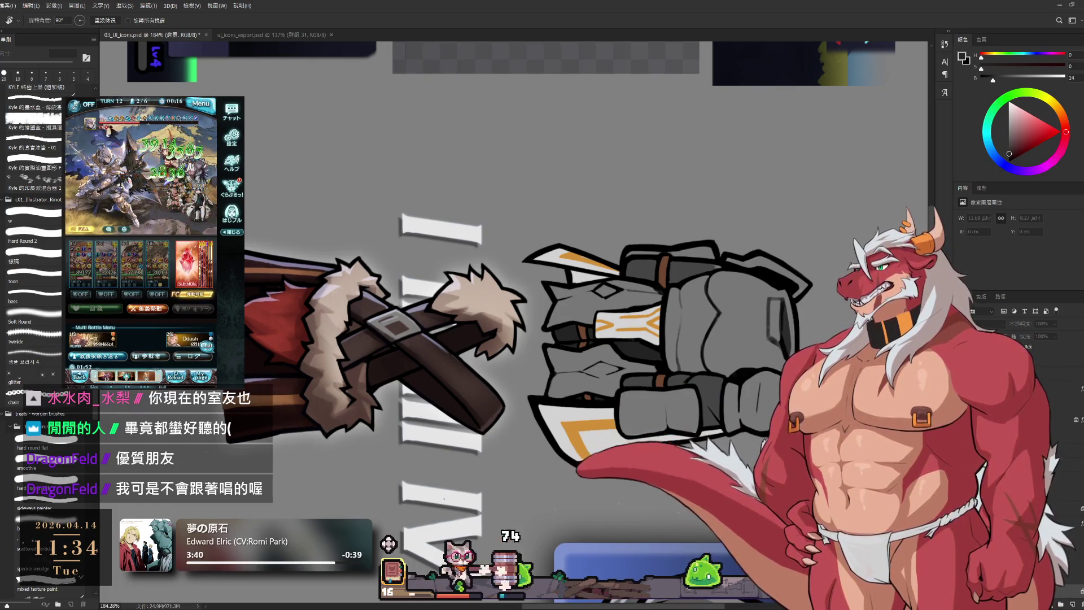
pyautogui.press('i')
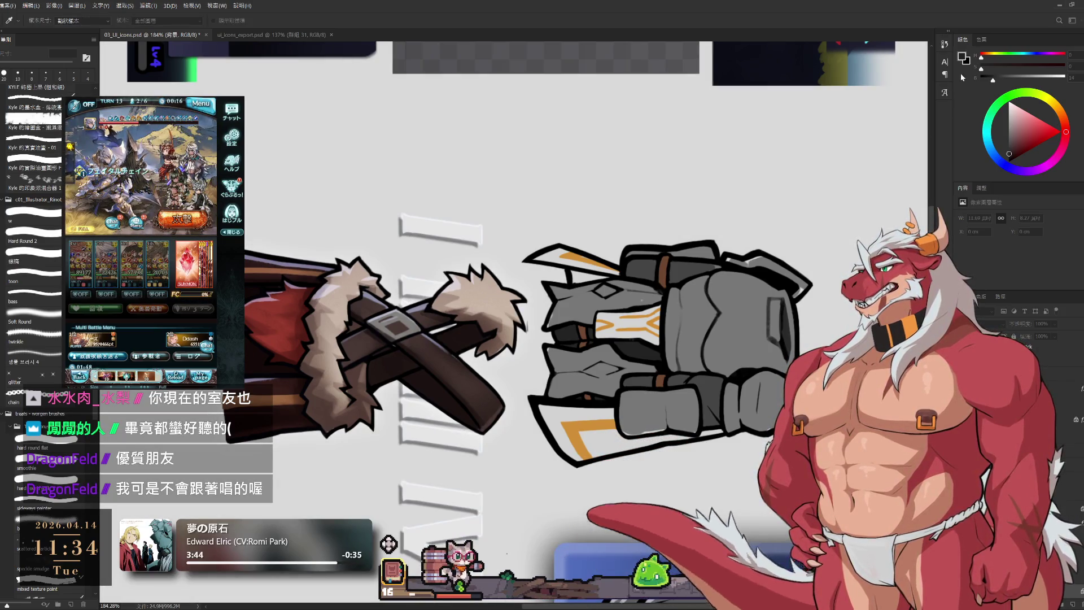
# - Turn the armor upright, select armor layer 143 and sample the armor's mid grey with the brush
pyautogui.press('r')
pyautogui.scroll(5, 757, 322)
pyautogui.moveTo(590, 596)
pyautogui.mouseDown()
pyautogui.moveTo(825, 347)
pyautogui.moveTo(828, 266)
pyautogui.mouseUp()
pyautogui.press('b')
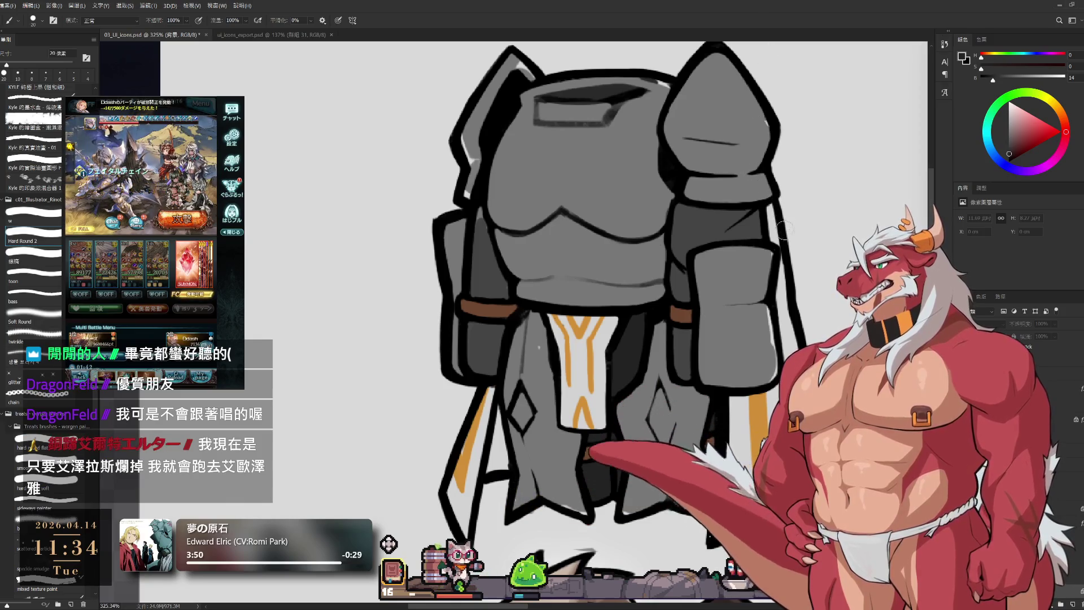
pyautogui.keyDown('ctrl'); pyautogui.click(751, 326); pyautogui.keyUp('ctrl')
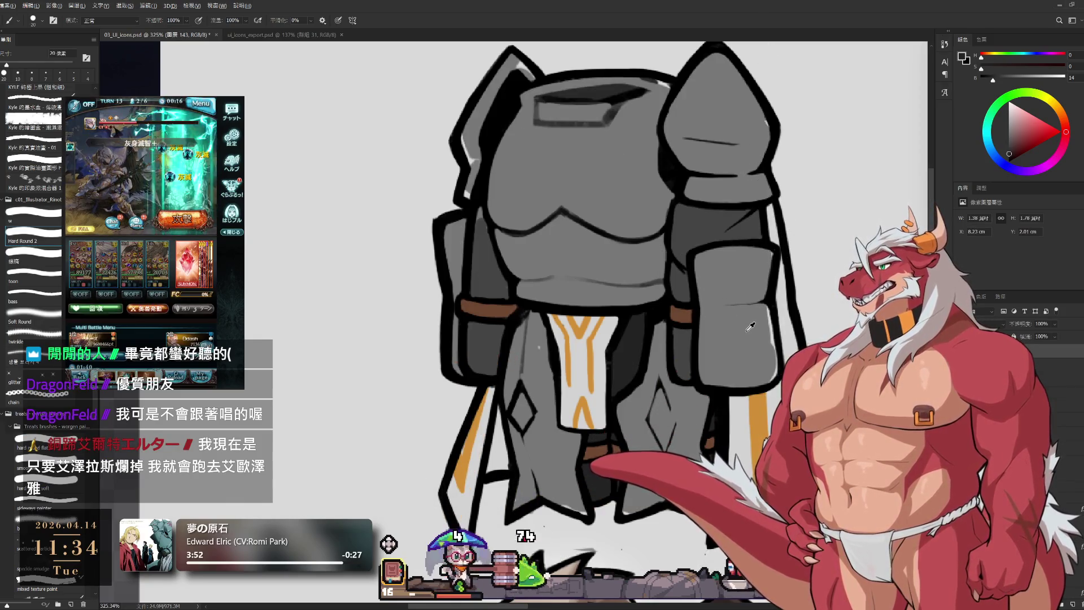
pyautogui.keyDown('alt'); pyautogui.click(772, 294); pyautogui.keyUp('alt')
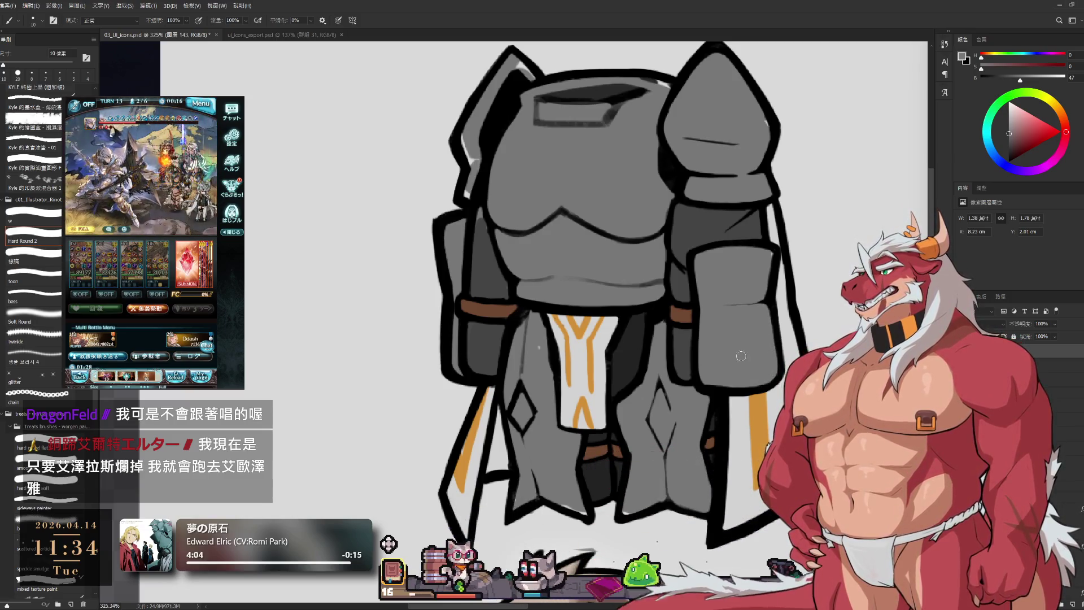
# - Adjust the brush size for broader strokes and rotate the view about 75 degrees
pyautogui.keyDown('ctrl'); pyautogui.hscroll(-3, 741, 357); pyautogui.keyUp('ctrl')
pyautogui.press(']')
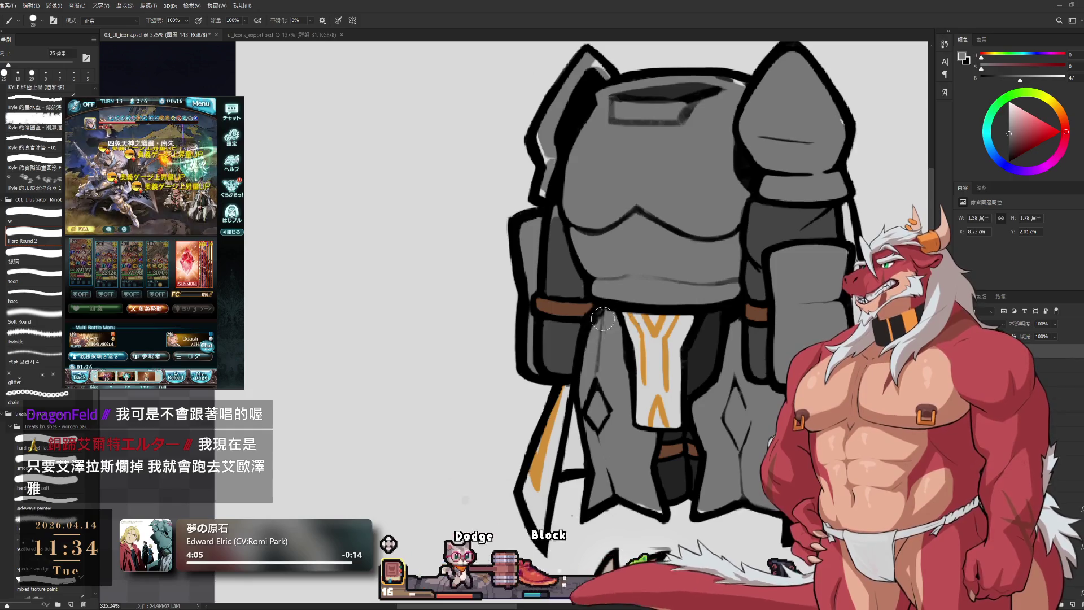
pyautogui.scroll(3, 603, 319)
pyautogui.keyDown('ctrl'); pyautogui.hscroll(-1, 596, 334); pyautogui.keyUp('ctrl')
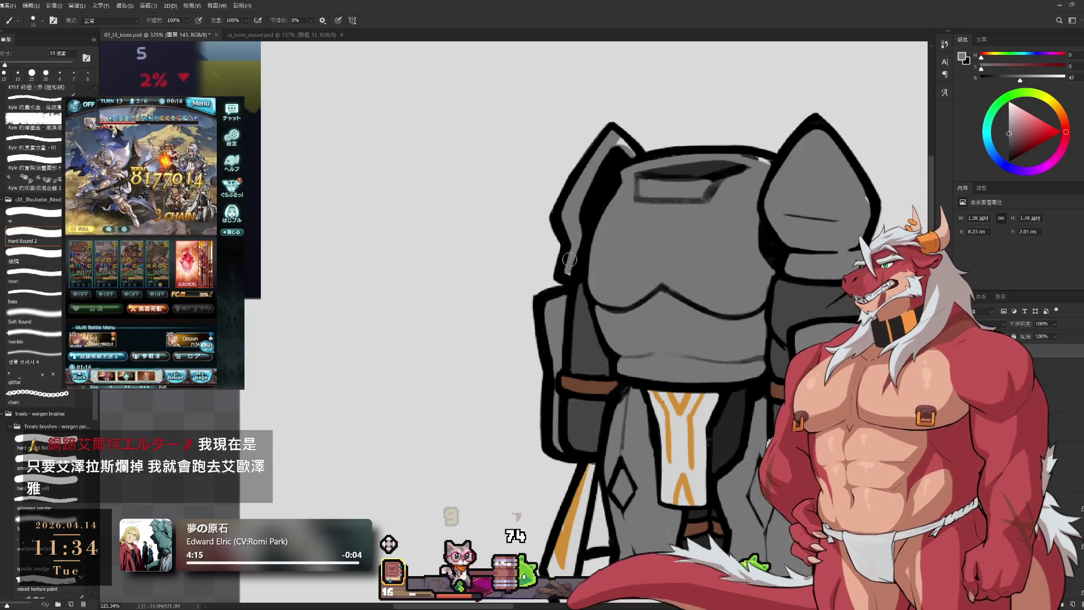
pyautogui.press(']')
pyautogui.press('[')
pyautogui.press('r')
pyautogui.moveTo(712, 90)
pyautogui.mouseDown()
pyautogui.moveTo(769, 371)
pyautogui.moveTo(748, 434)
pyautogui.moveTo(788, 350)
pyautogui.moveTo(793, 300)
pyautogui.moveTo(780, 318)
pyautogui.mouseUp()
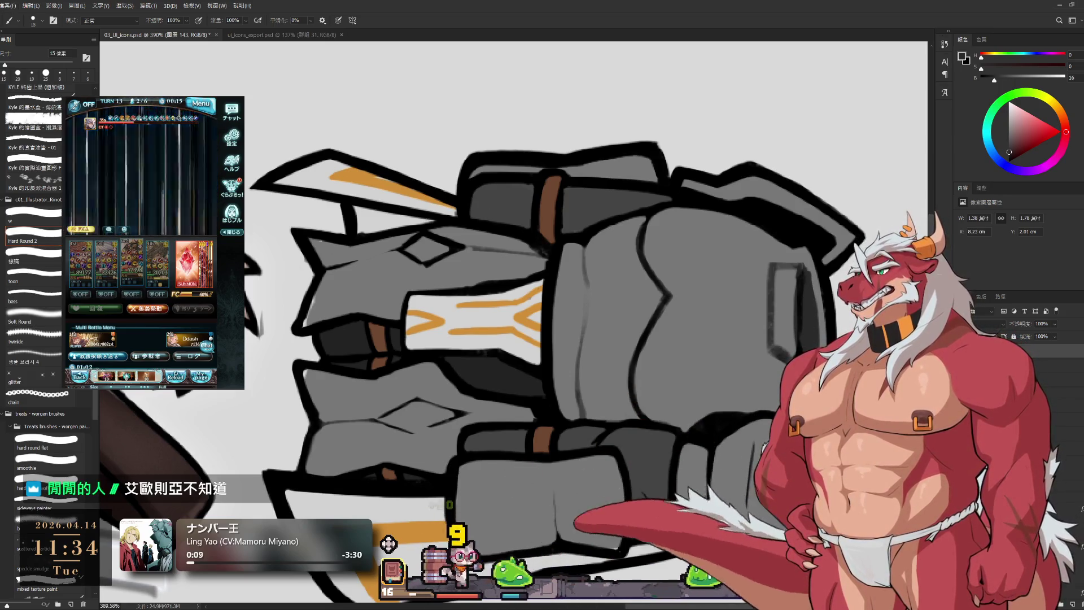
# - On layer 142, alternate eraser and fine black brush to clean up the armor-plate outlines
pyautogui.keyDown('ctrl'); pyautogui.click(813, 292); pyautogui.keyUp('ctrl')
pyautogui.press('e')
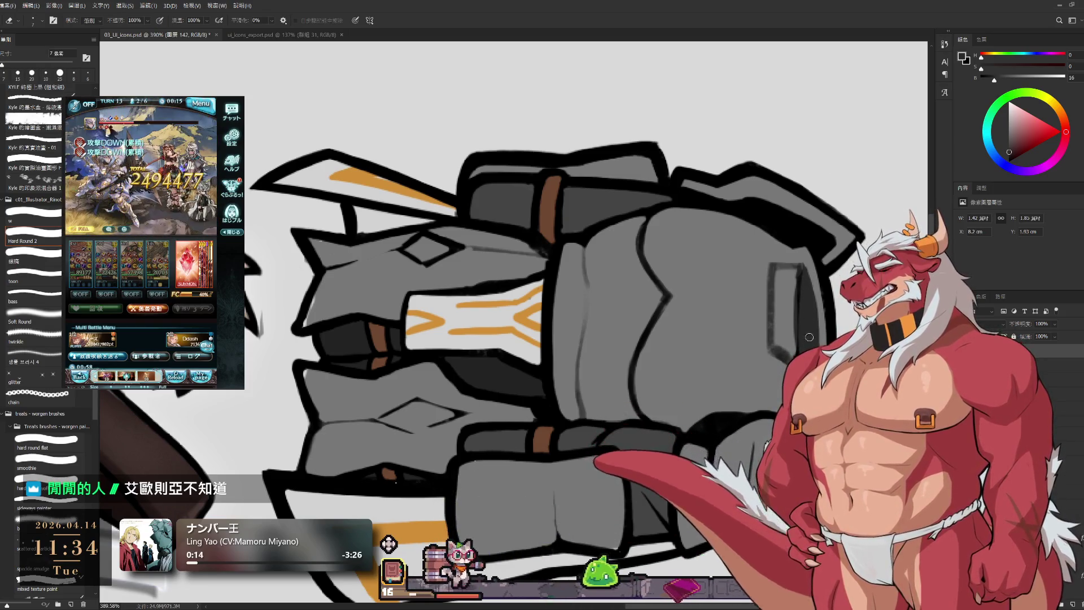
pyautogui.press(']')
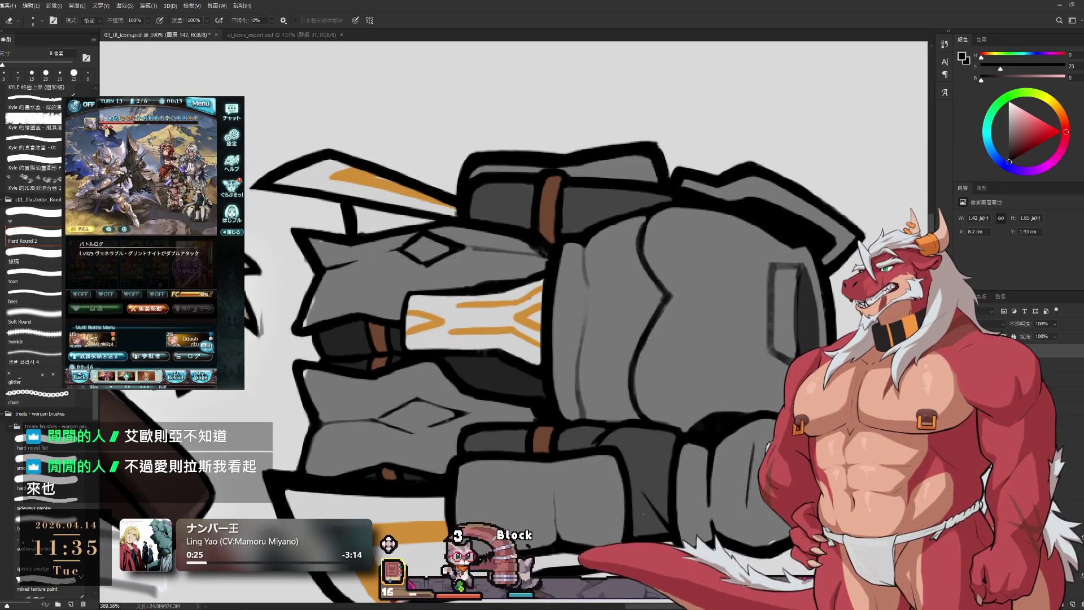
pyautogui.press('b')
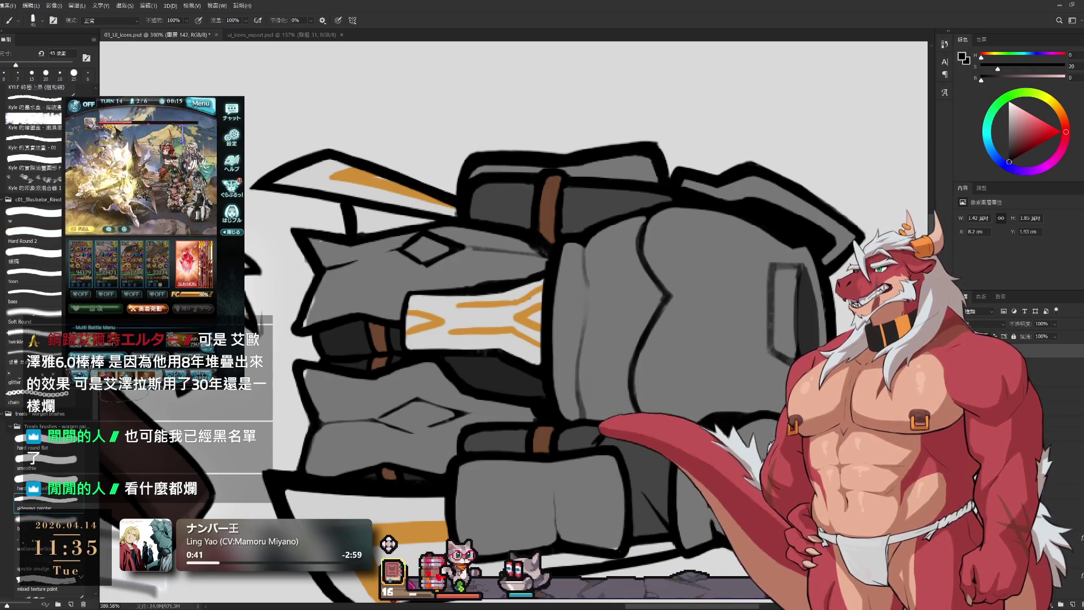
pyautogui.press('[')
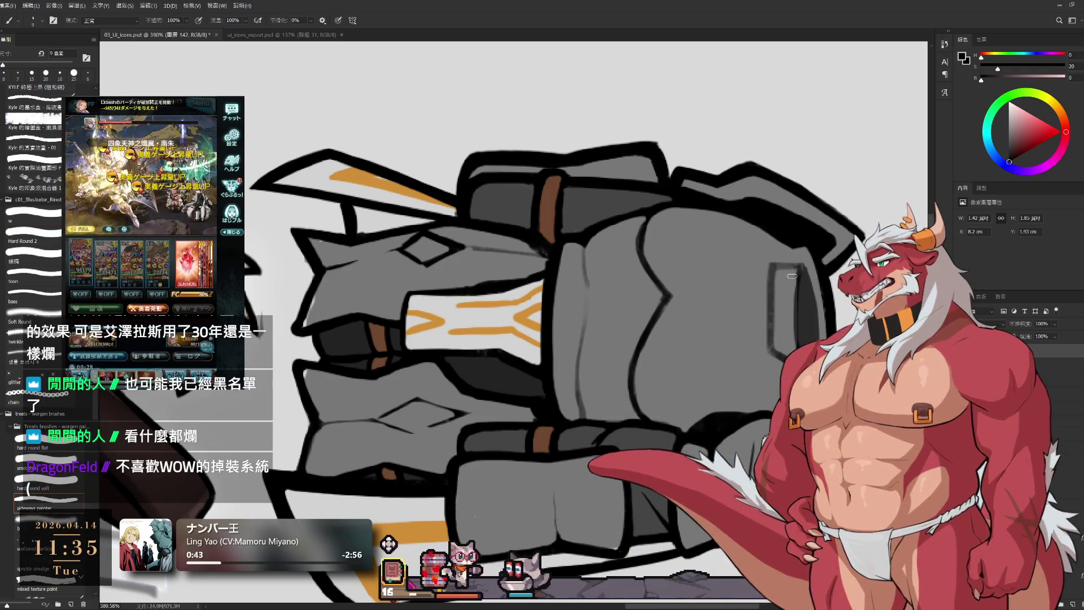
pyautogui.press('[')
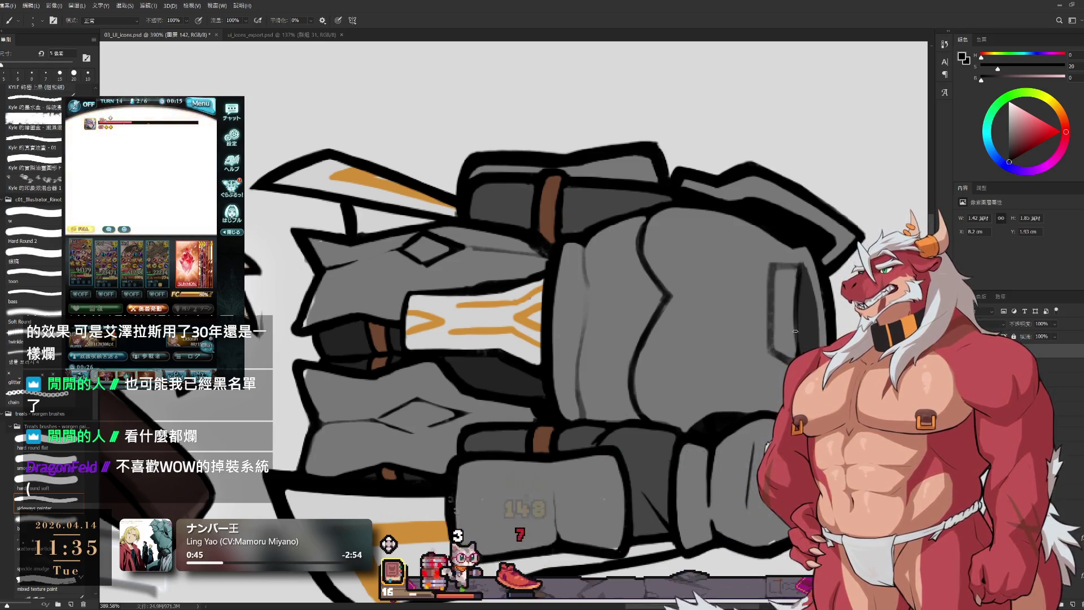
pyautogui.press('e')
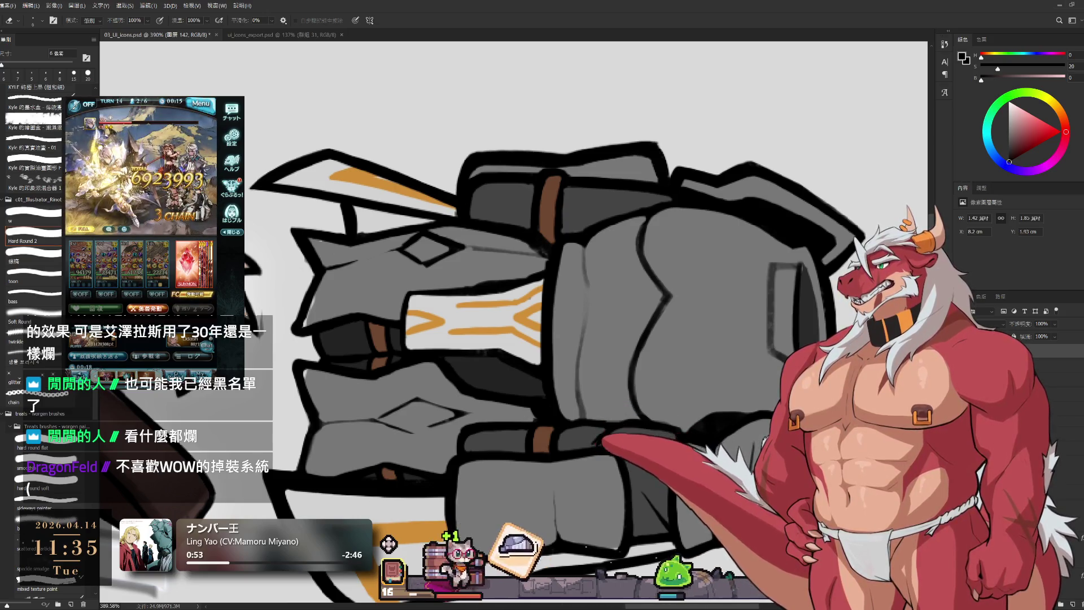
pyautogui.press('b')
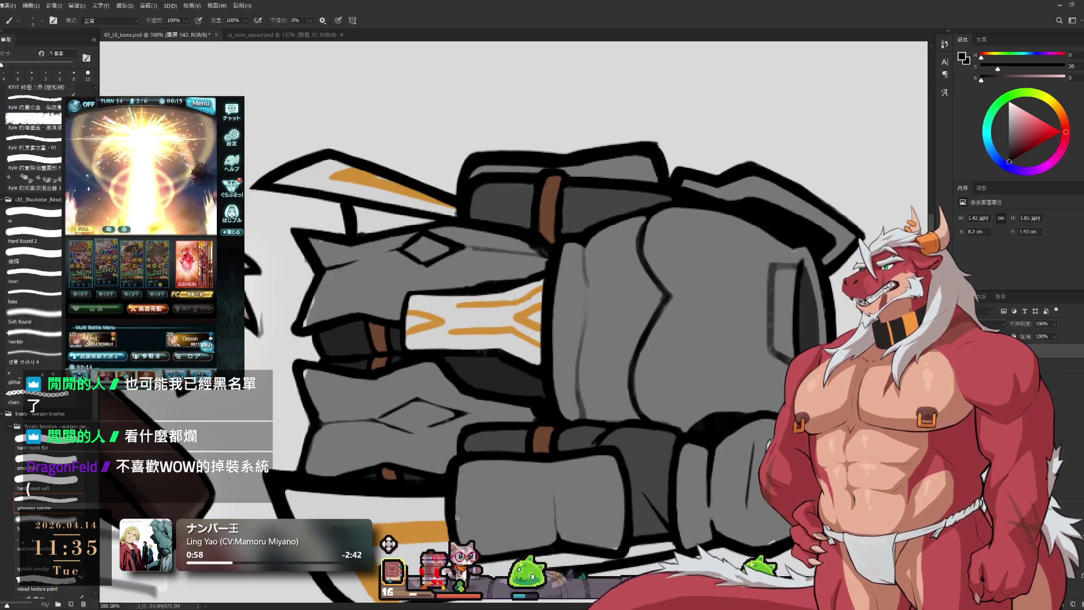
# - Turn the view so the figure stands upright and zoom in across the helmet
pyautogui.press('e')
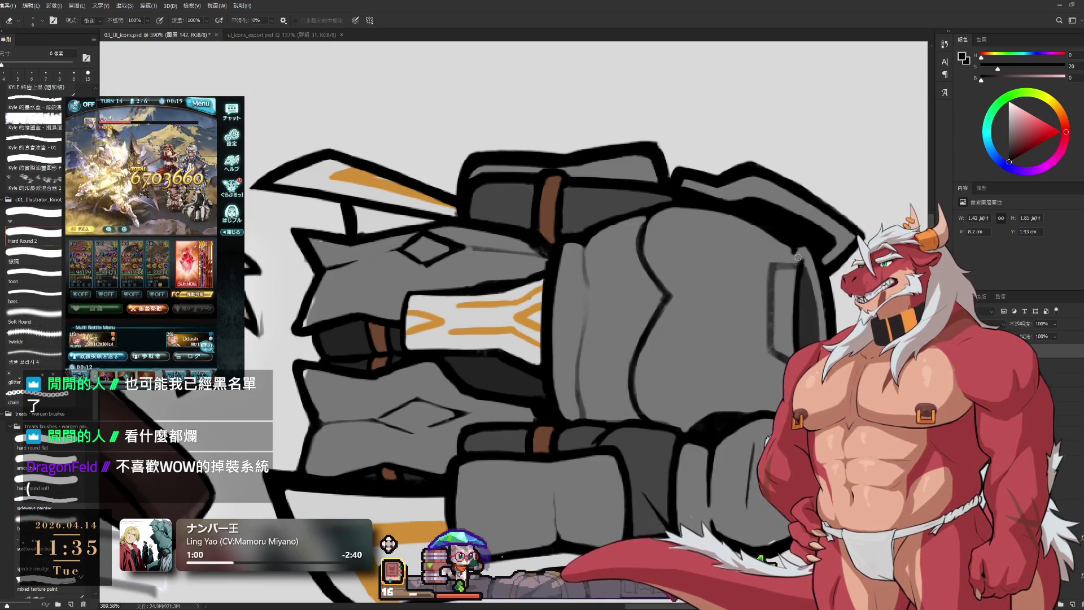
pyautogui.press('r')
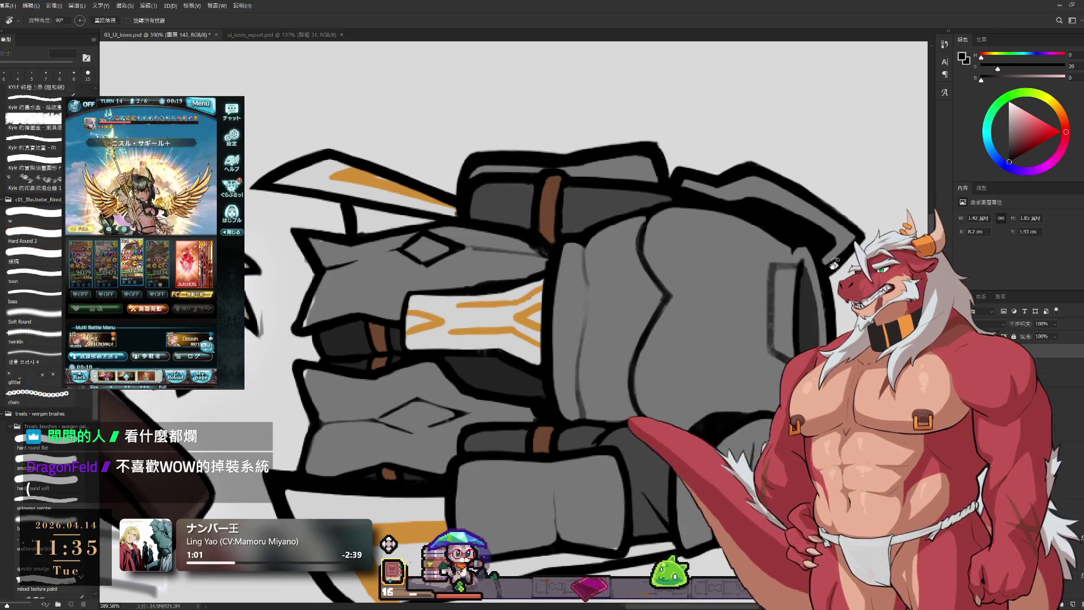
pyautogui.moveTo(797, 254); pyautogui.dragTo(464, 129)
pyautogui.scroll(5, 464, 129)
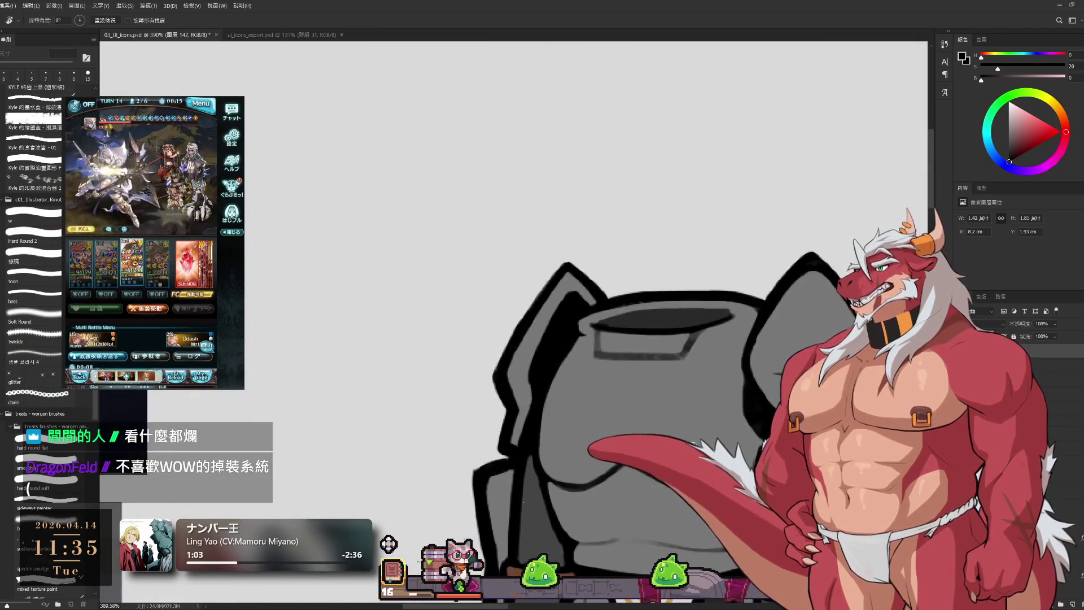
pyautogui.moveTo(627, 334); pyautogui.dragTo(672, 323)
# - Rotate to about 105 degrees and redraw the side-plate vertical line with a 4 px brush and eraser
pyautogui.press('e')
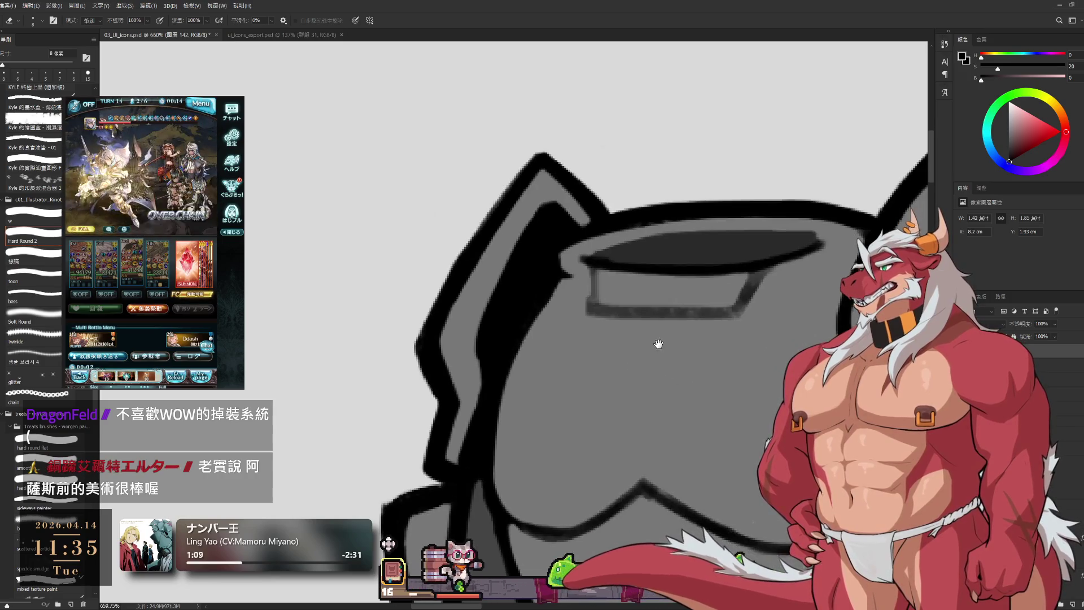
pyautogui.press('r')
pyautogui.moveTo(806, 230)
pyautogui.mouseDown()
pyautogui.moveTo(758, 416)
pyautogui.moveTo(774, 338)
pyautogui.moveTo(740, 265)
pyautogui.moveTo(706, 229)
pyautogui.moveTo(697, 326)
pyautogui.moveTo(682, 250)
pyautogui.moveTo(697, 321)
pyautogui.mouseUp()
pyautogui.press('e')
pyautogui.hotkey('ctrl', 'z')
pyautogui.press('b')
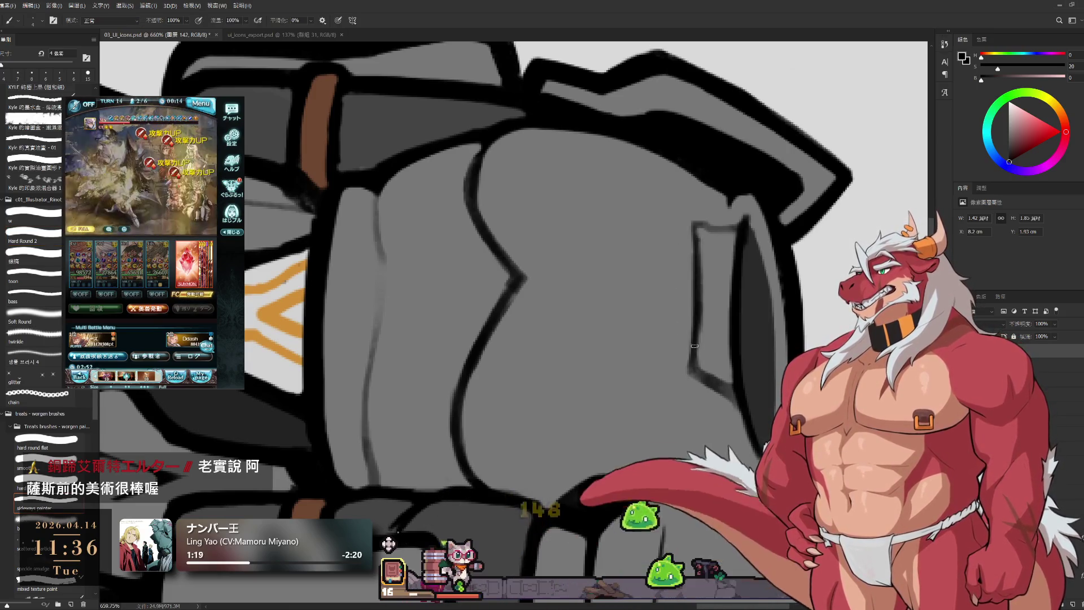
pyautogui.press('e')
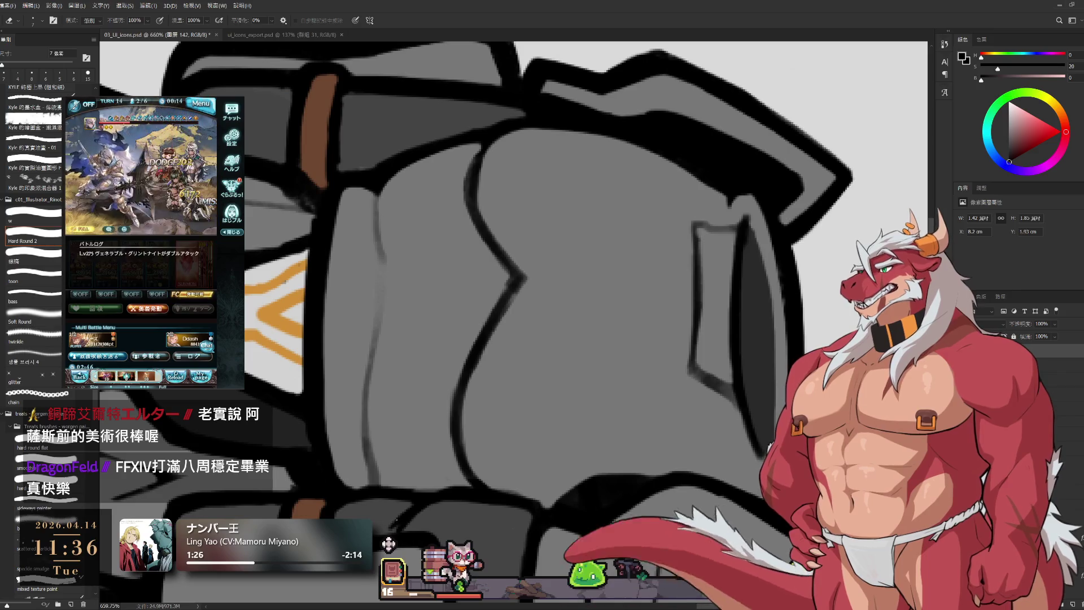
# - Send a help request in the game and open then close its detailed settings
pyautogui.click(111, 361)
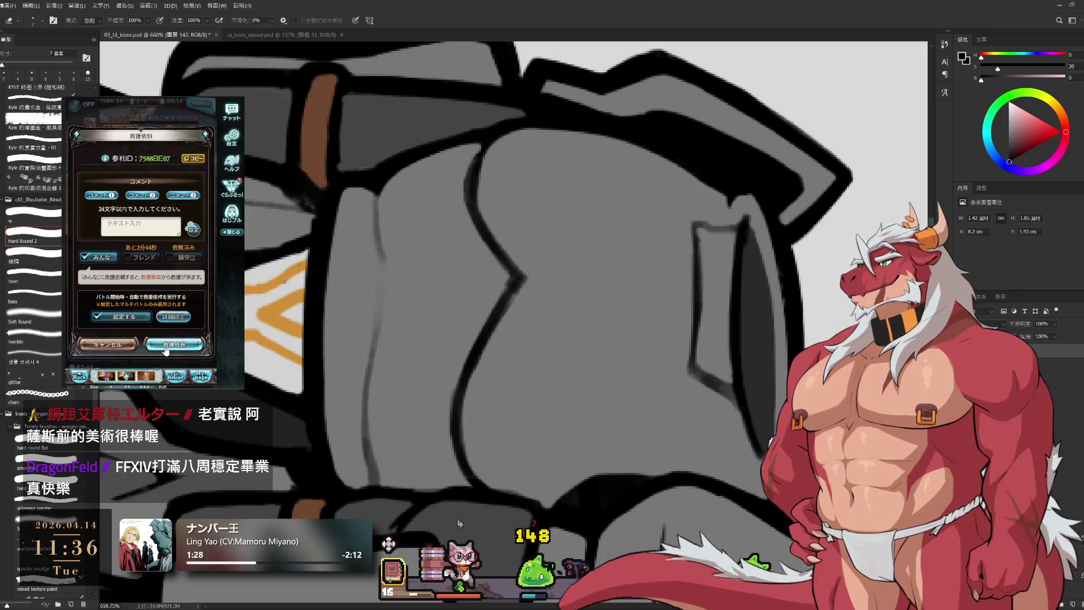
pyautogui.click(143, 307)
pyautogui.click(111, 356)
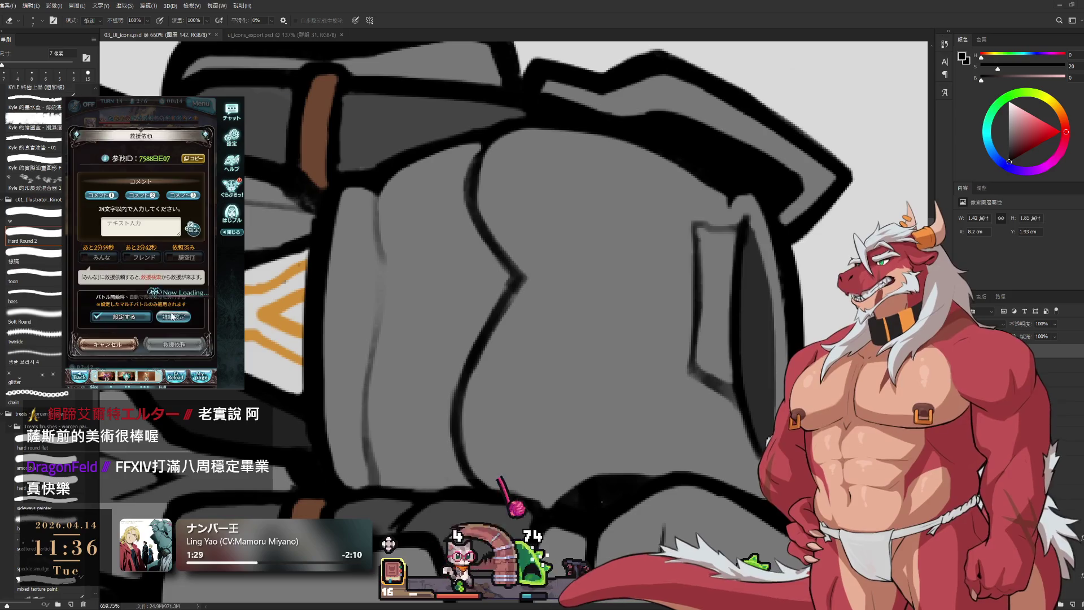
pyautogui.click(184, 279)
pyautogui.click(186, 276)
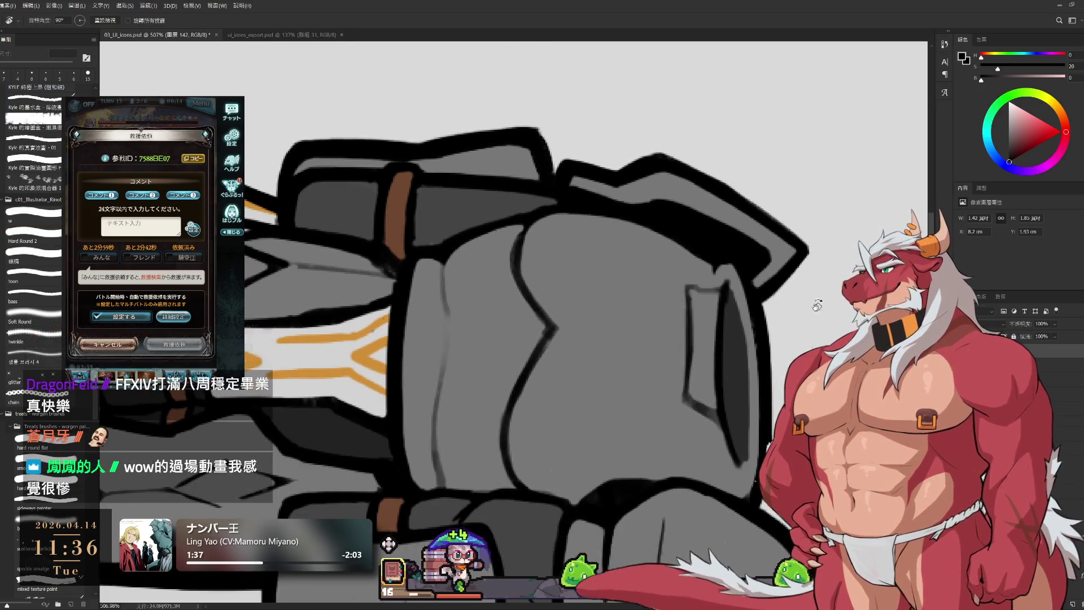
pyautogui.press('r')
pyautogui.moveTo(542, 127); pyautogui.dragTo(542, 126)
pyautogui.scroll(-5, 732, 211)
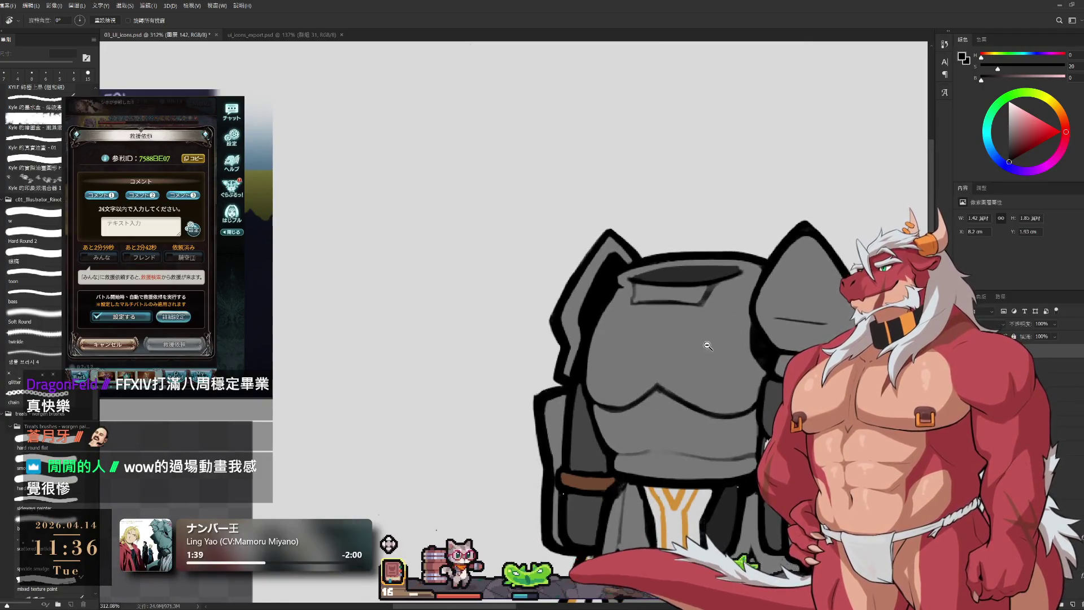
pyautogui.scroll(1, 708, 345)
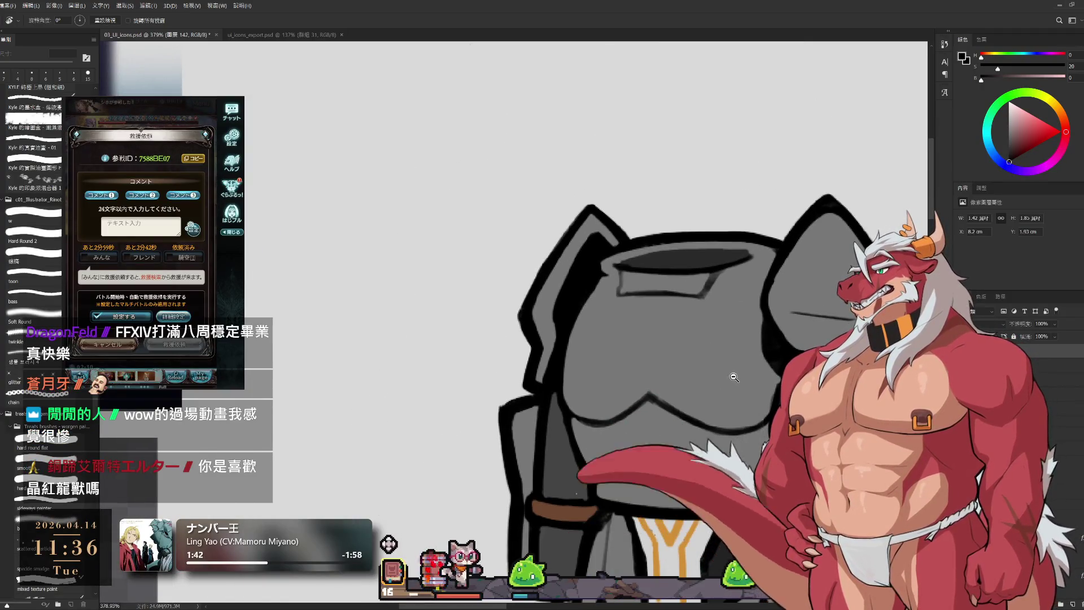
pyautogui.scroll(-1, 706, 356)
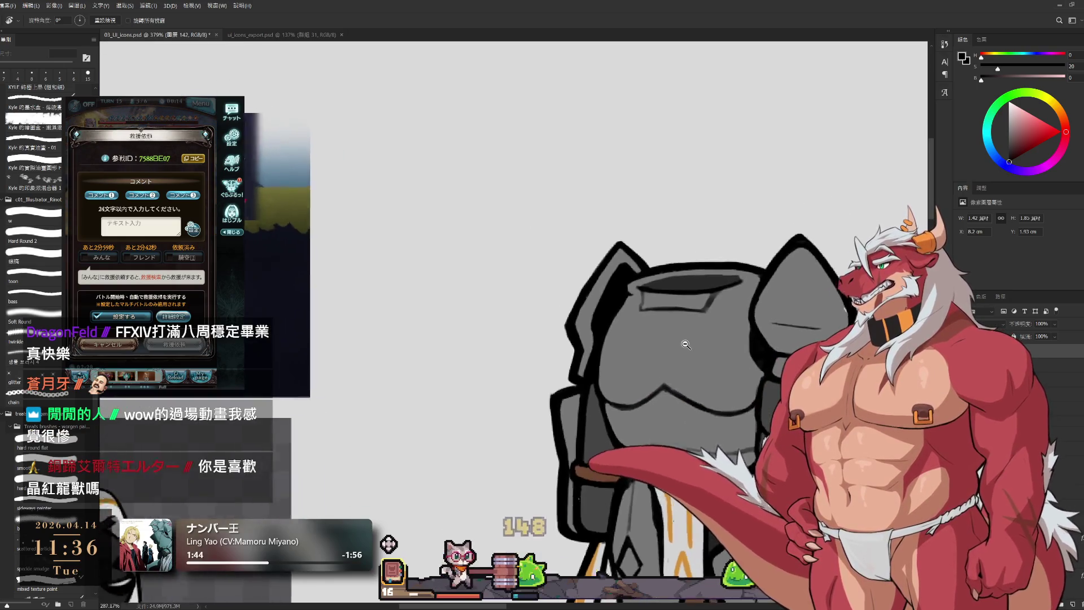
pyautogui.moveTo(706, 321); pyautogui.dragTo(600, 419)
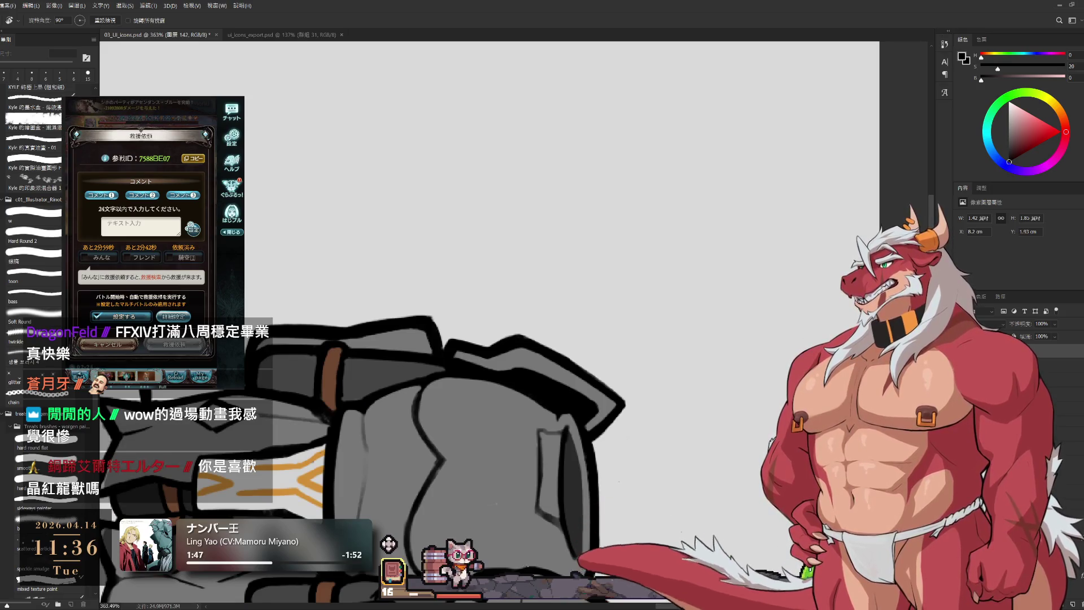
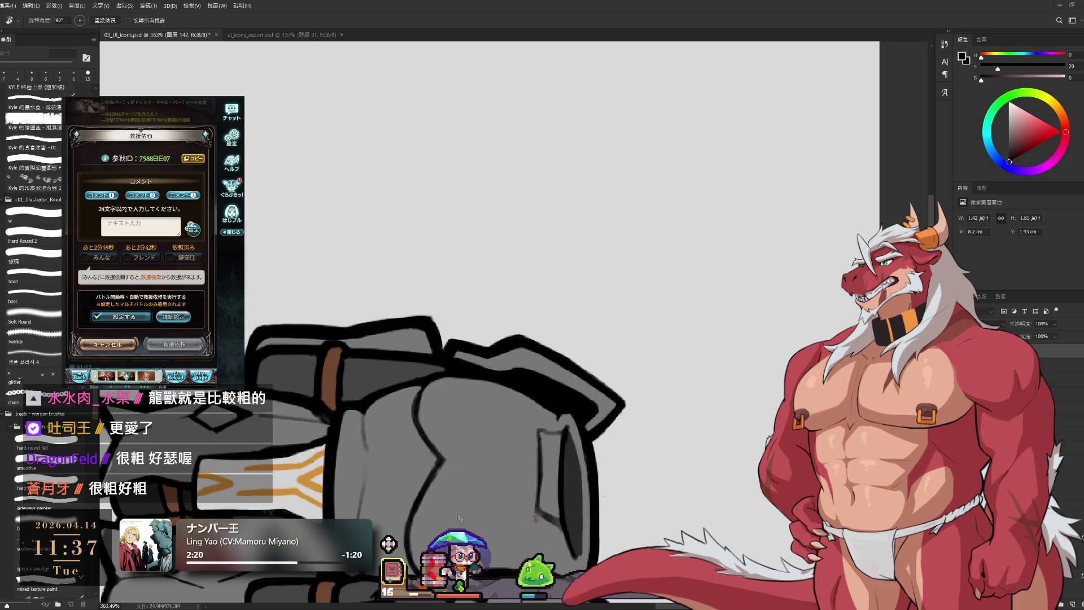
# - Undo the accidental line-art shift and recenter on the armor's chest with a slightly larger brush
pyautogui.moveTo(434, 489)
pyautogui.mouseDown()
pyautogui.moveTo(499, 468)
pyautogui.moveTo(525, 162)
pyautogui.moveTo(649, 198)
pyautogui.moveTo(744, 391)
pyautogui.mouseUp()
pyautogui.hotkey('ctrl', 'z')
pyautogui.press('e')
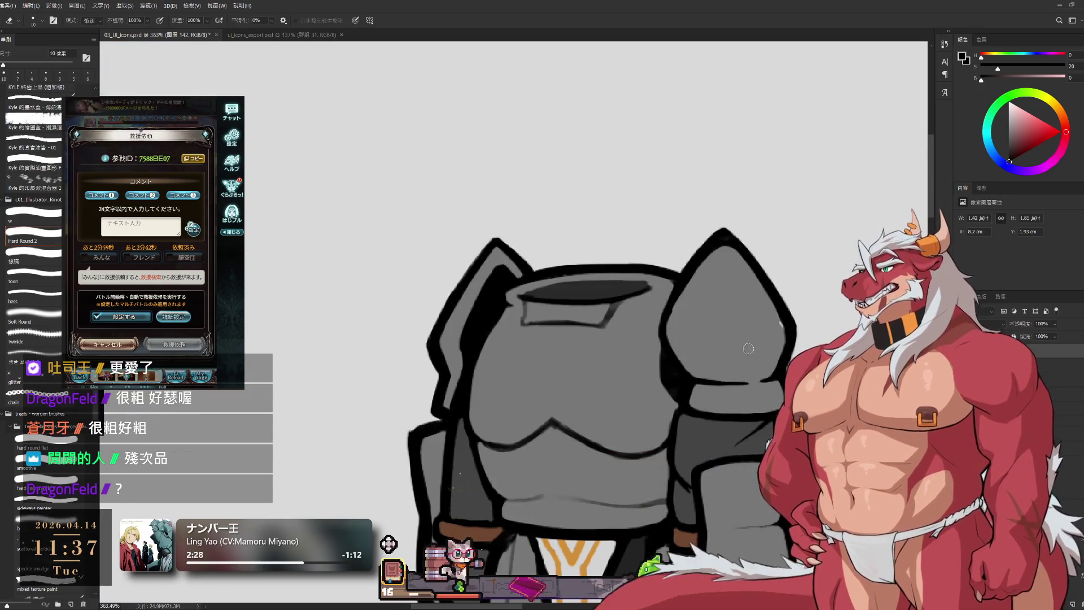
pyautogui.moveTo(604, 395); pyautogui.dragTo(807, 370)
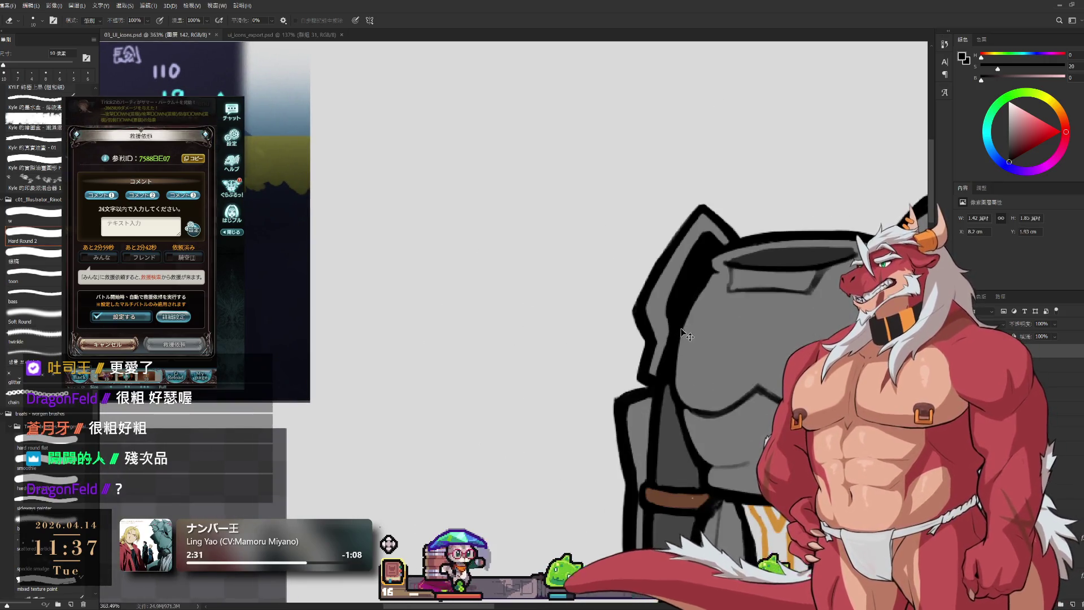
pyautogui.press('b')
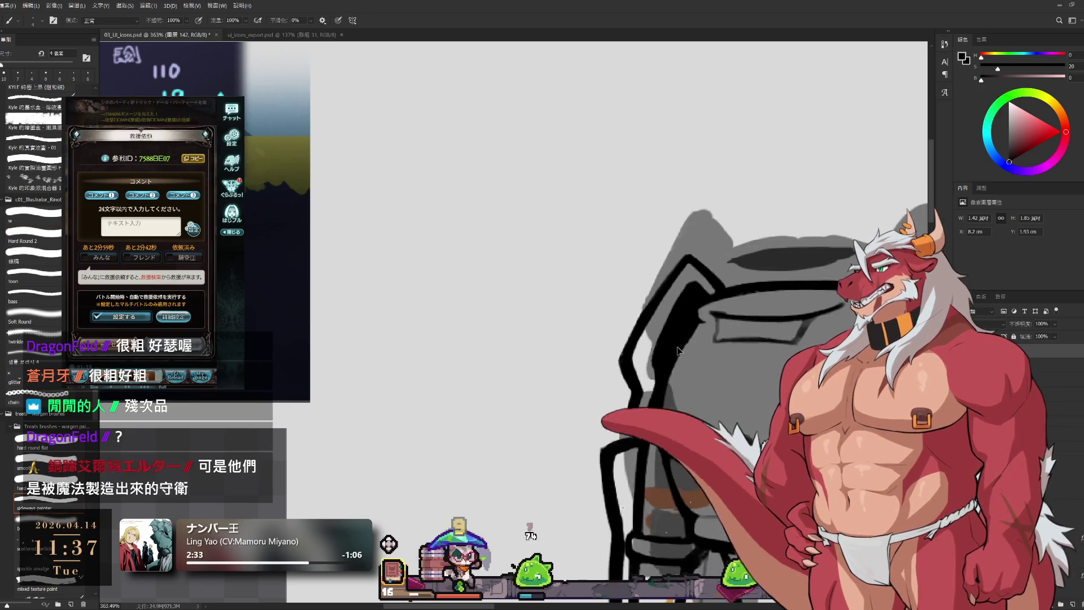
pyautogui.press(']')
pyautogui.press(']')
pyautogui.press(']')
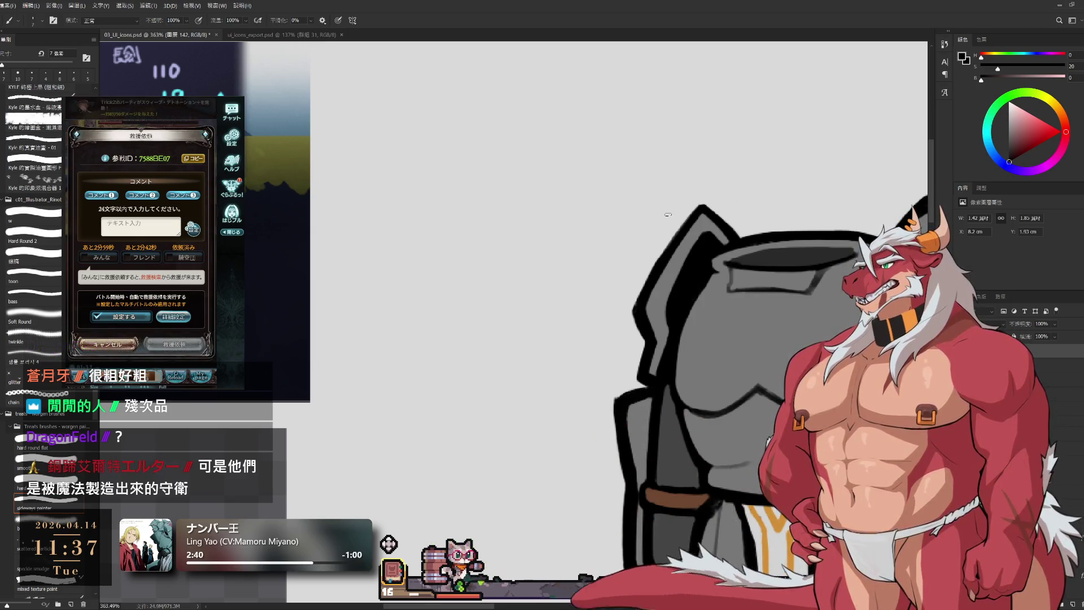
pyautogui.scroll(-5, 597, 271)
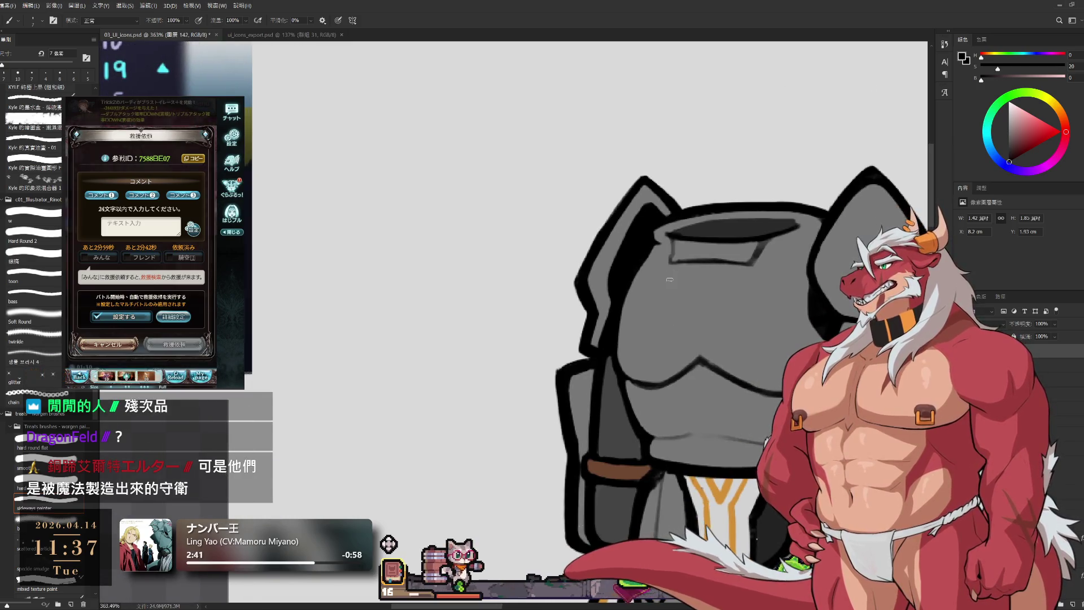
pyautogui.scroll(-2, 597, 271)
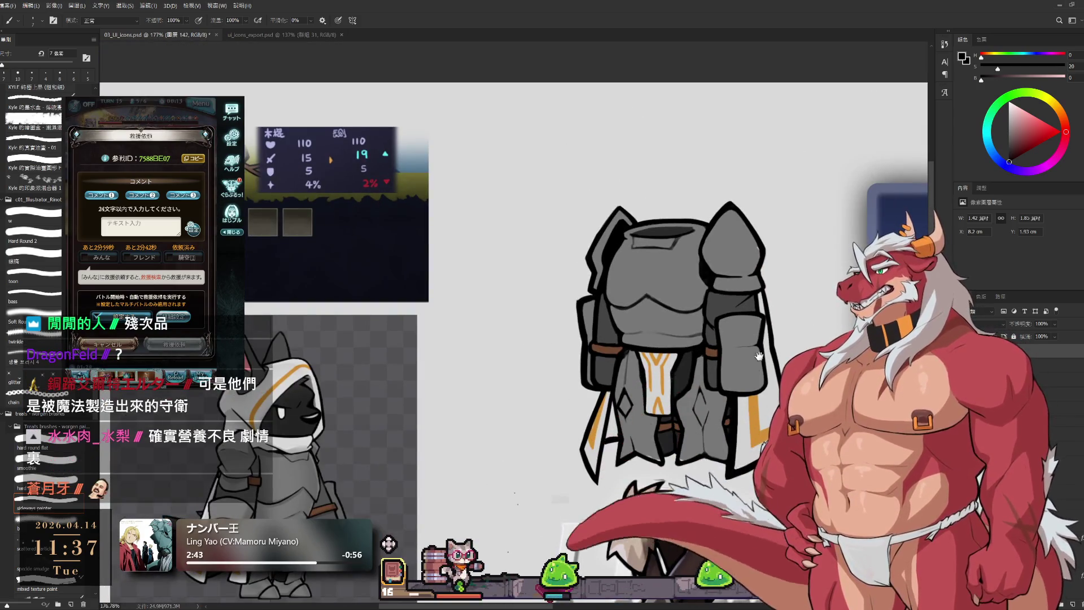
pyautogui.scroll(4, 606, 341)
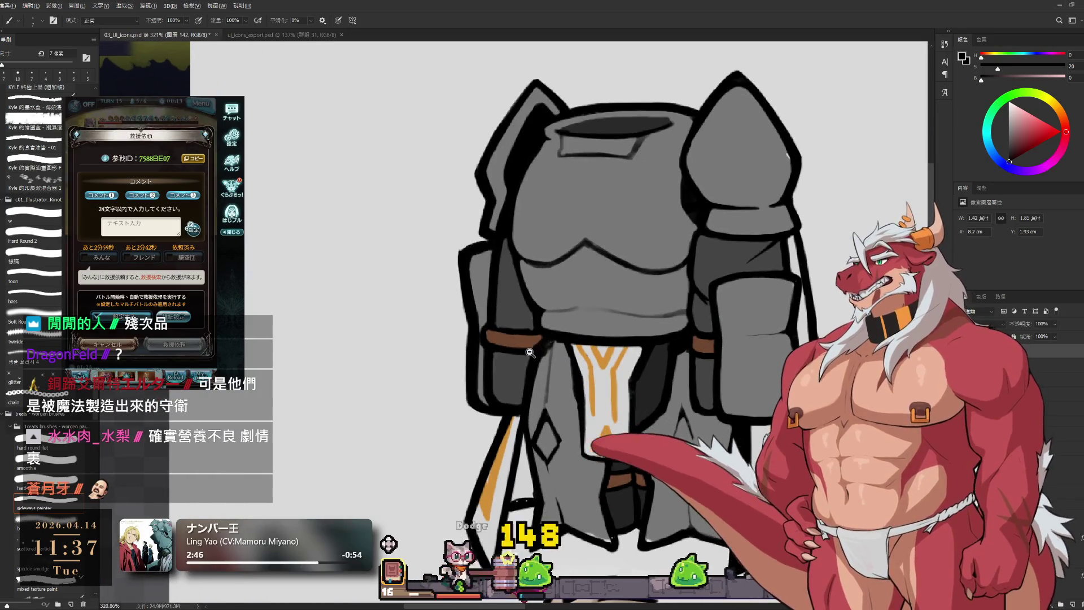
pyautogui.scroll(2, 530, 352)
pyautogui.press('e')
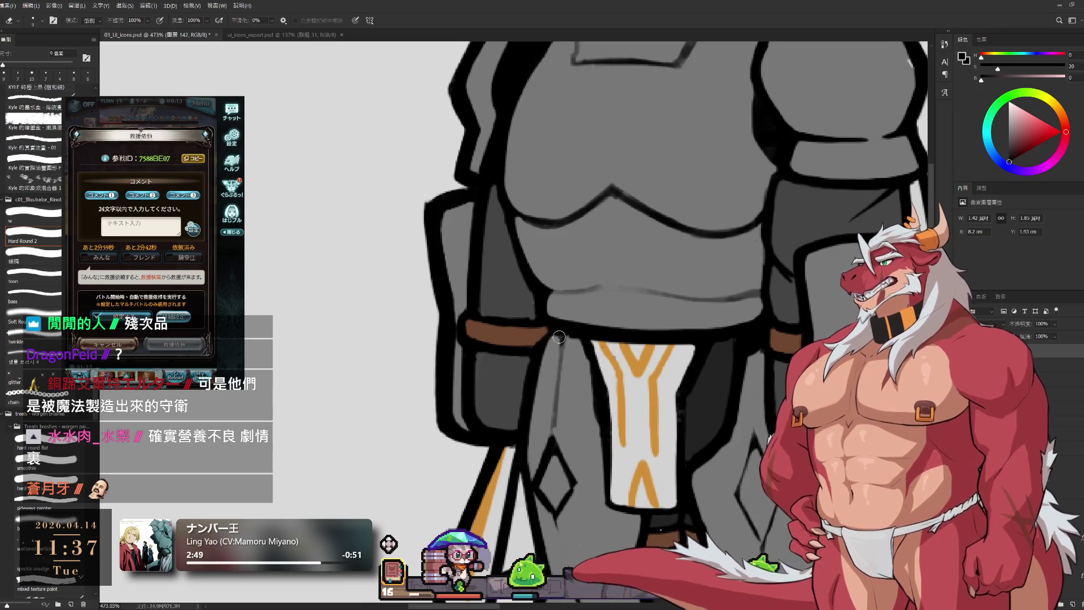
pyautogui.press('b')
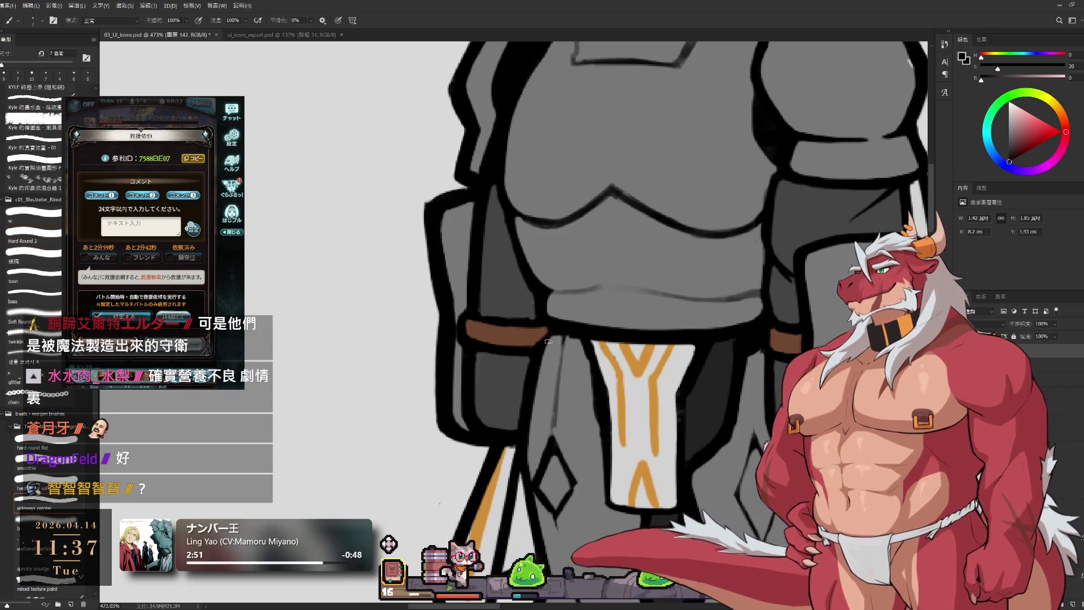
pyautogui.press(']')
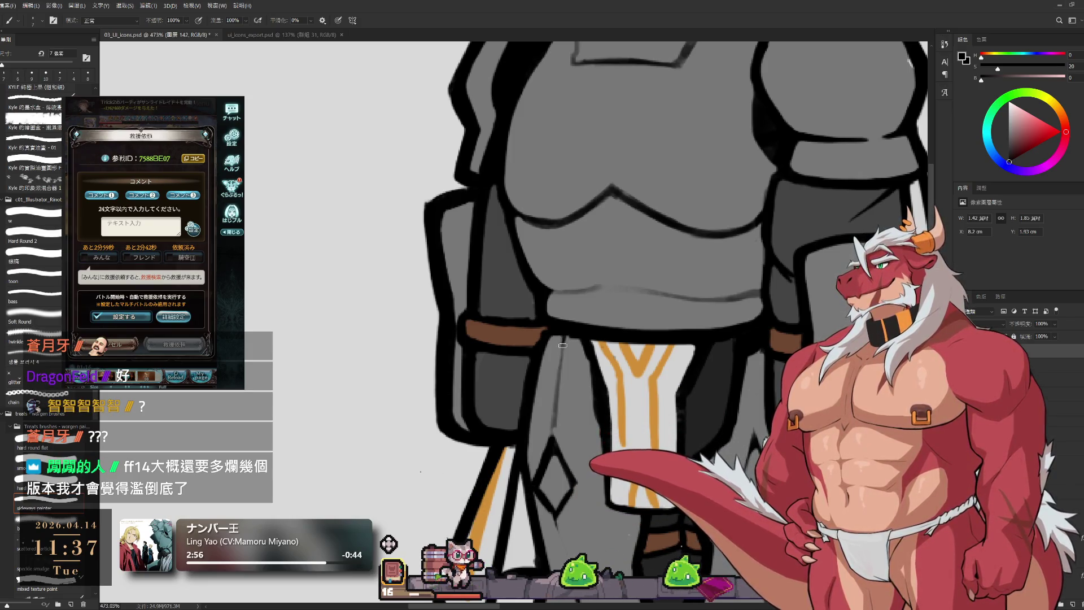
pyautogui.press('r')
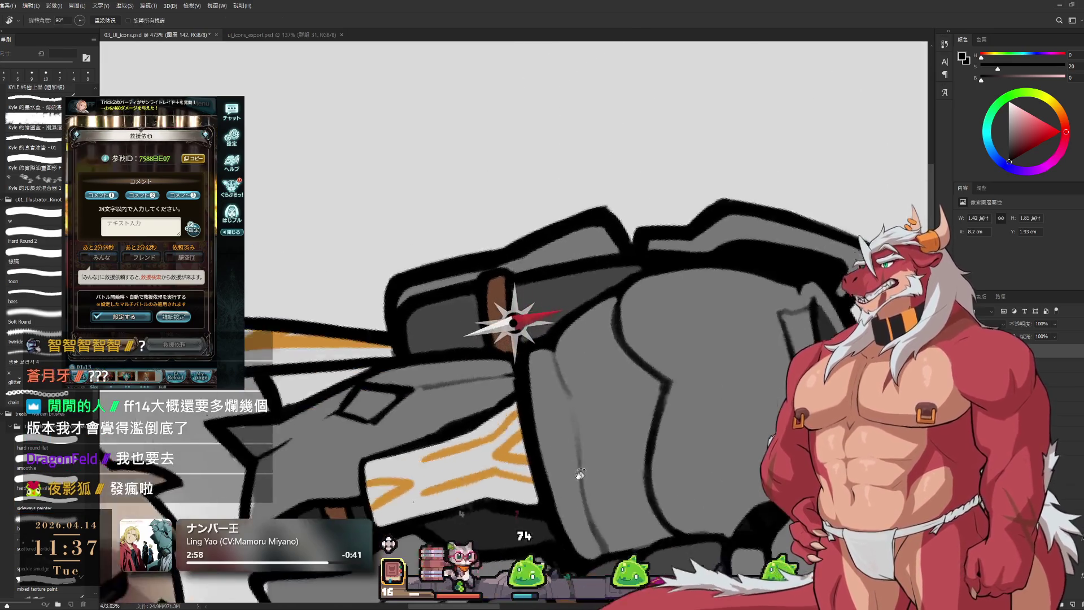
pyautogui.moveTo(666, 169)
pyautogui.mouseDown()
pyautogui.moveTo(650, 215)
pyautogui.moveTo(691, 254)
pyautogui.moveTo(714, 242)
pyautogui.mouseUp()
pyautogui.press('e')
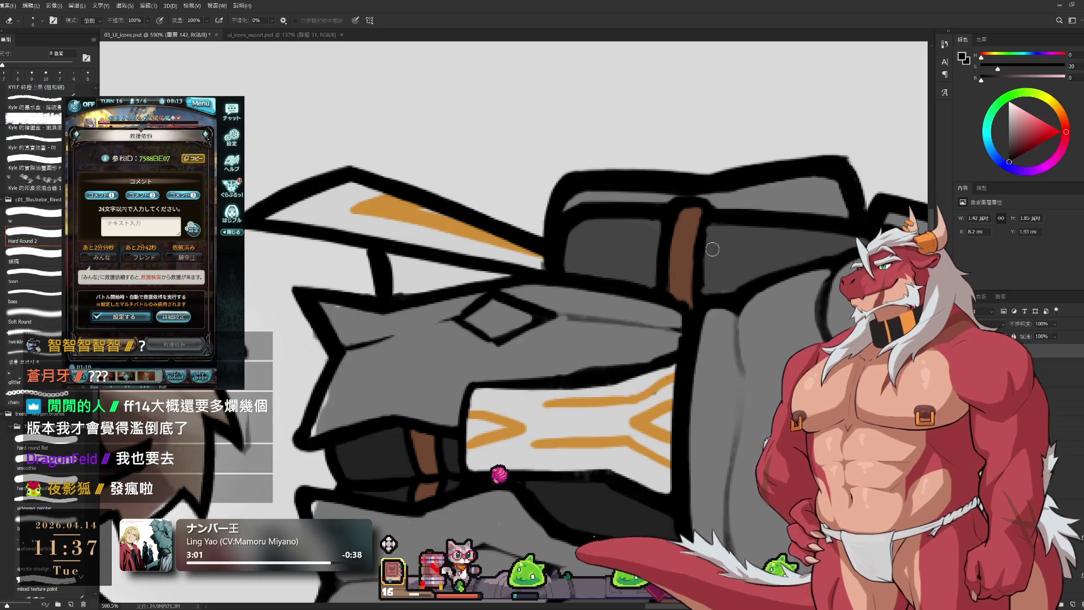
pyautogui.press('[')
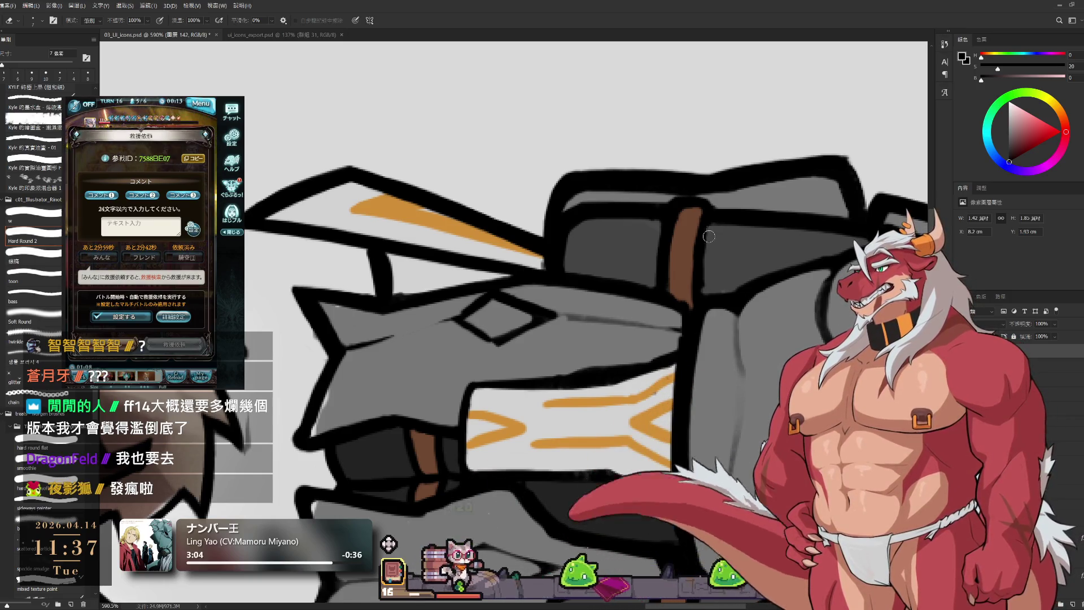
pyautogui.moveTo(708, 270); pyautogui.dragTo(676, 337)
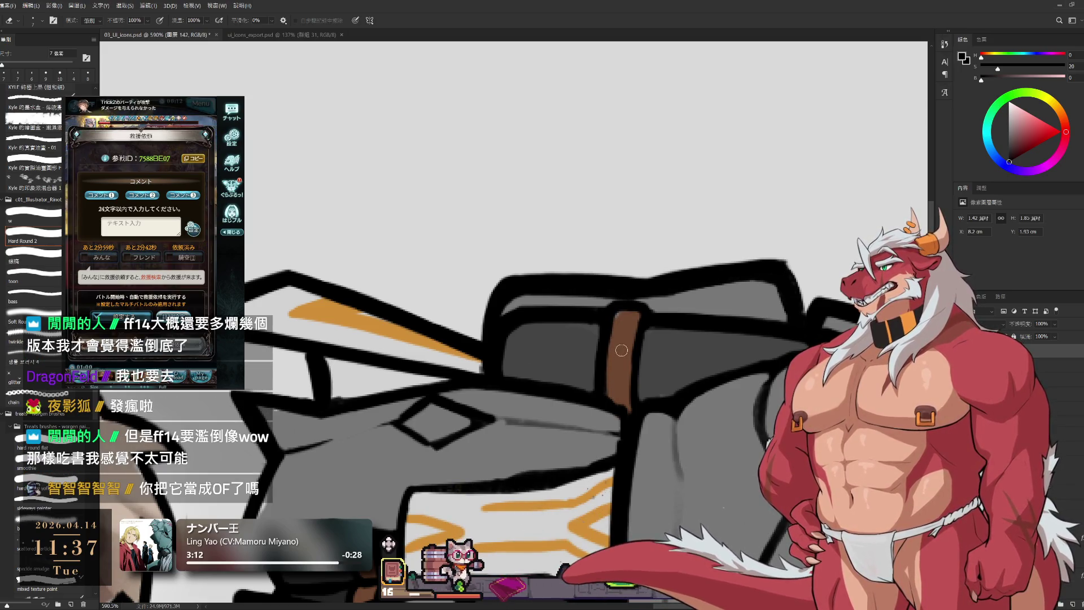
pyautogui.hotkey('ctrl', 'space')
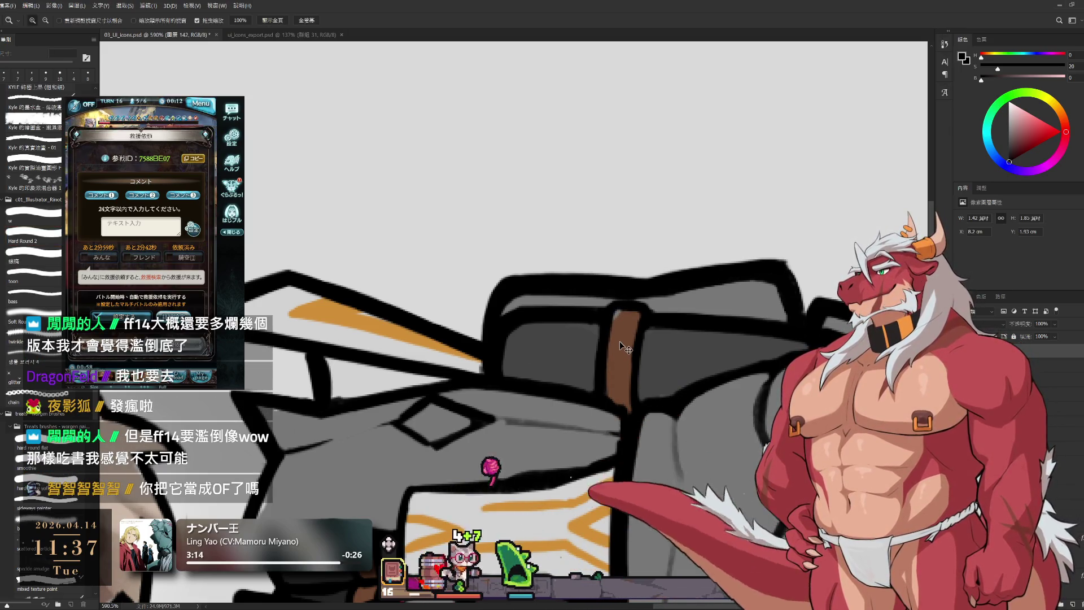
pyautogui.moveTo(682, 349)
pyautogui.mouseDown()
pyautogui.moveTo(528, 310)
pyautogui.moveTo(580, 349)
pyautogui.mouseUp()
pyautogui.scroll(-3, 580, 349)
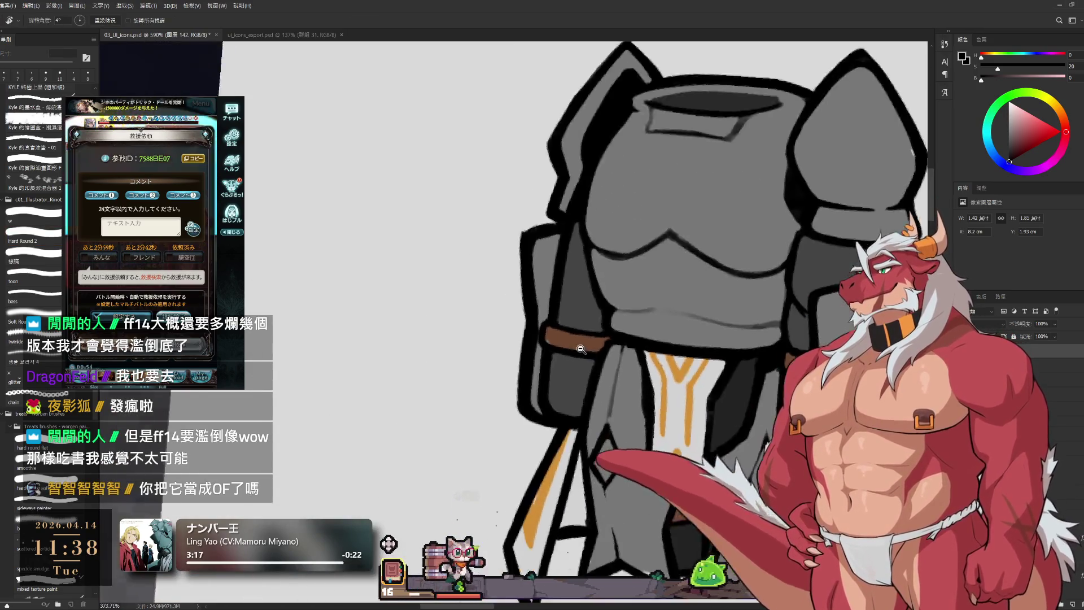
pyautogui.scroll(-3, 580, 348)
pyautogui.press('Escape')
pyautogui.scroll(2, 601, 405)
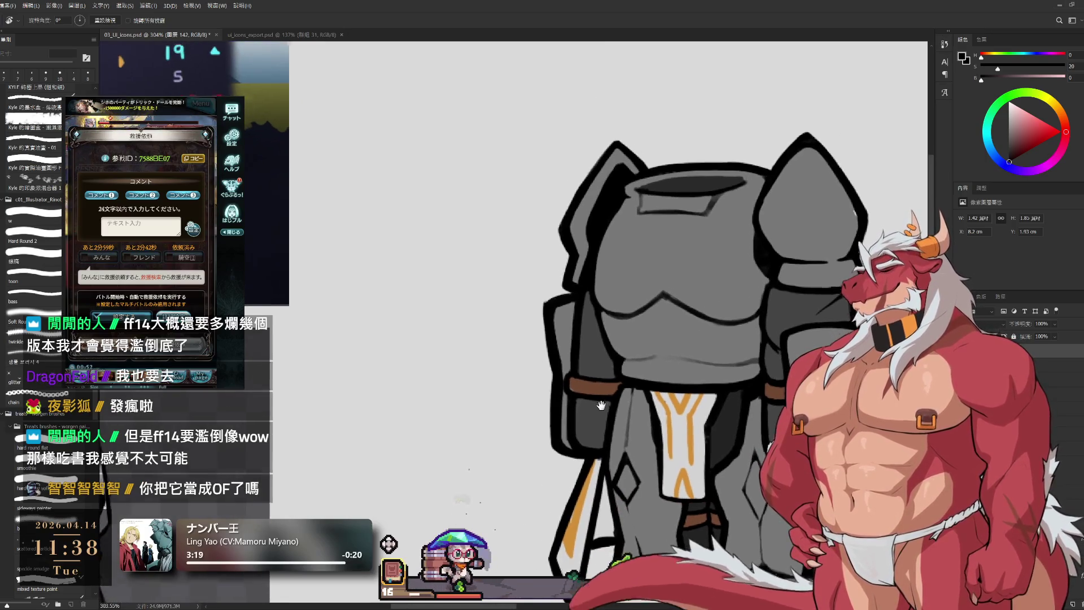
pyautogui.scroll(2, 598, 398)
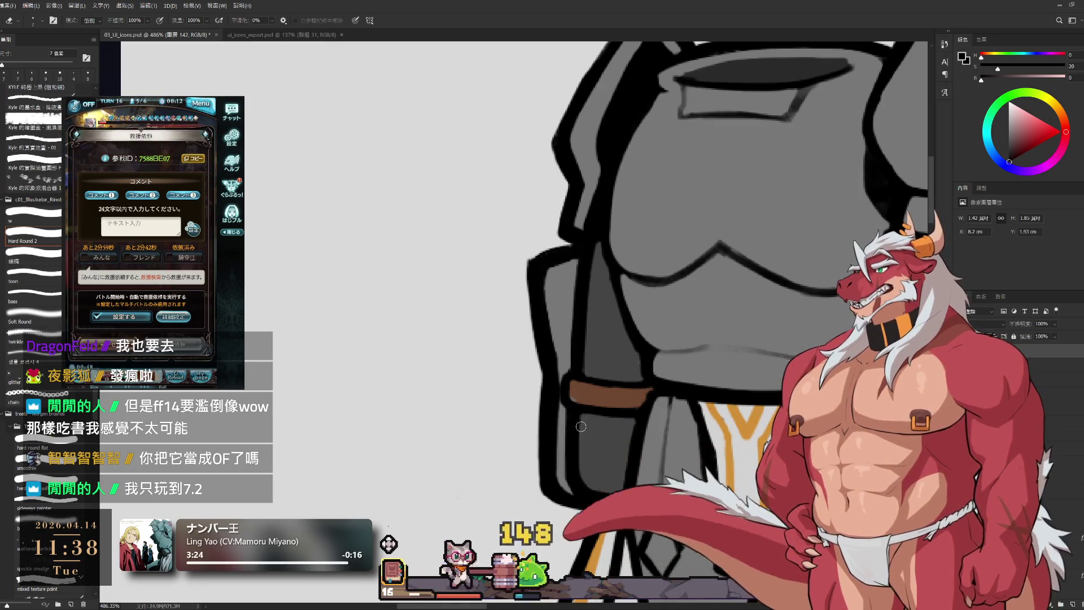
pyautogui.press('[')
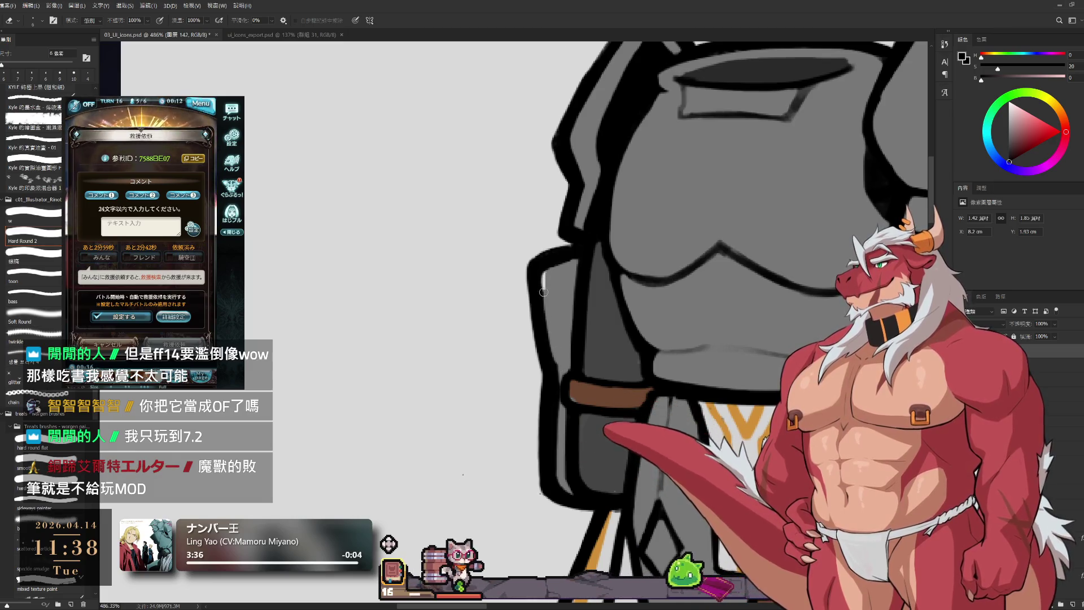
pyautogui.moveTo(560, 357); pyautogui.dragTo(563, 294)
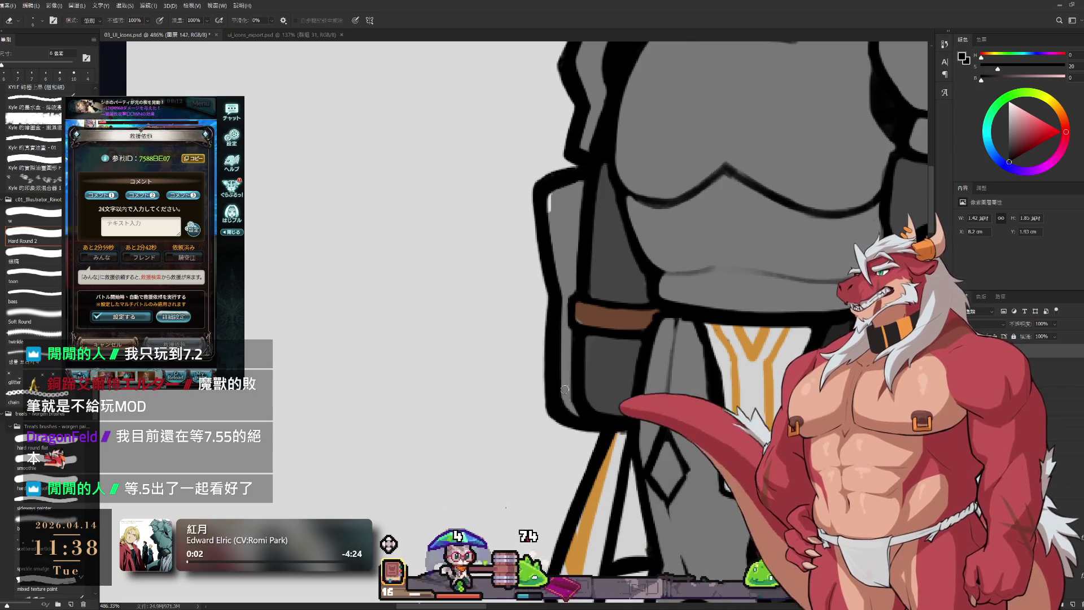
pyautogui.press('b')
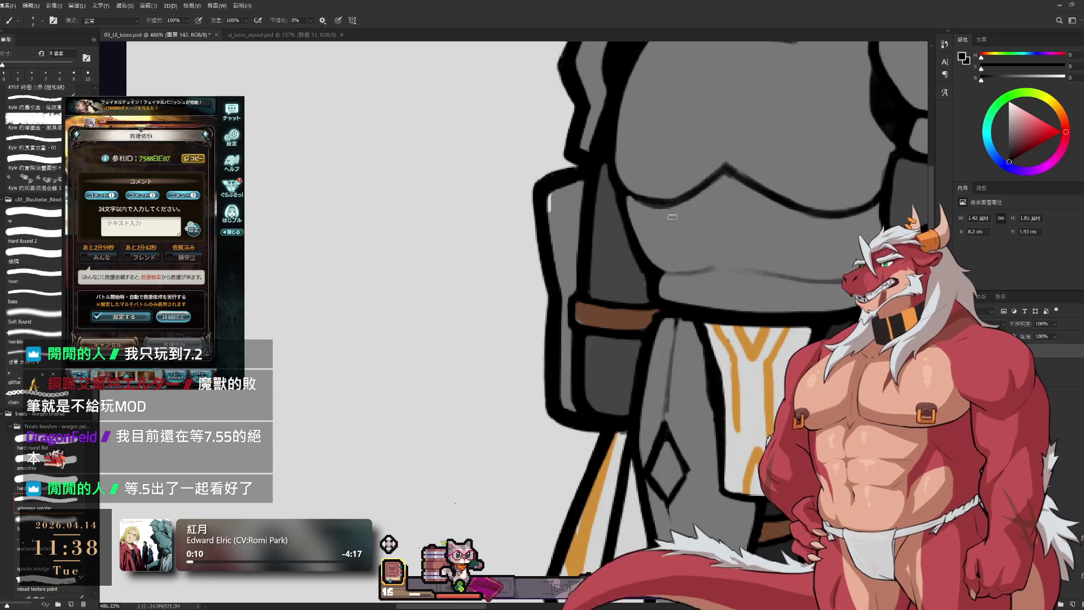
pyautogui.click(149, 361)
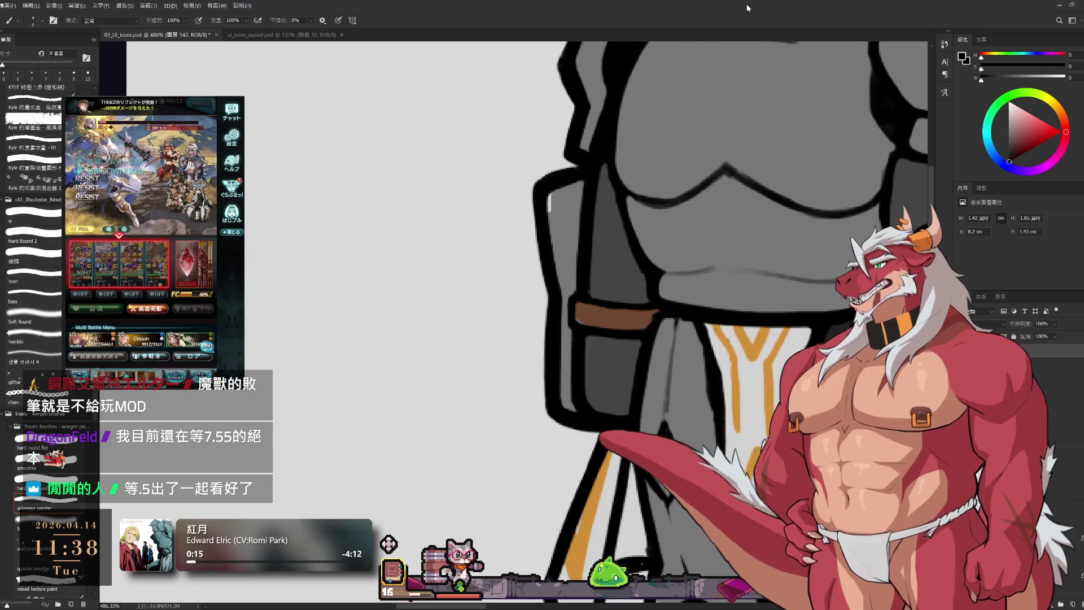
# - Sample the mid grey from the armor's chest plate as the brush colour
pyautogui.scroll(-5, 659, 310)
pyautogui.hscroll(-2, 703, 269)
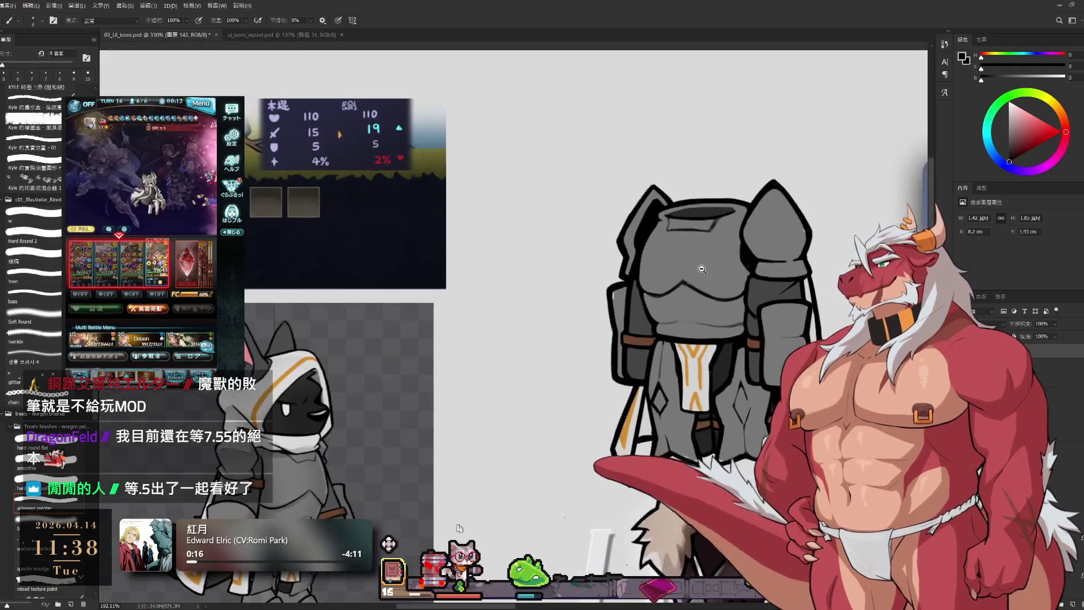
pyautogui.scroll(4, 702, 269)
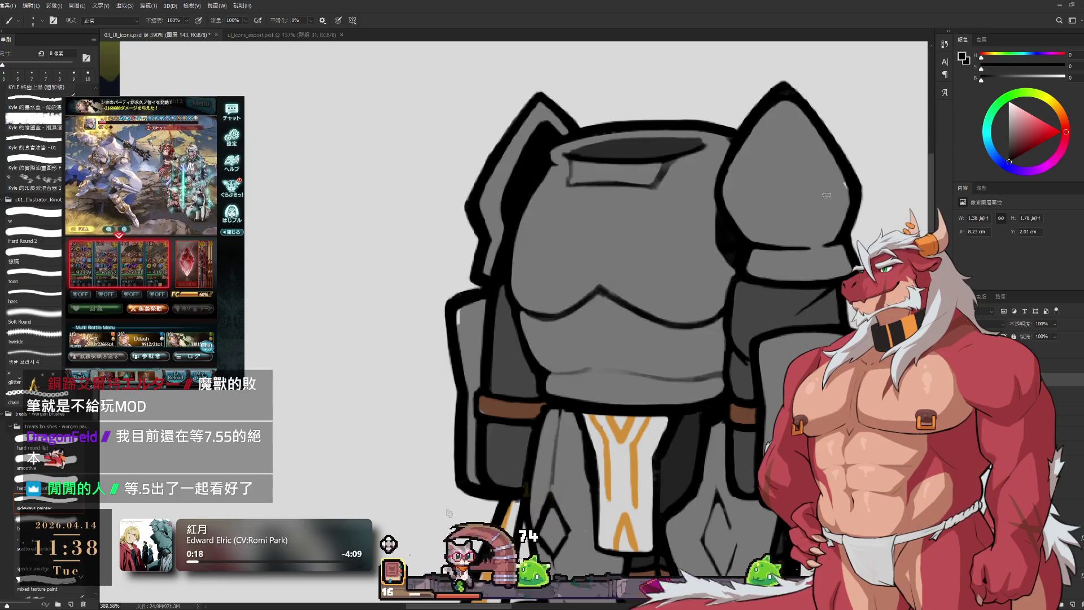
pyautogui.keyDown('alt'); pyautogui.click(832, 191); pyautogui.keyUp('alt')
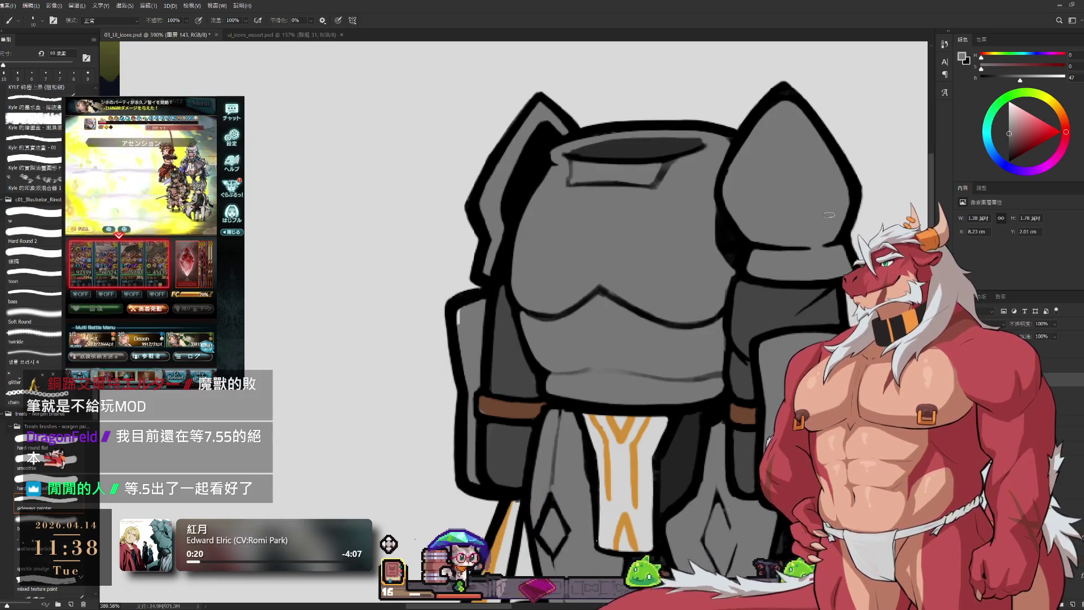
pyautogui.scroll(-3, 818, 187)
pyautogui.scroll(3, 806, 182)
pyautogui.scroll(2, 807, 182)
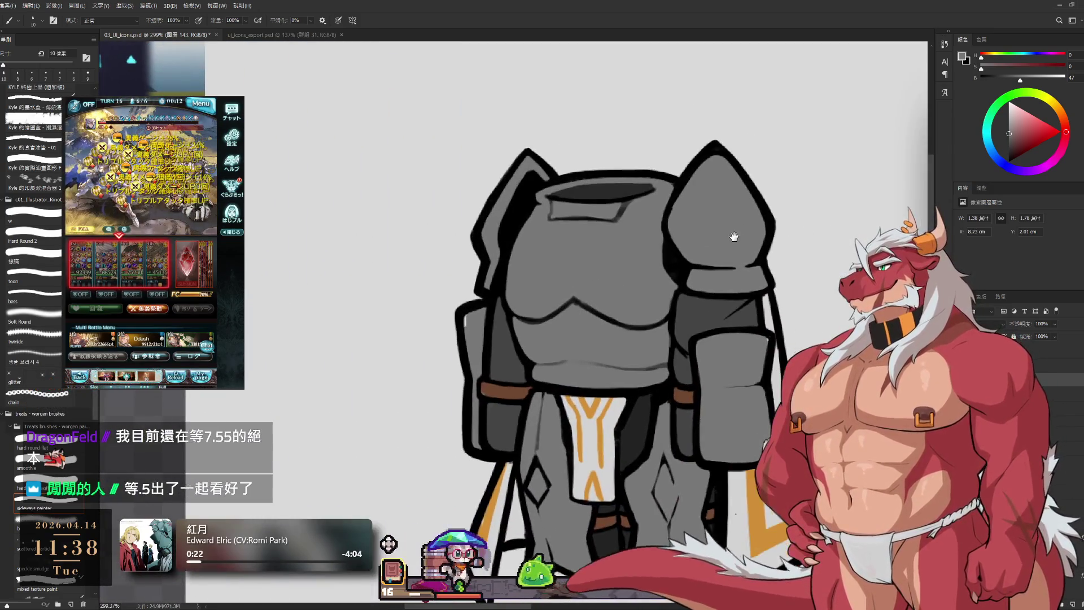
pyautogui.press('e')
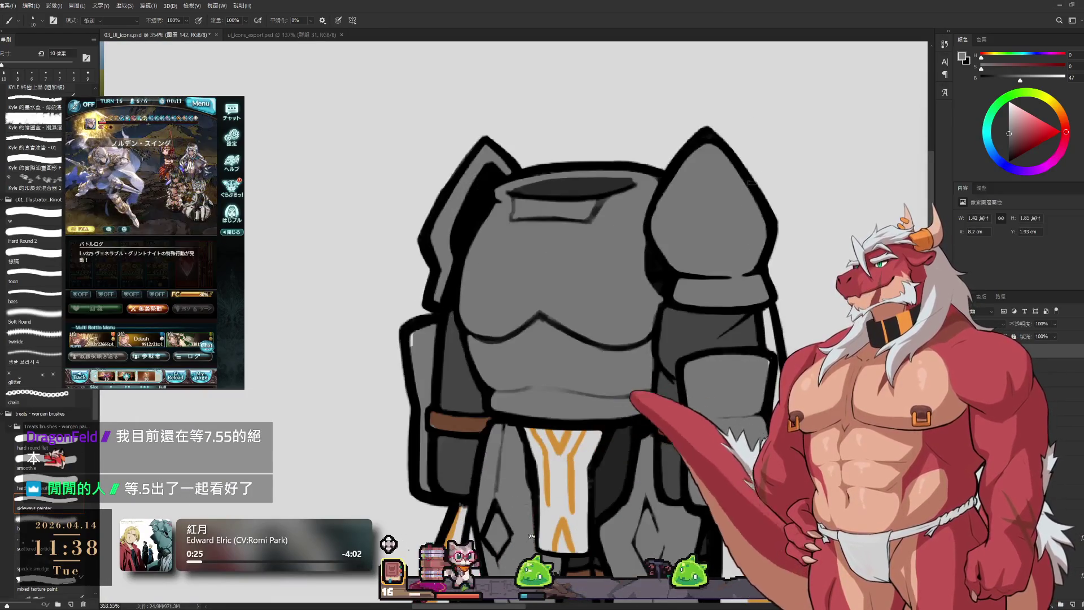
pyautogui.moveTo(722, 277); pyautogui.dragTo(729, 268)
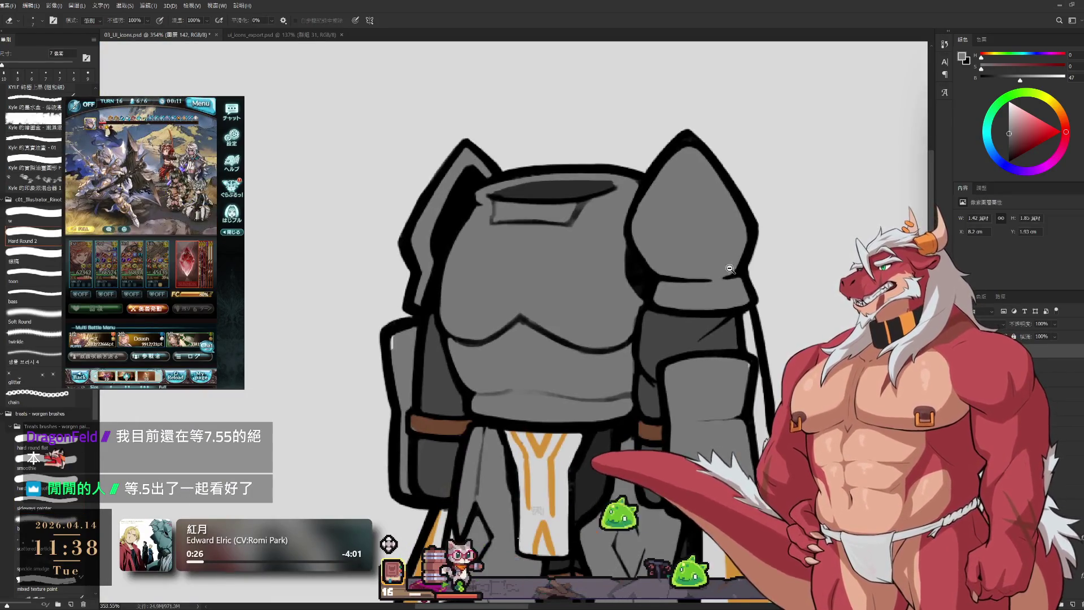
pyautogui.moveTo(495, 395); pyautogui.dragTo(721, 313)
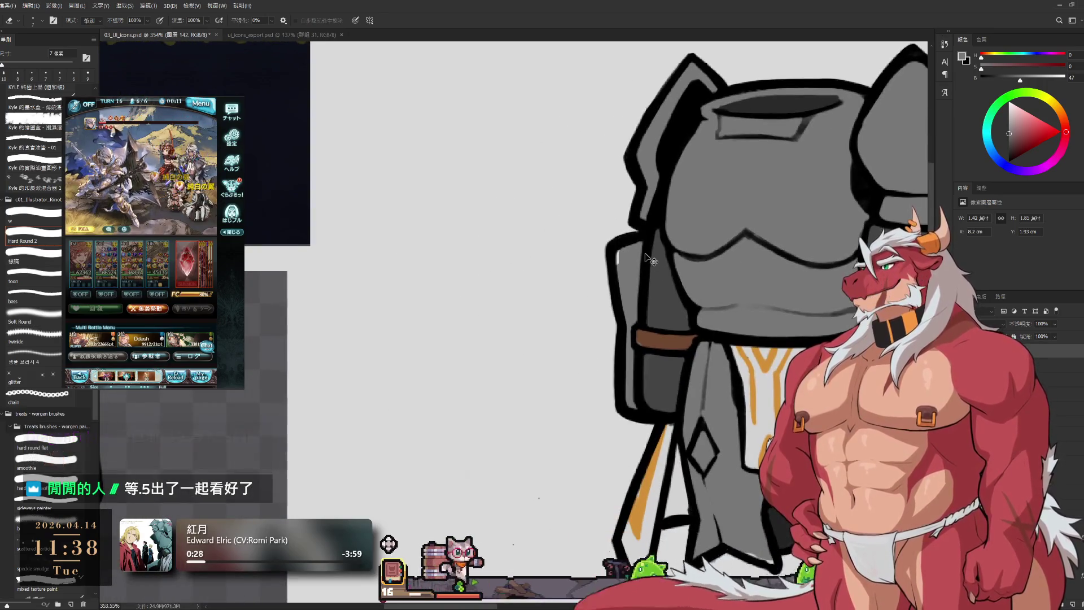
pyautogui.press('b')
pyautogui.scroll(2, 655, 243)
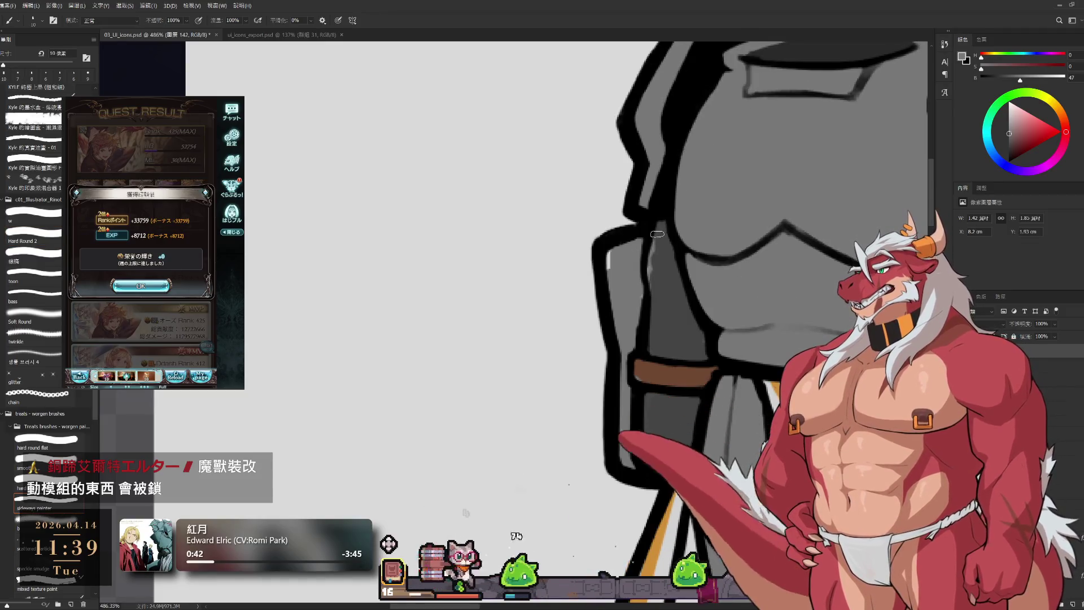
# - Sample the black outline colour and add a dark stroke along the helmet outline
pyautogui.keyDown('alt'); pyautogui.click(665, 204); pyautogui.keyUp('alt')
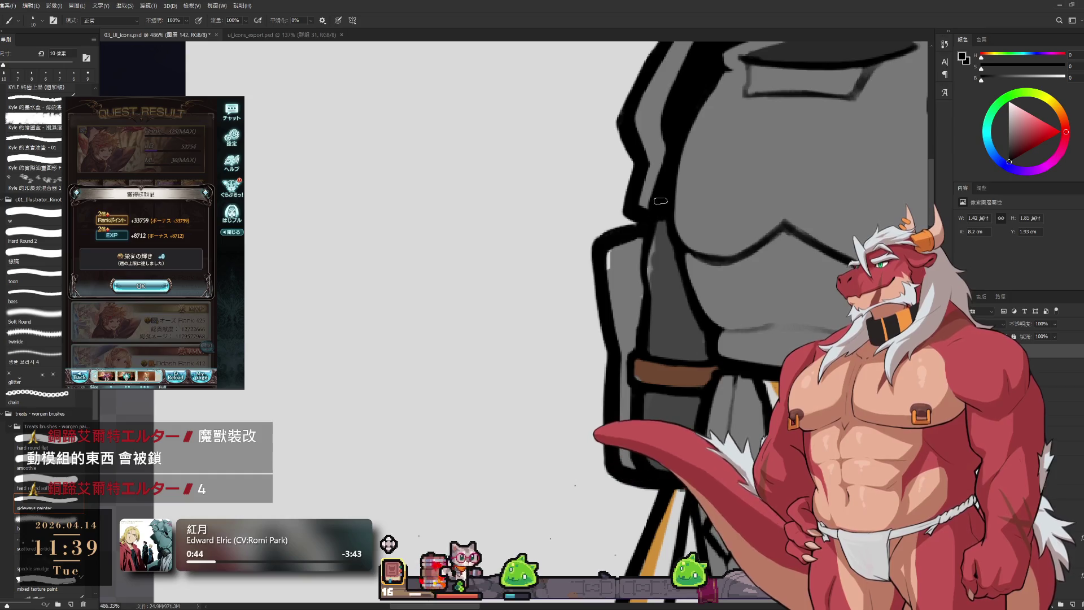
pyautogui.press('[')
pyautogui.press('[')
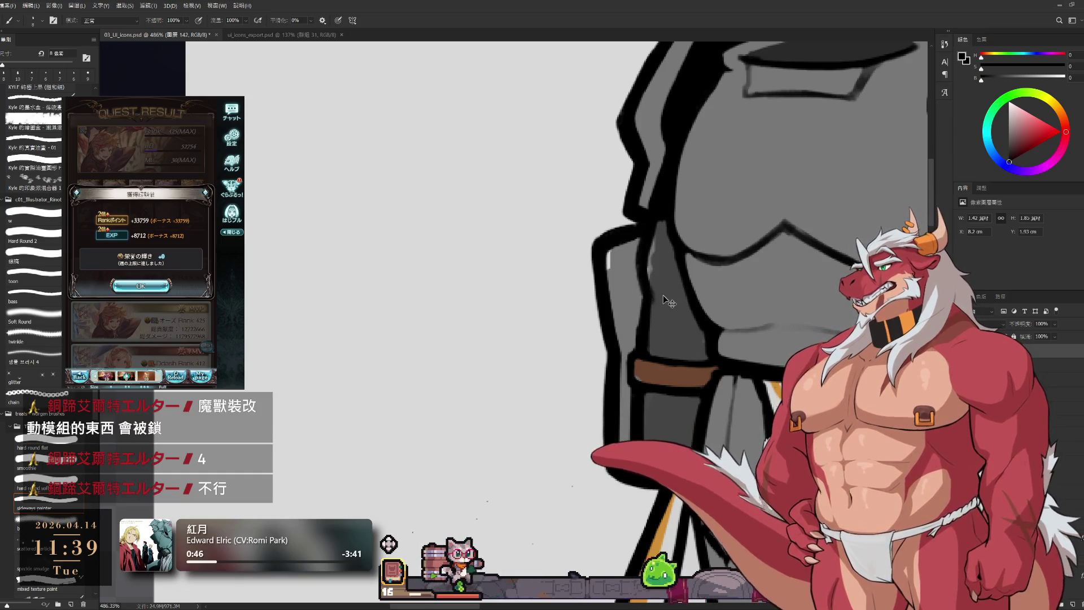
pyautogui.moveTo(657, 209); pyautogui.dragTo(650, 288)
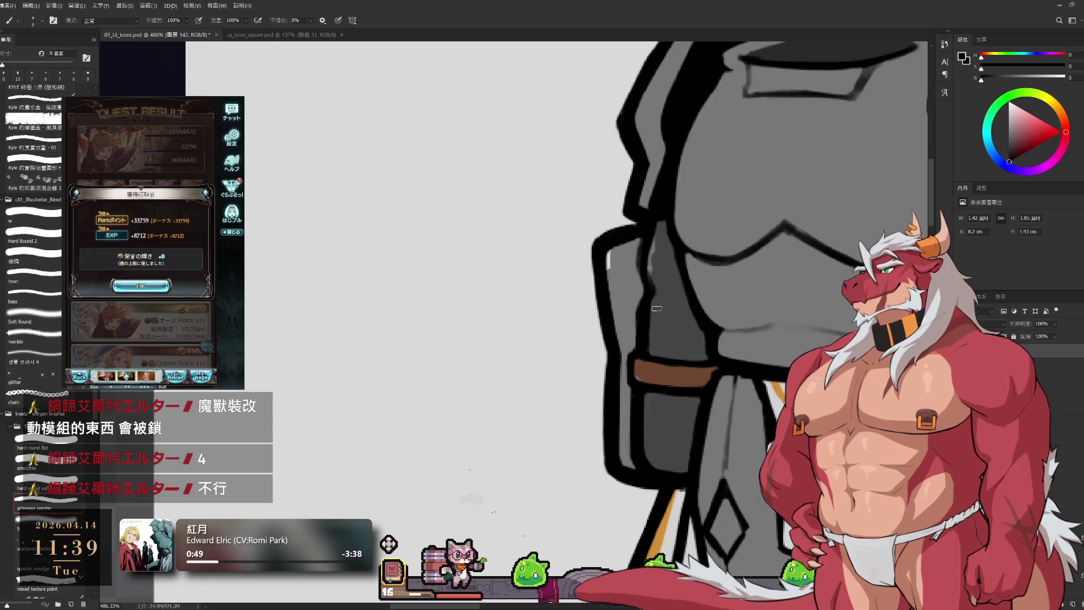
pyautogui.press('e')
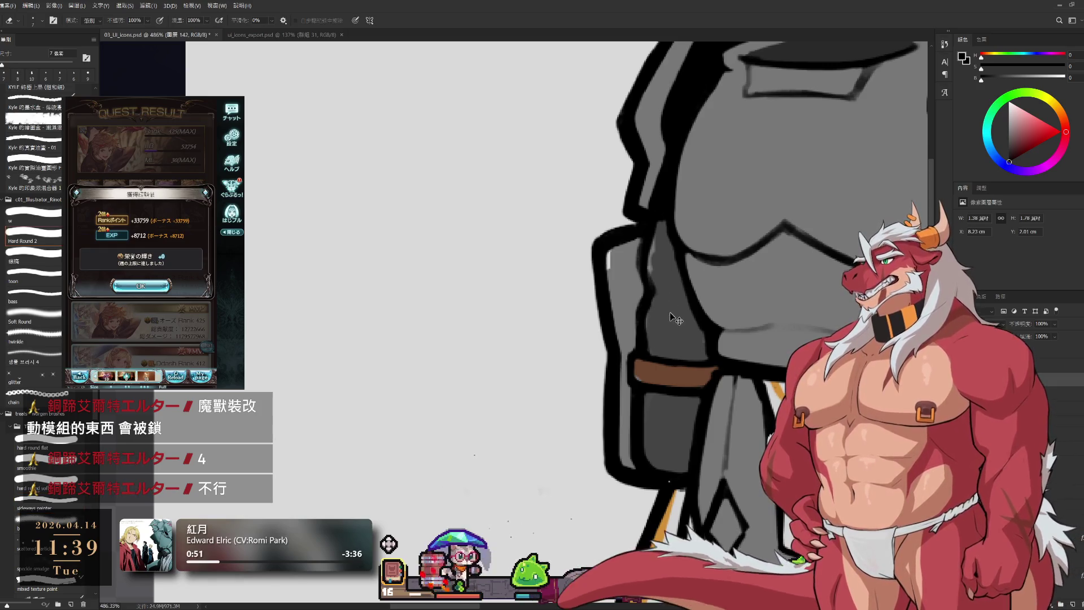
# - On the upper drawing layer, enlarge the brush and sample a darker grey from the armor
pyautogui.keyDown('ctrl'); pyautogui.click(670, 313); pyautogui.keyUp('ctrl')
pyautogui.press('b')
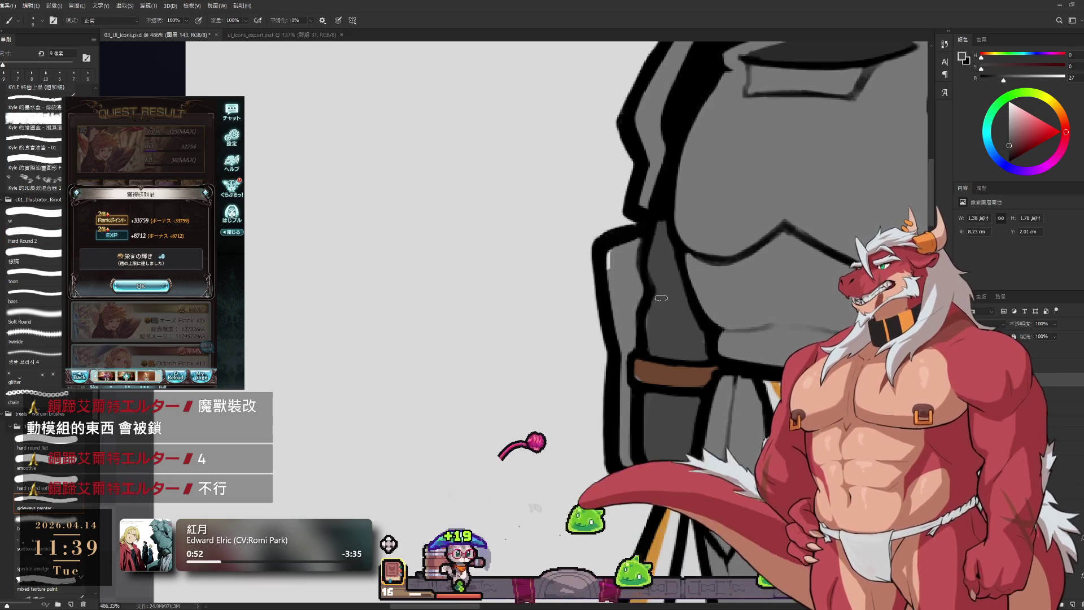
pyautogui.press(']')
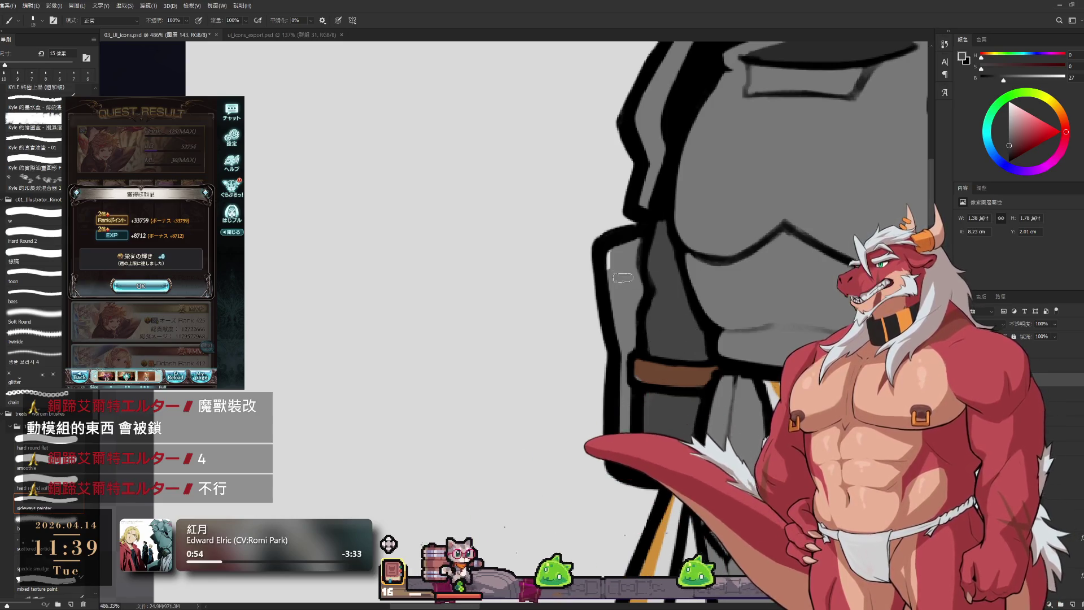
pyautogui.press(']')
pyautogui.keyDown('alt'); pyautogui.click(622, 264); pyautogui.keyUp('alt')
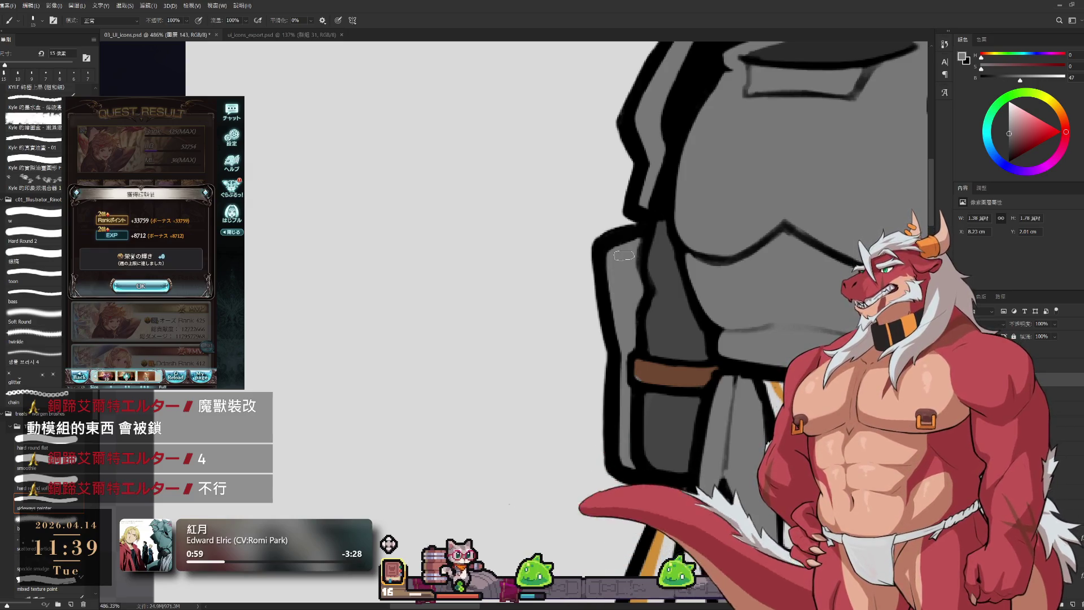
# - In the game window, dismiss the reward popups and start a multi battle quest
pyautogui.click(141, 286)
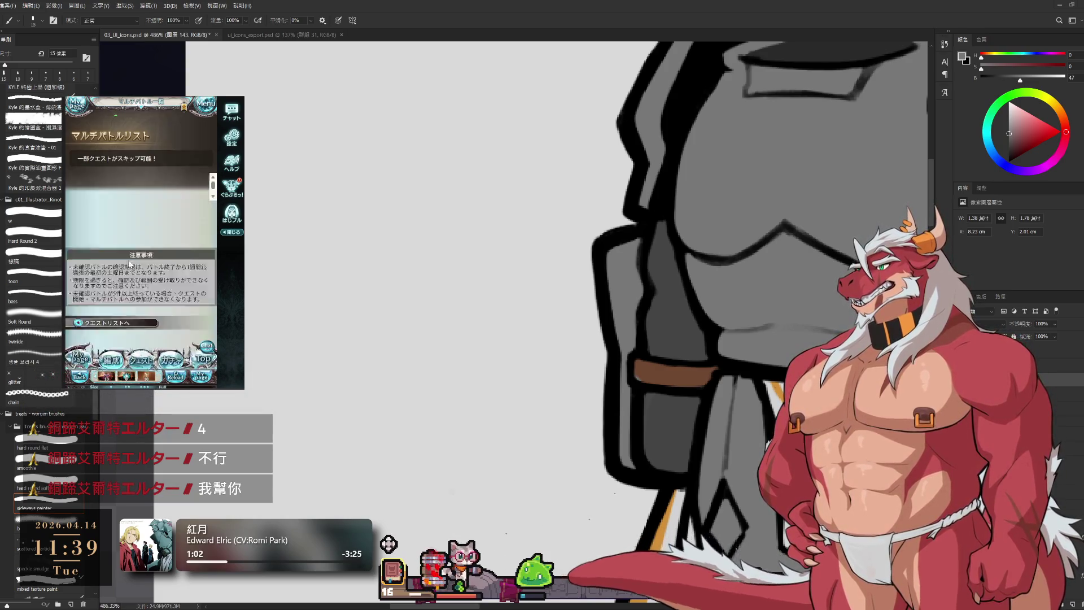
pyautogui.click(194, 288)
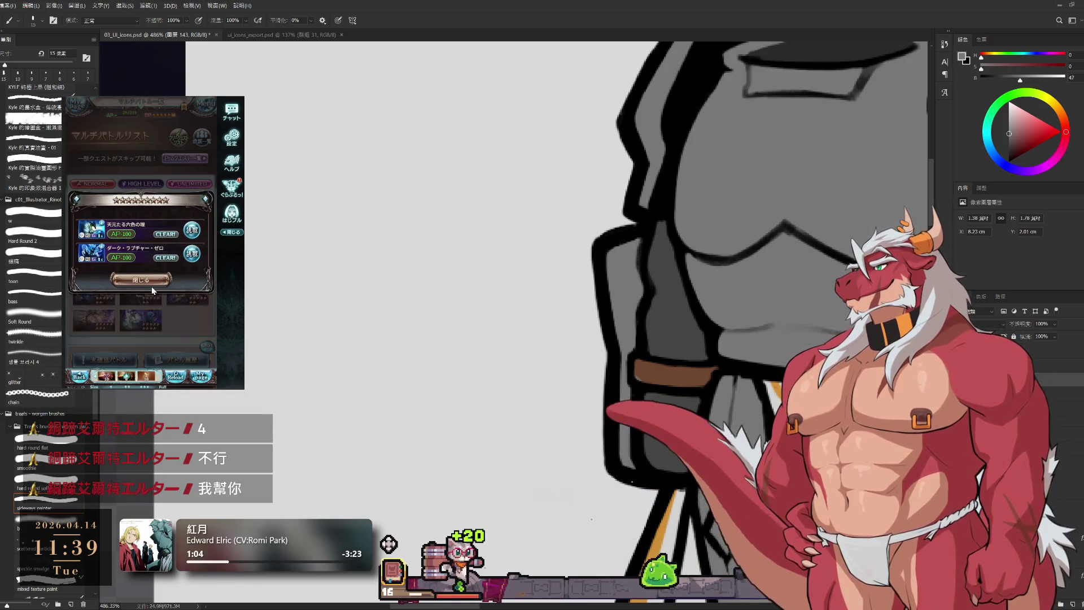
pyautogui.click(148, 279)
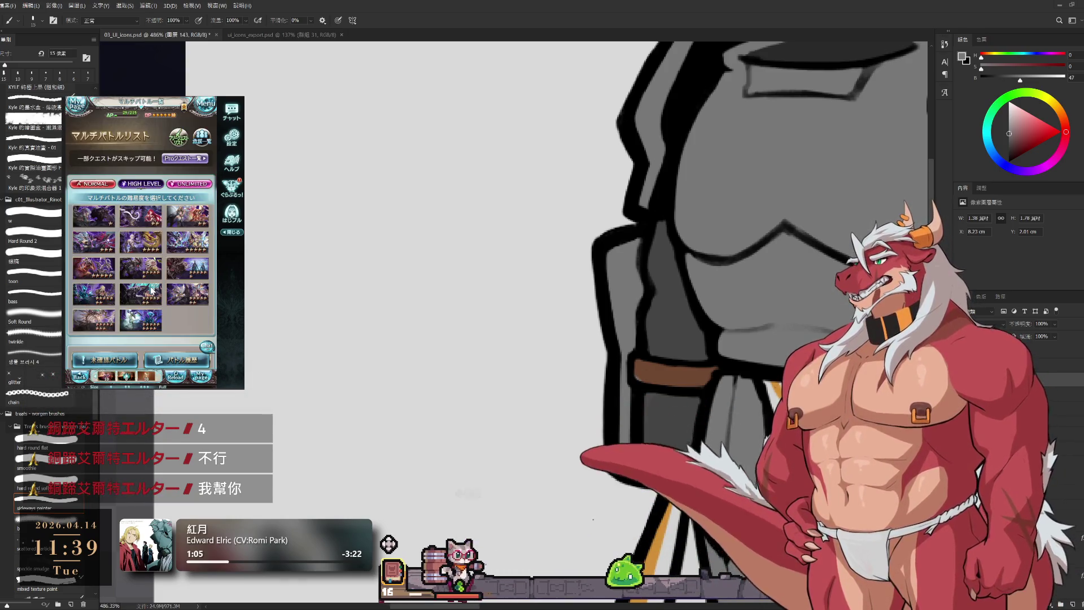
pyautogui.click(190, 300)
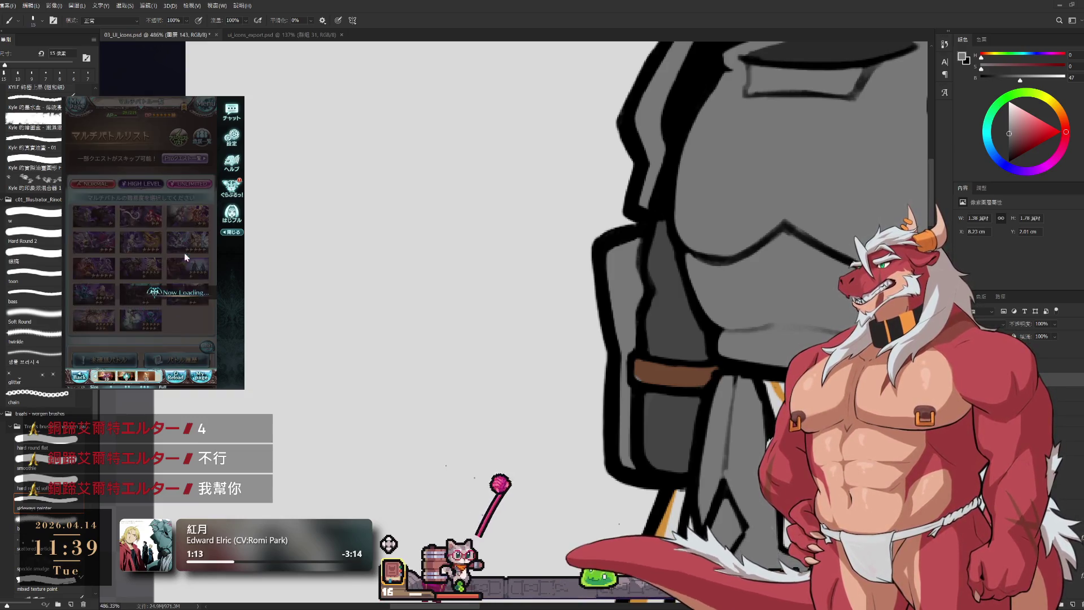
pyautogui.click(184, 259)
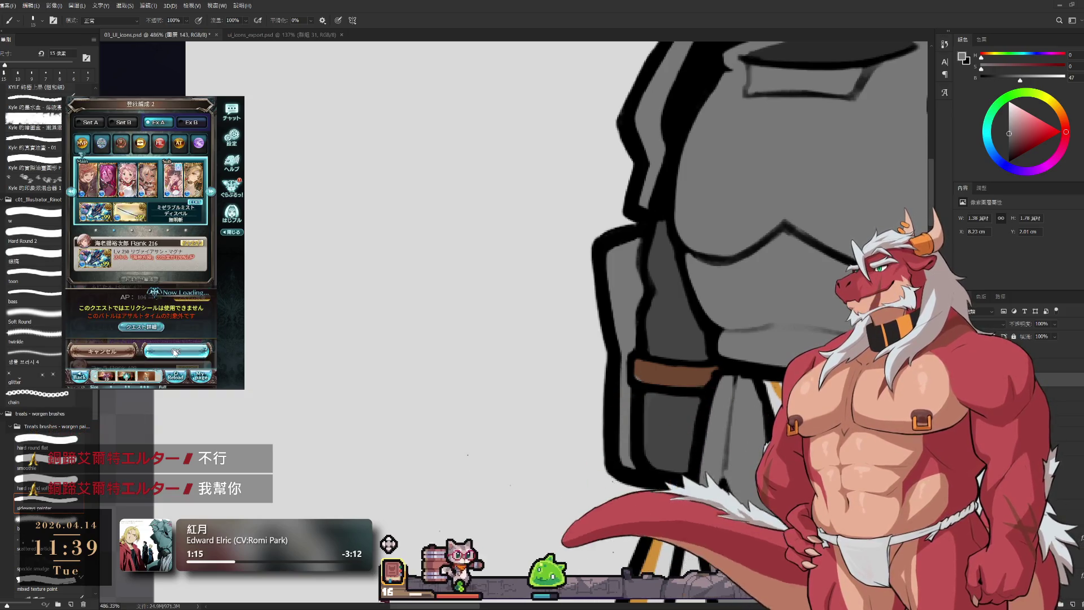
pyautogui.click(178, 377)
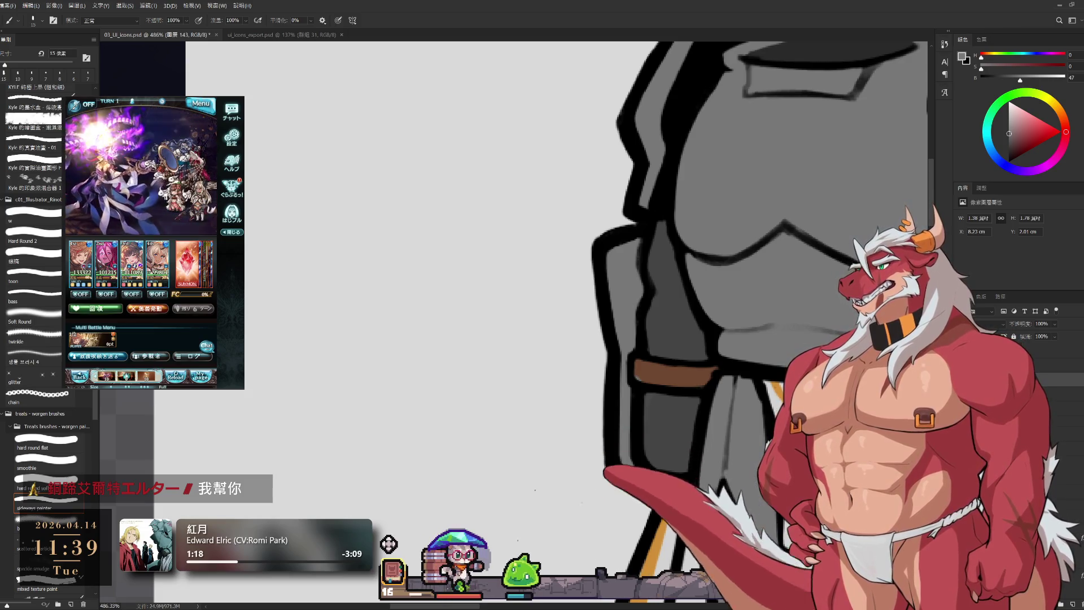
# - Zoom out to view the whole armor, then return to its outline on the lower armor layer
pyautogui.moveTo(610, 308); pyautogui.dragTo(524, 210)
pyautogui.moveTo(585, 359); pyautogui.dragTo(621, 361)
pyautogui.press('e')
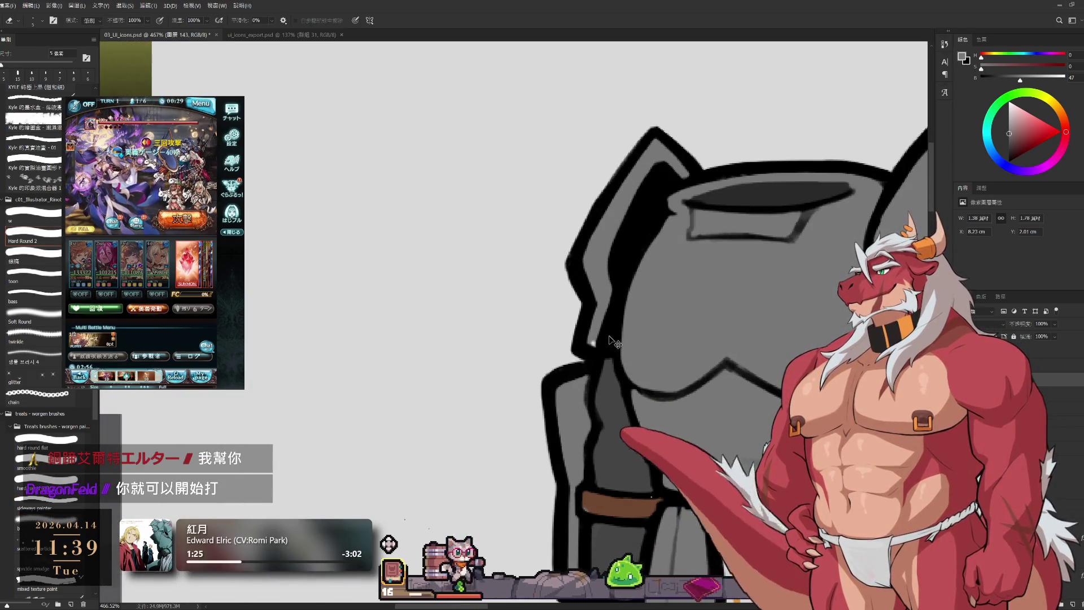
pyautogui.keyDown('ctrl'); pyautogui.click(599, 325); pyautogui.keyUp('ctrl')
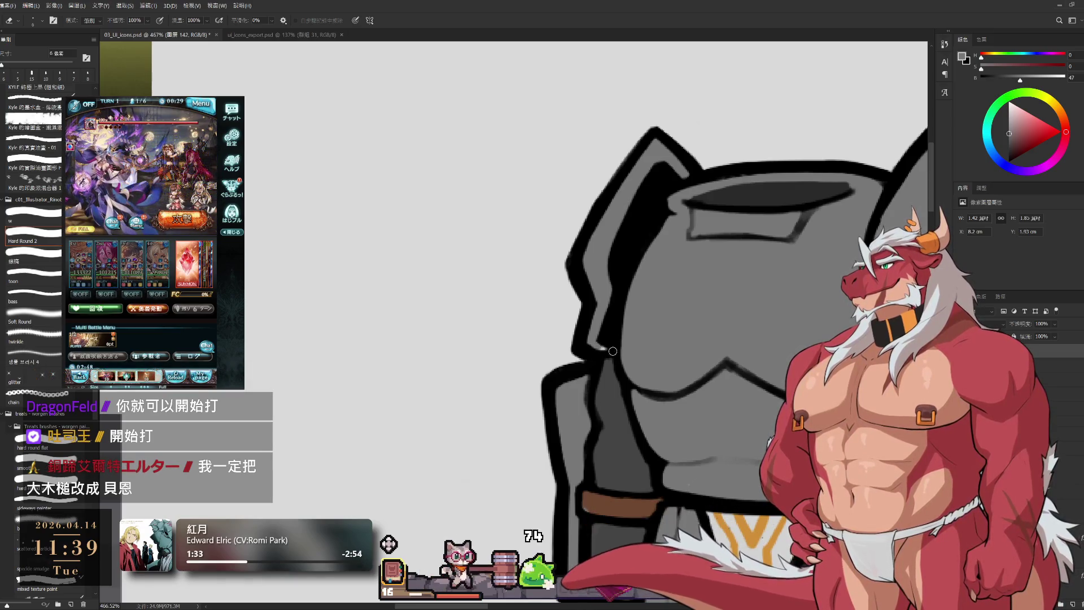
pyautogui.press('b')
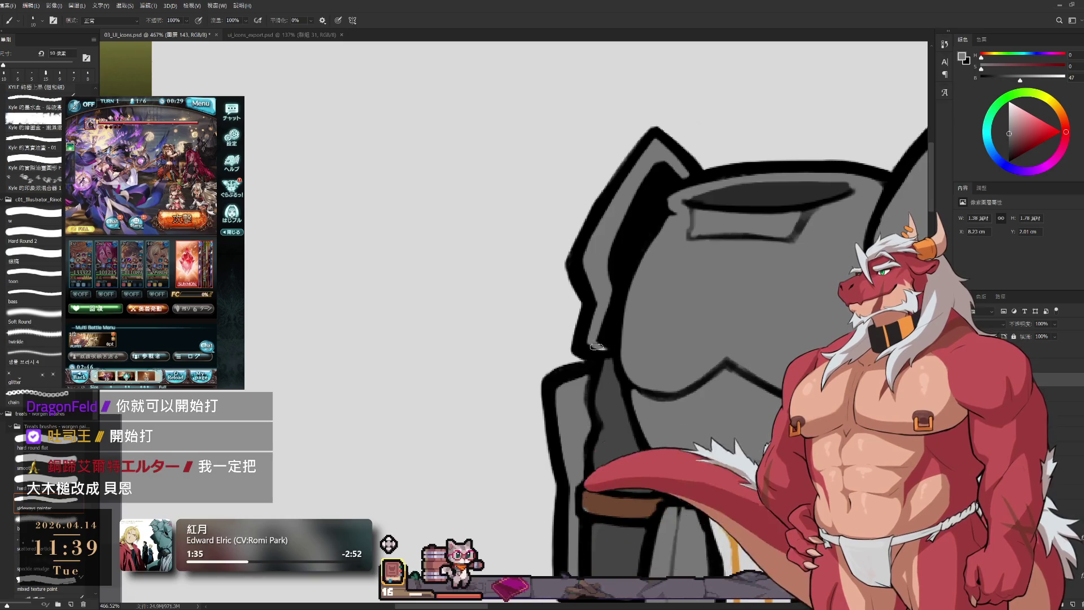
pyautogui.scroll(-8, 542, 332)
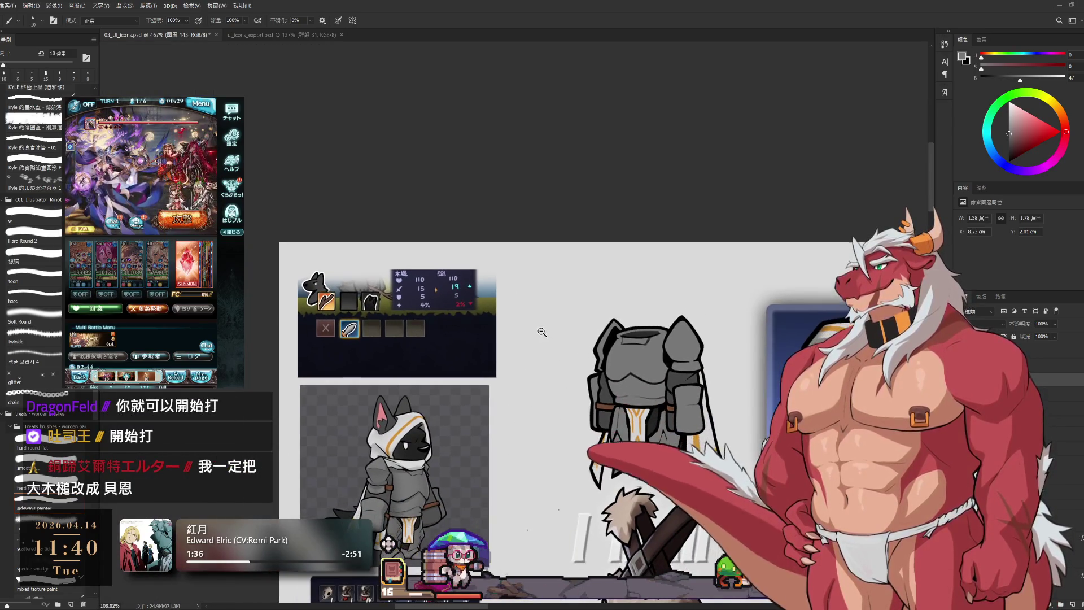
# - Make the lower armor layer active and set the brush blend mode to Dissolve
pyautogui.scroll(-1, 687, 371)
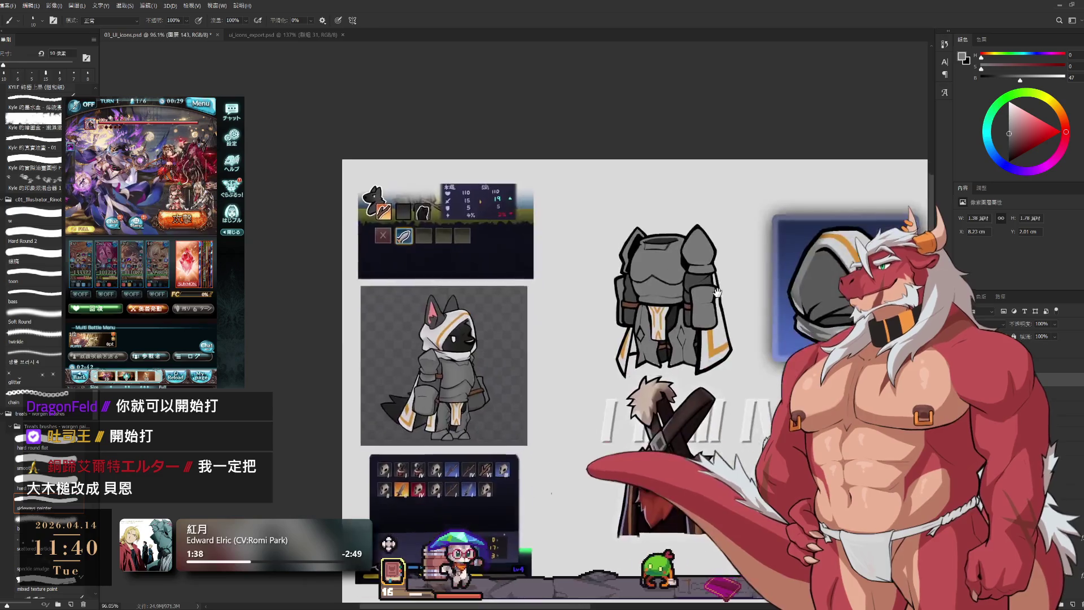
pyautogui.scroll(6, 668, 310)
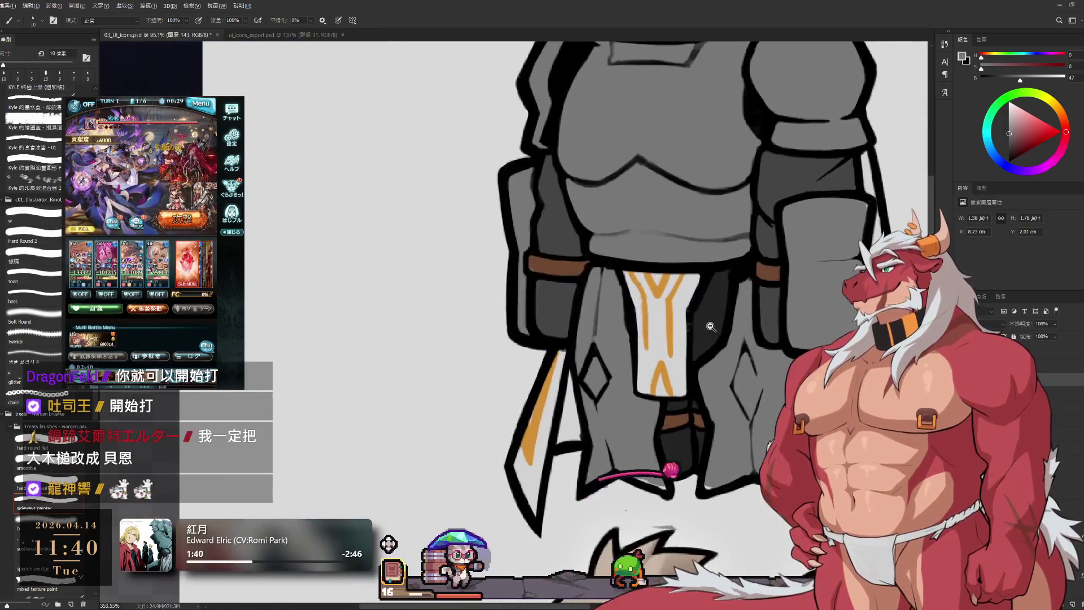
pyautogui.click(710, 330)
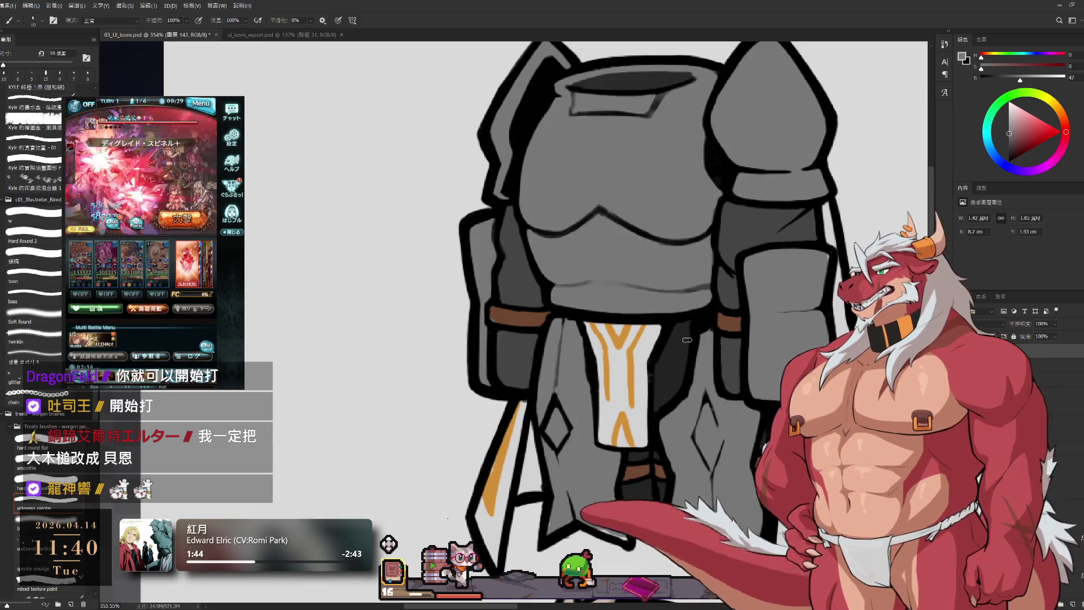
pyautogui.hotkey('shift', '+')
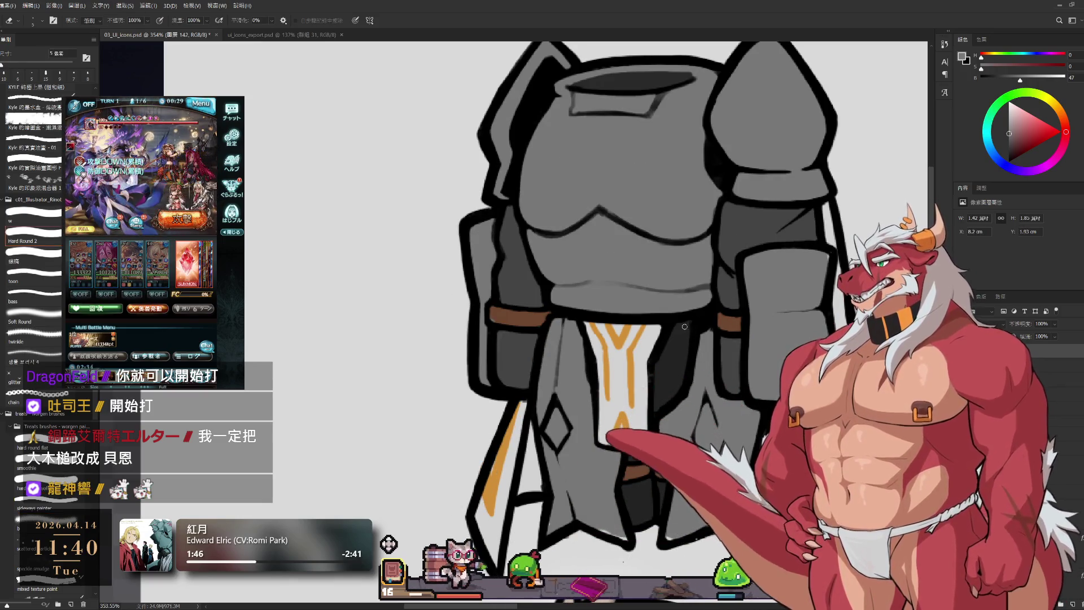
pyautogui.press('e')
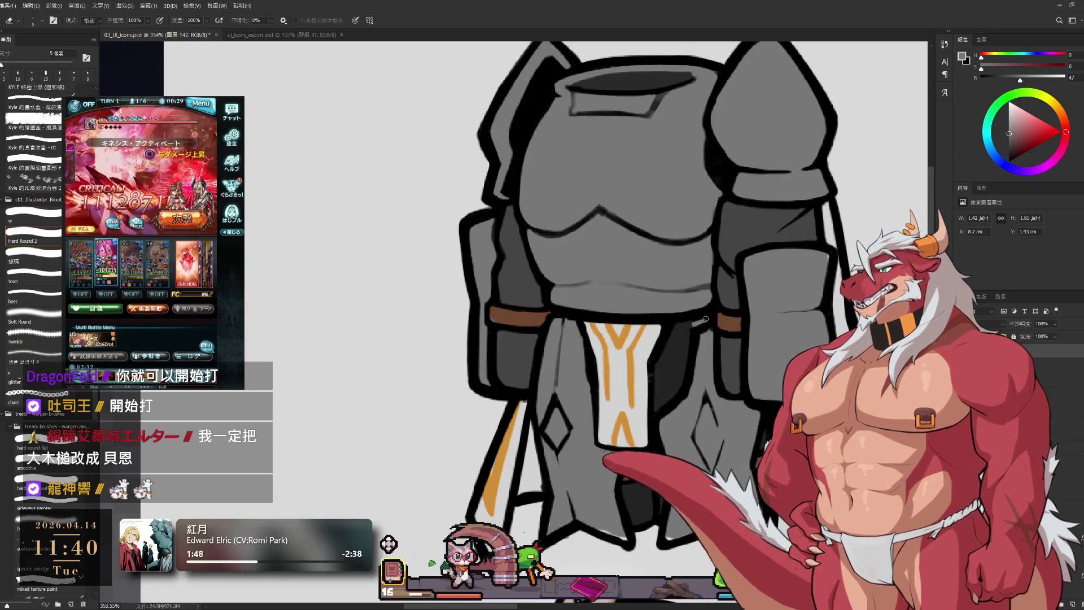
pyautogui.press('b')
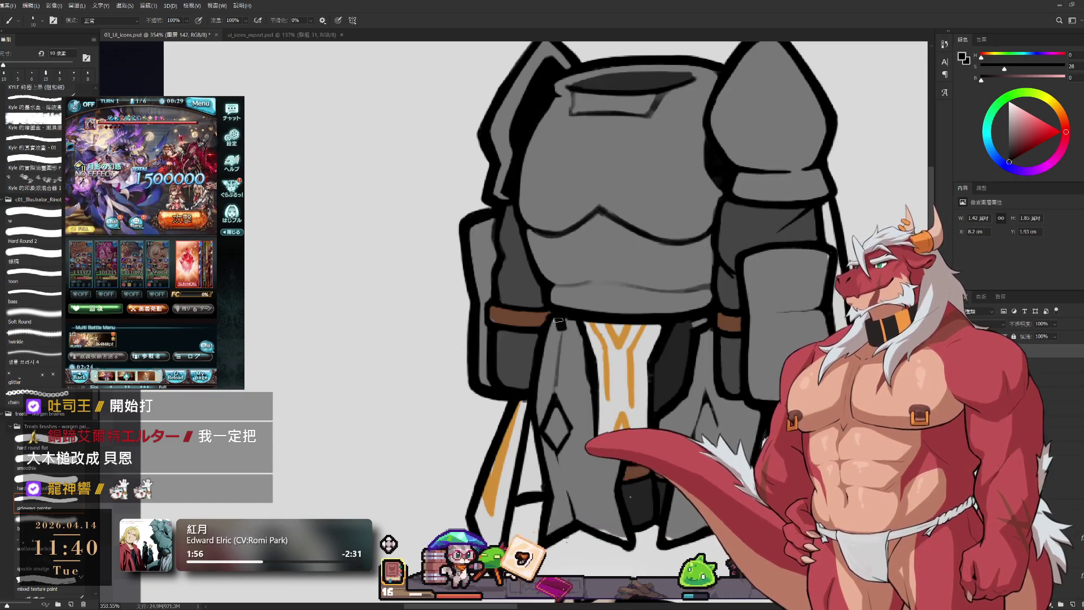
# - Sample a near-black grey from the armor skirt and adjust the brush size
pyautogui.hotkey('ctrl', 'shift', 'alt', 'n')
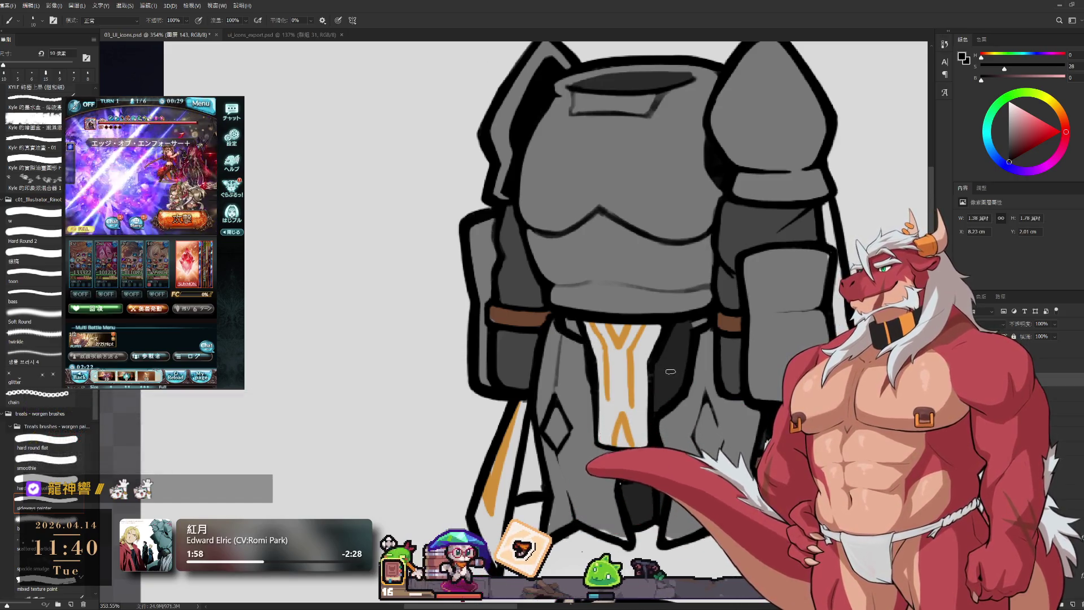
pyautogui.keyDown('alt'); pyautogui.click(665, 364); pyautogui.keyUp('alt')
pyautogui.press(']')
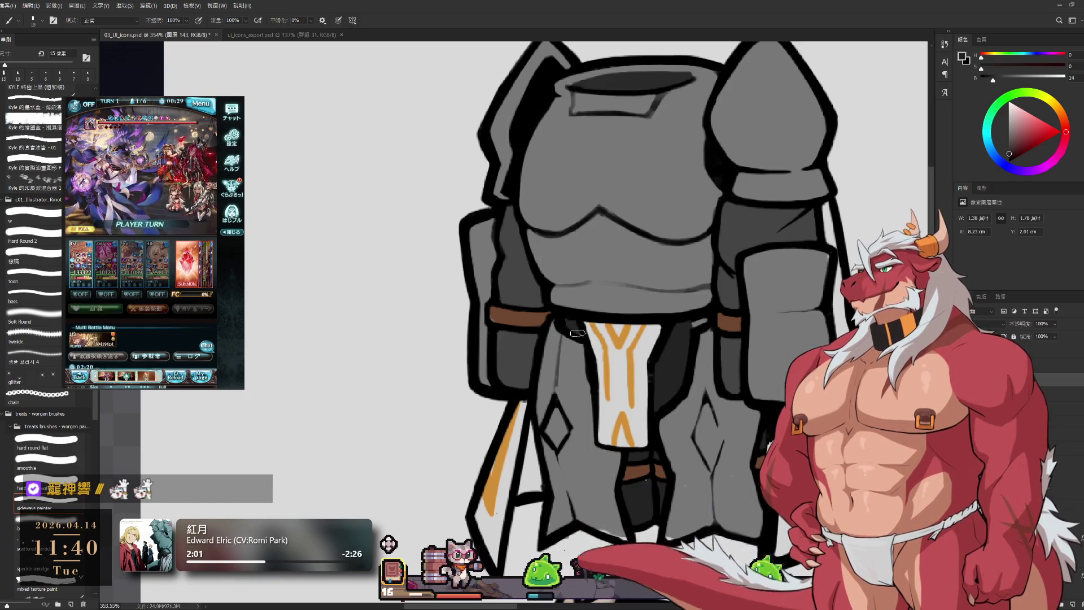
pyautogui.press('[')
pyautogui.press('[')
# - Refine the skirt shading with a smaller eraser, then switch the brush to pure black
pyautogui.press('e')
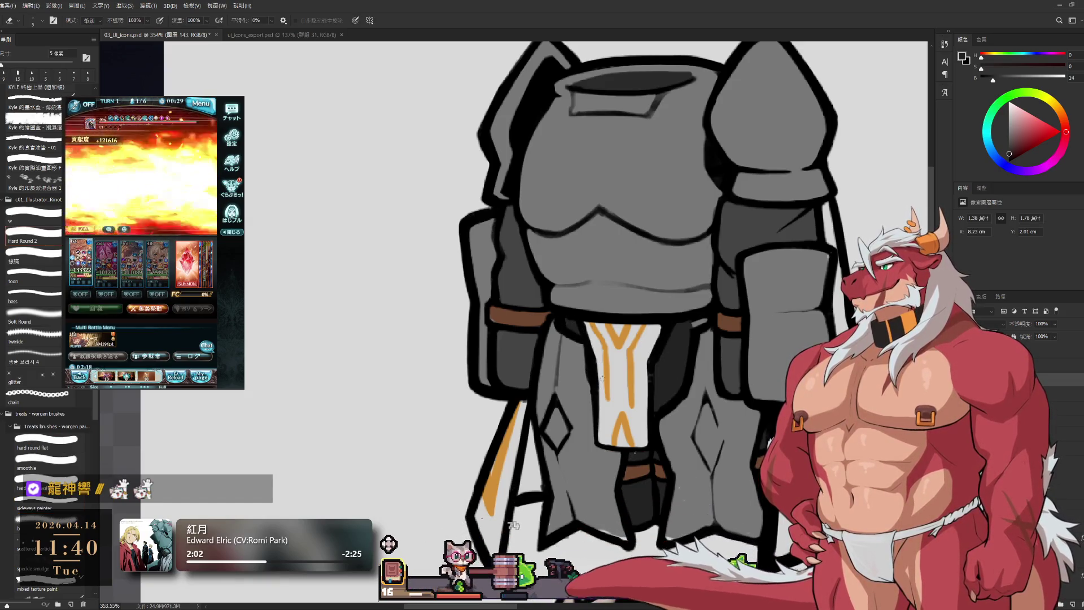
pyautogui.press('[')
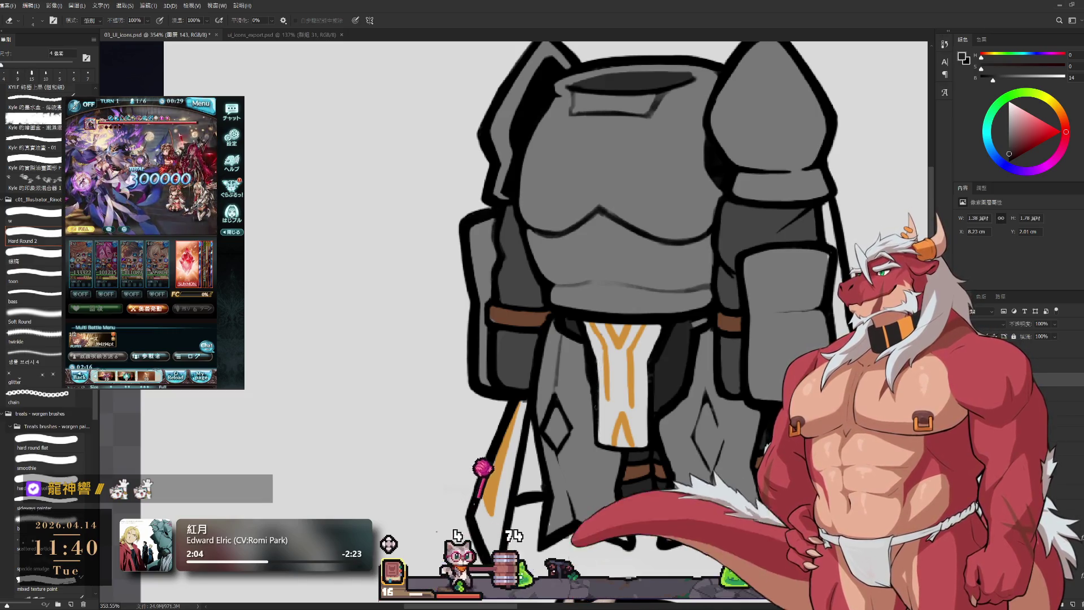
pyautogui.hotkey('alt', '[')
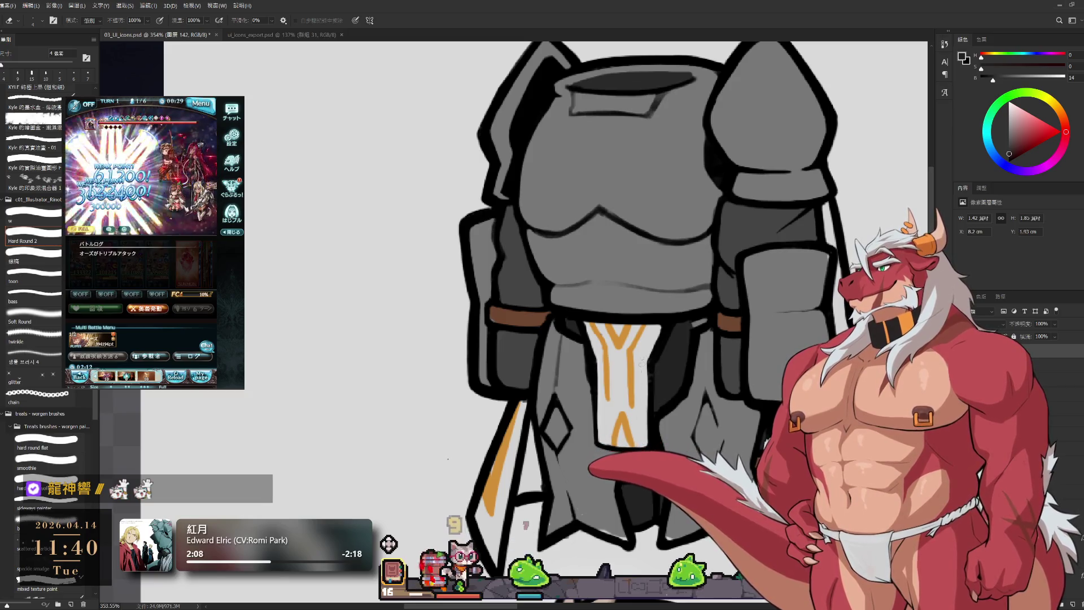
pyautogui.press('b')
pyautogui.click(1009, 162)
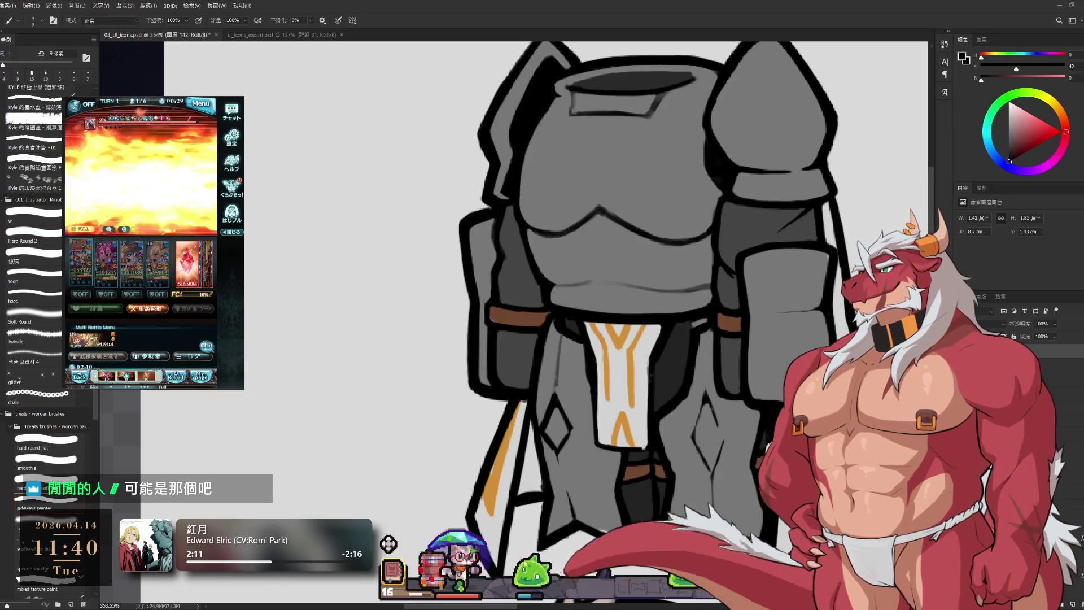
pyautogui.scroll(1, 675, 284)
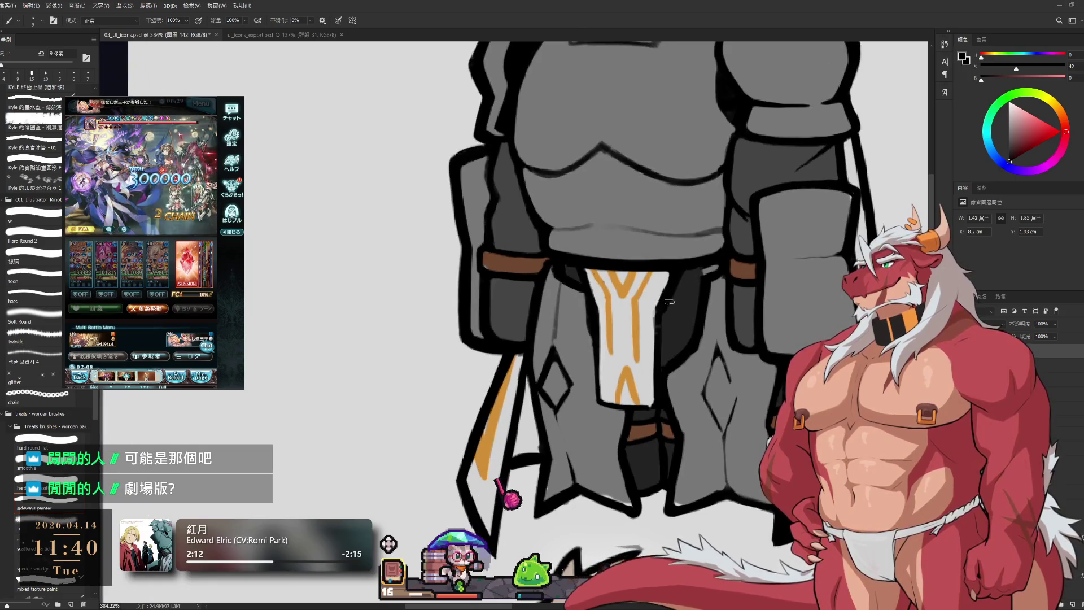
# - Brighten the white tabard's right edge with a finer brush stroke
pyautogui.press('e')
pyautogui.press('b')
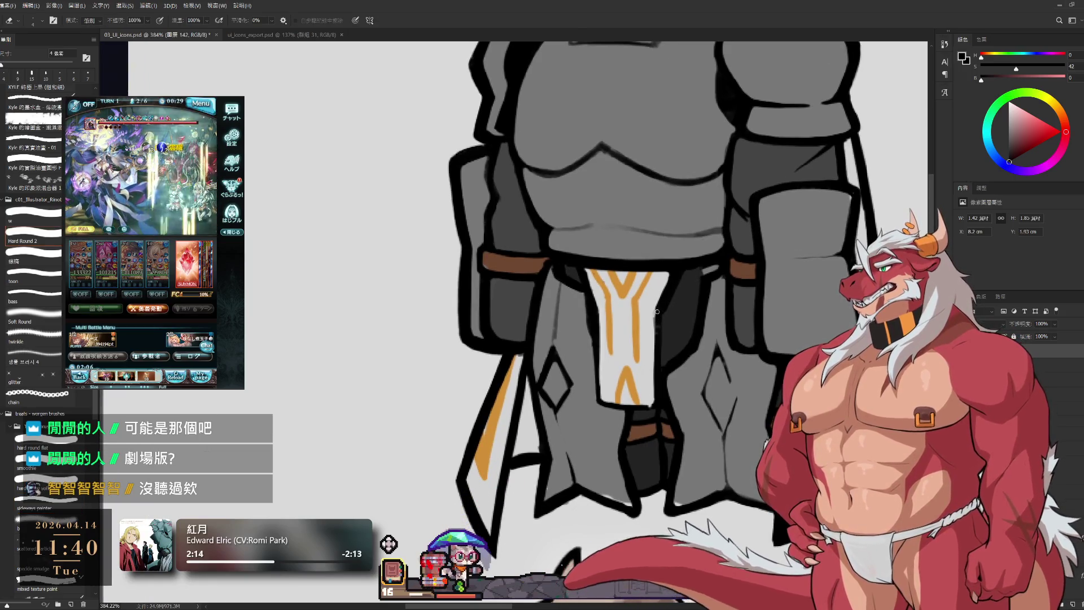
pyautogui.press('[')
pyautogui.press('[')
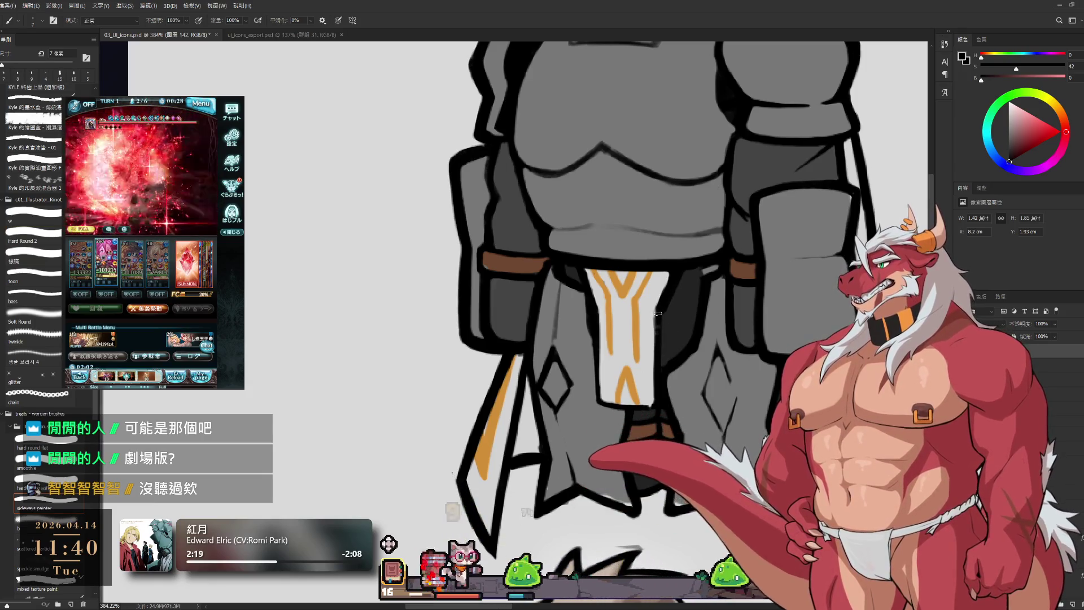
pyautogui.press('e')
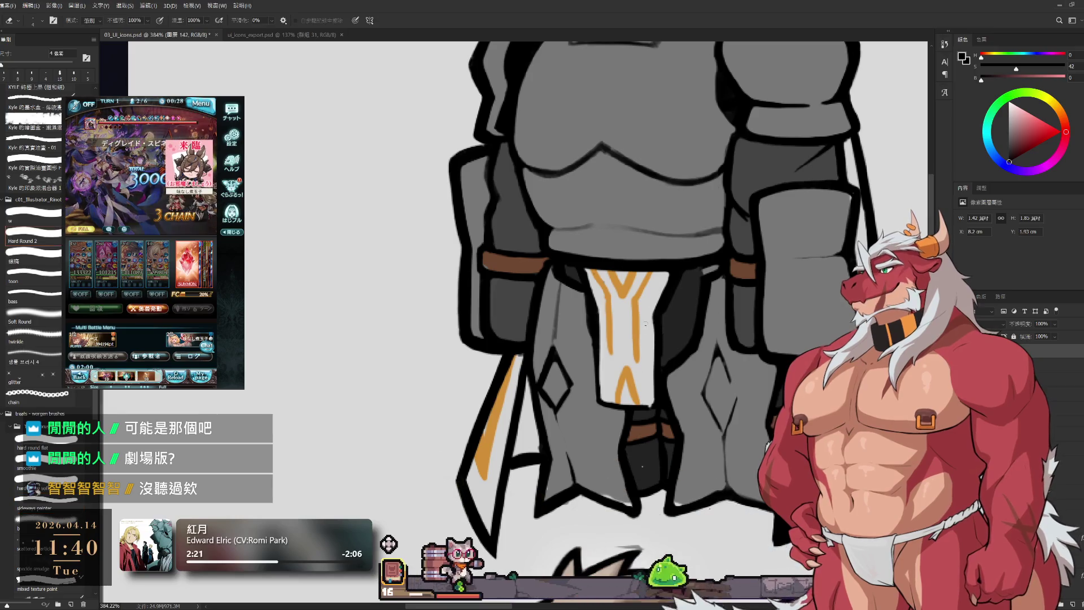
pyautogui.press('b')
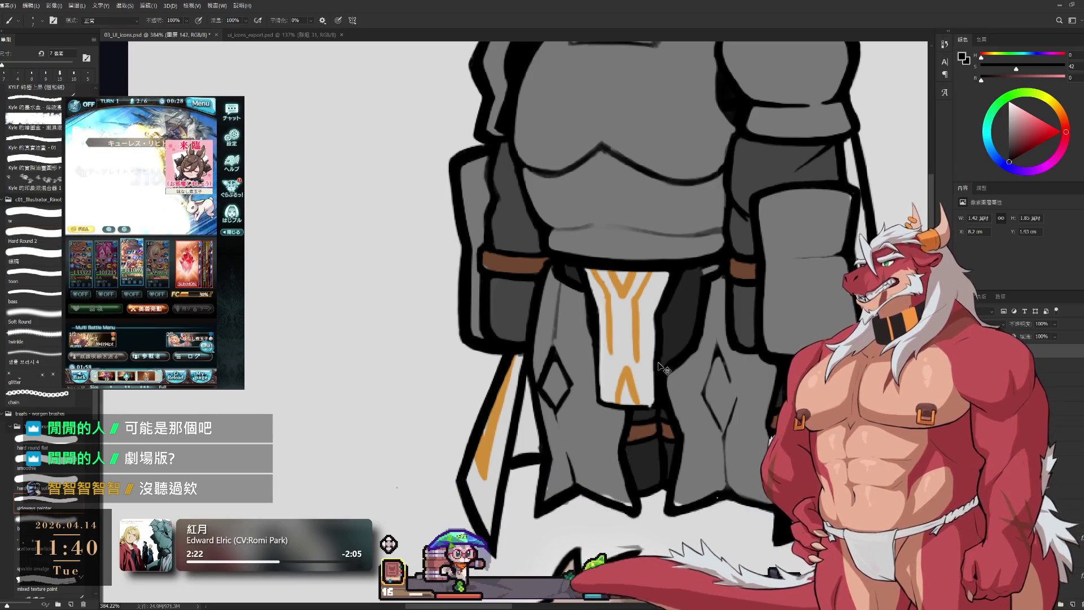
pyautogui.moveTo(657, 351); pyautogui.dragTo(653, 405)
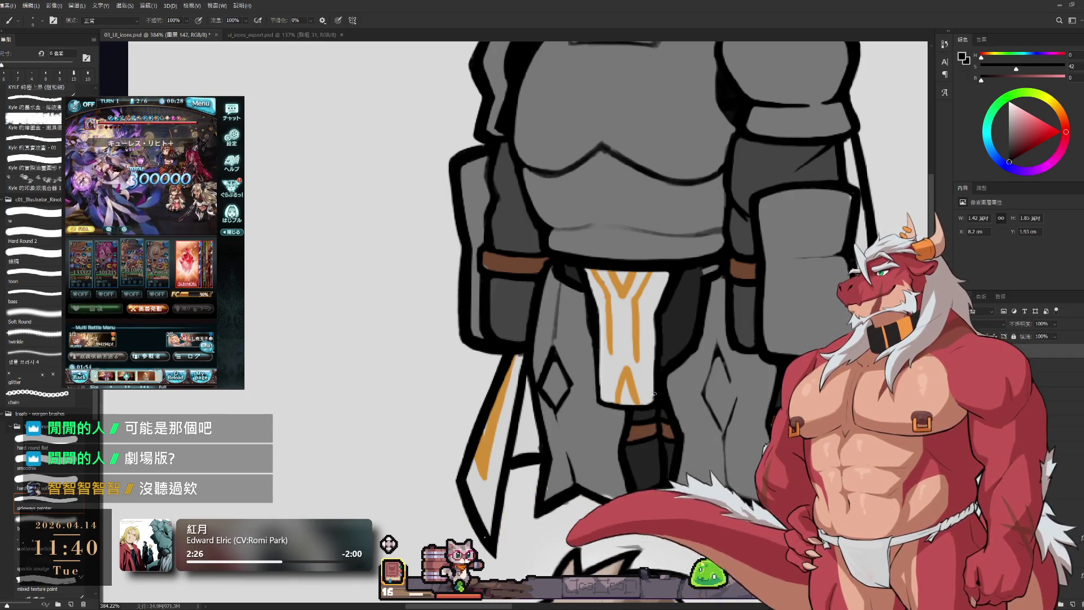
# - Erase stray marks along the tabard edge with a 4 px eraser
pyautogui.scroll(-5, 614, 246)
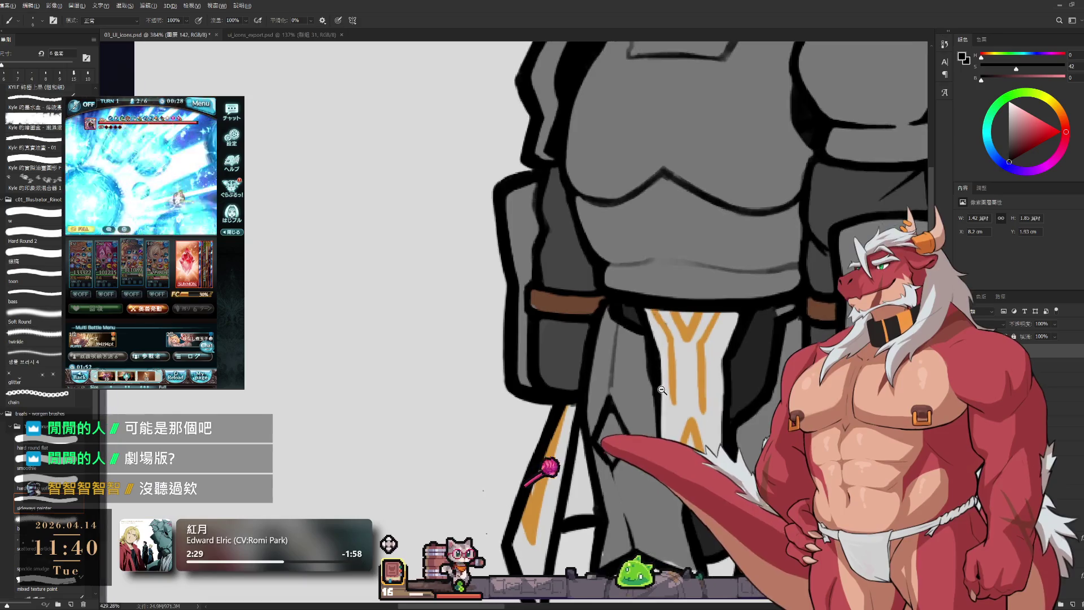
pyautogui.scroll(3, 774, 360)
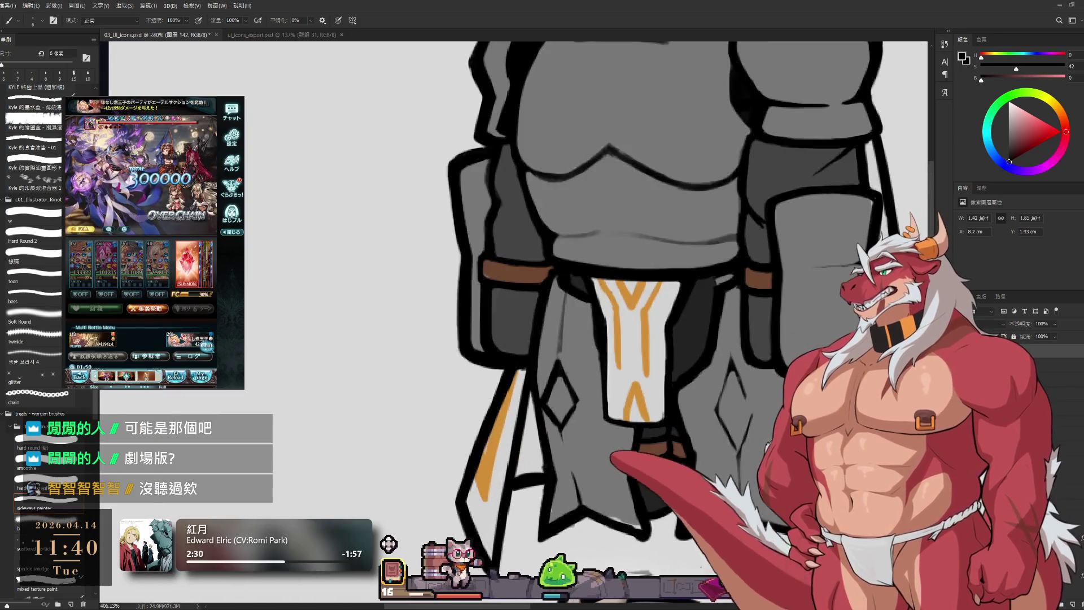
pyautogui.scroll(-1, 773, 360)
pyautogui.press('e')
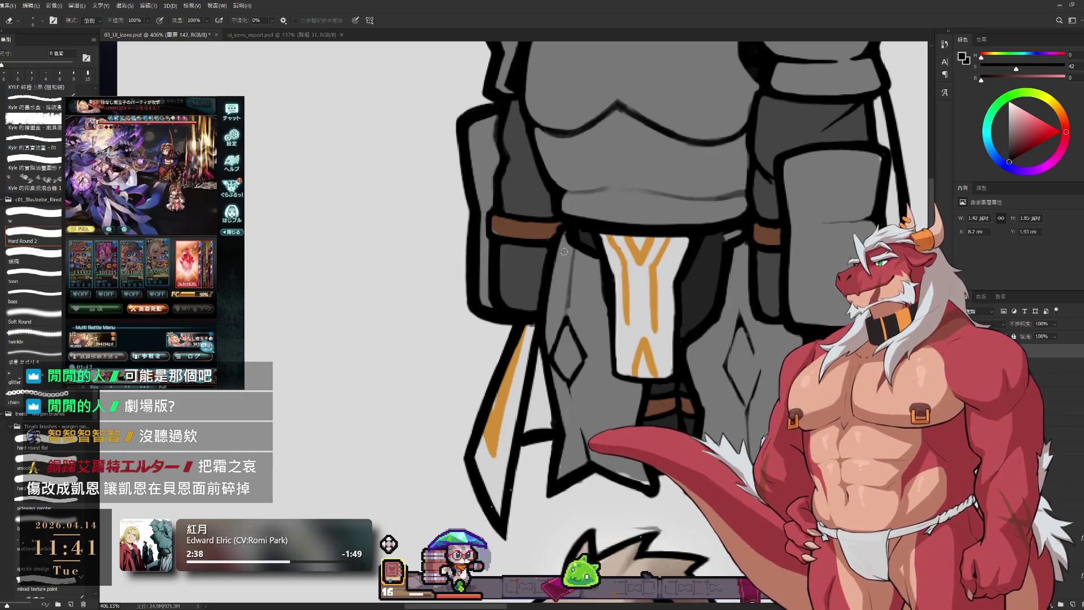
pyautogui.scroll(1, 564, 251)
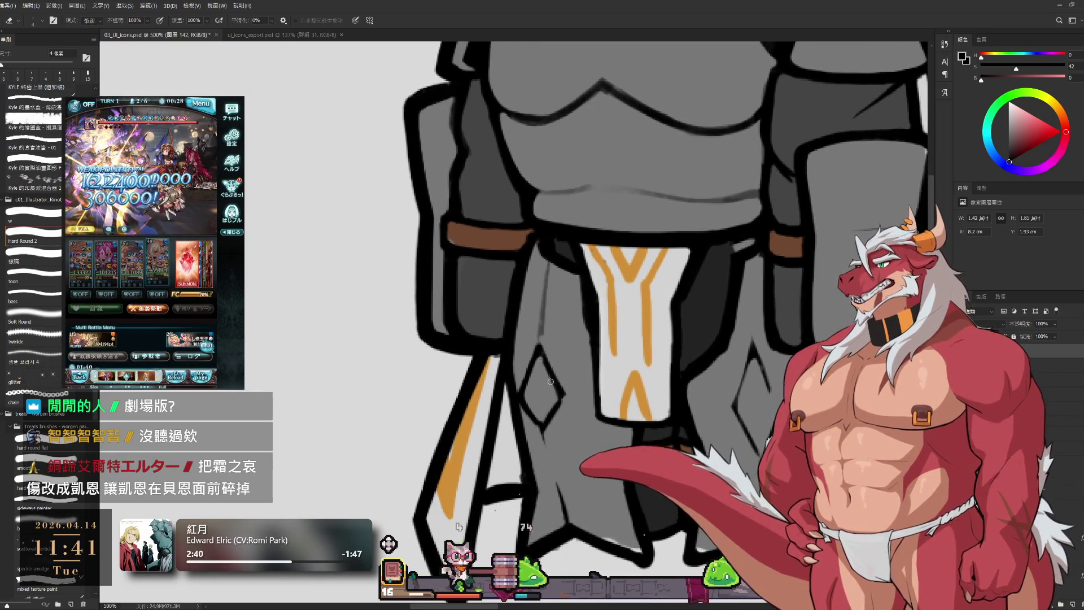
pyautogui.press(']')
pyautogui.press('[')
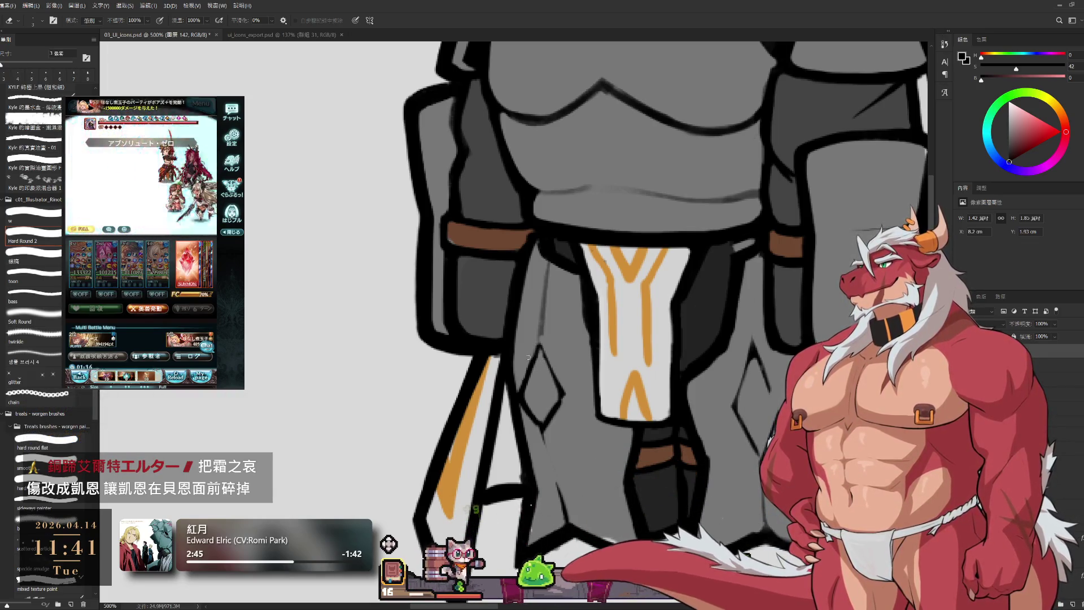
pyautogui.press(']')
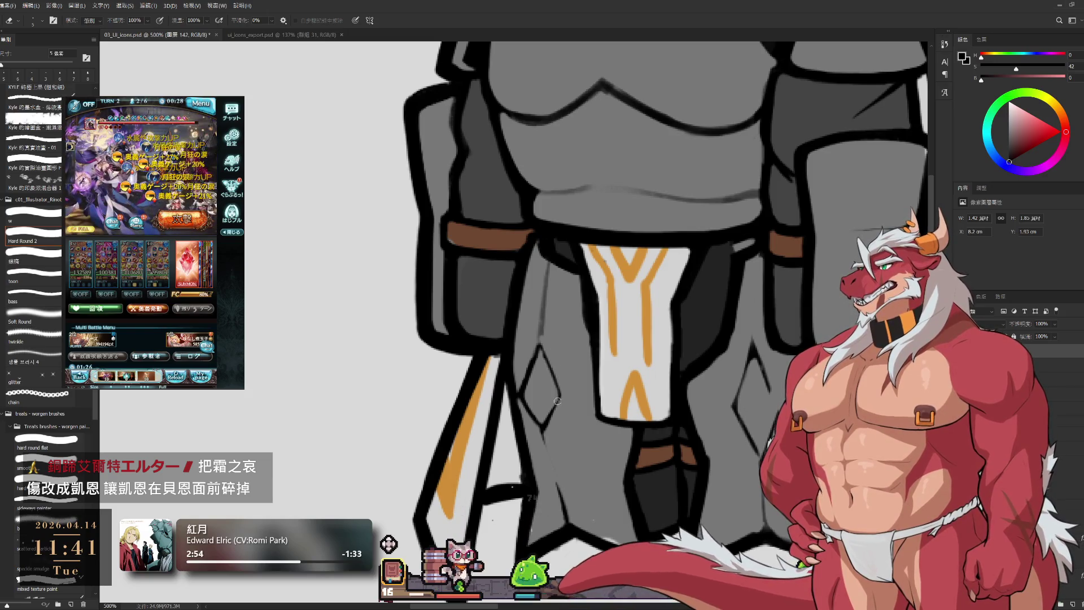
# - Lasso the diamond on the right leg plate, transform it into a new position, and deselect
pyautogui.press('l')
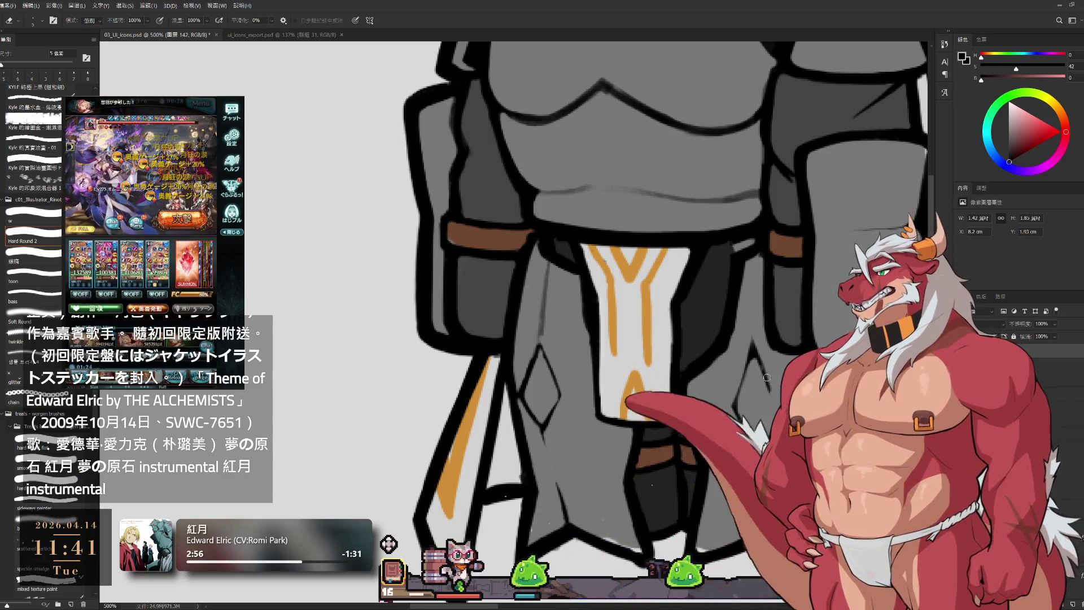
pyautogui.moveTo(741, 342)
pyautogui.mouseDown()
pyautogui.moveTo(727, 395)
pyautogui.moveTo(737, 466)
pyautogui.moveTo(765, 418)
pyautogui.moveTo(774, 337)
pyautogui.moveTo(807, 276)
pyautogui.mouseUp()
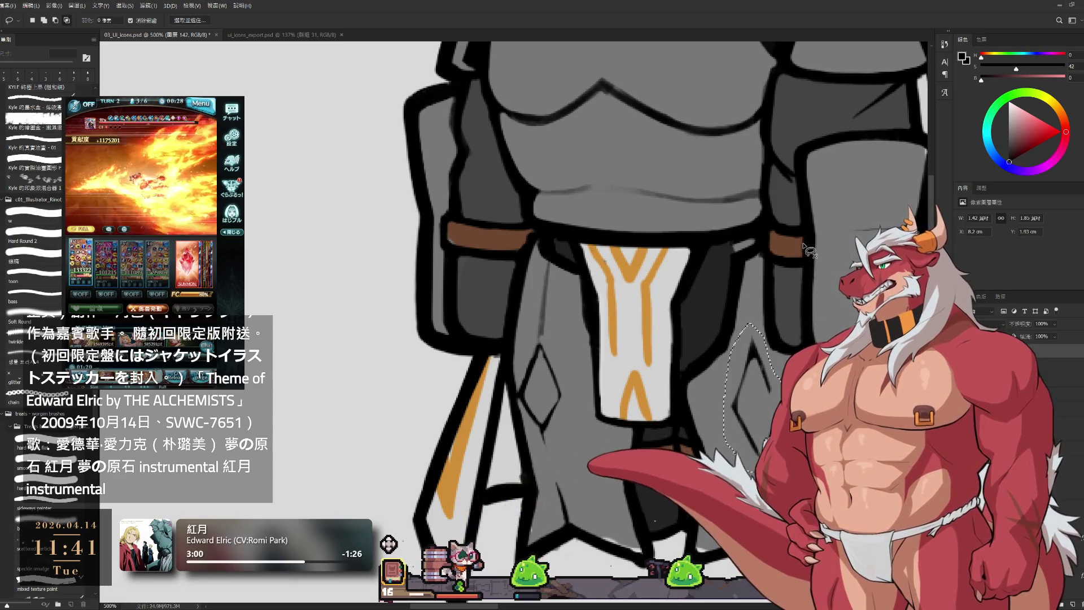
pyautogui.hotkey('ctrl', 't')
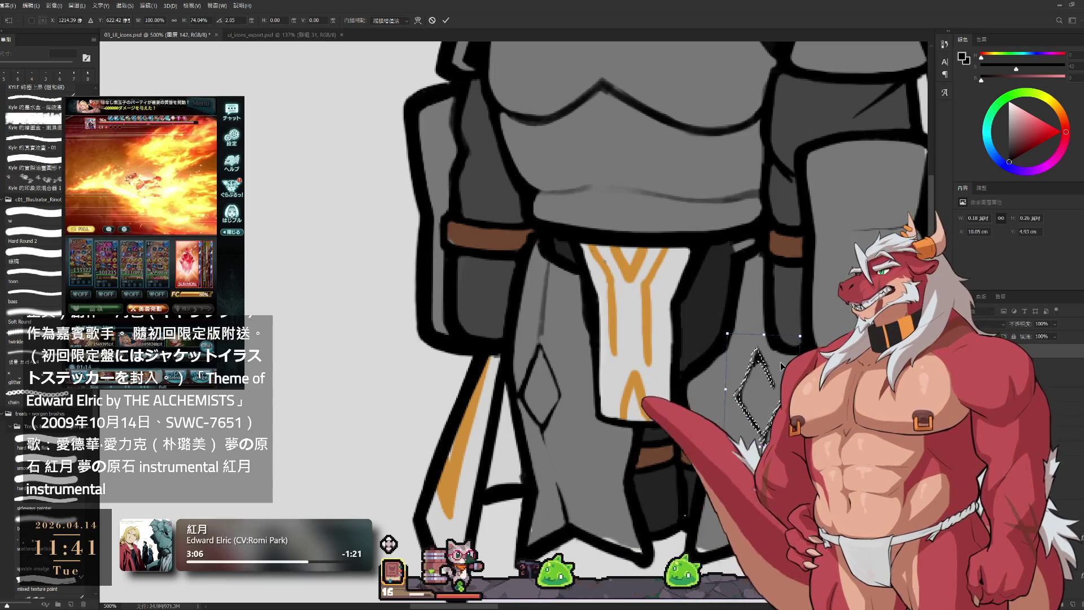
pyautogui.press('Return')
pyautogui.hotkey('ctrl', 'd')
# - Touch up the lower leg armor with a small brush of about 2 px
pyautogui.press('b')
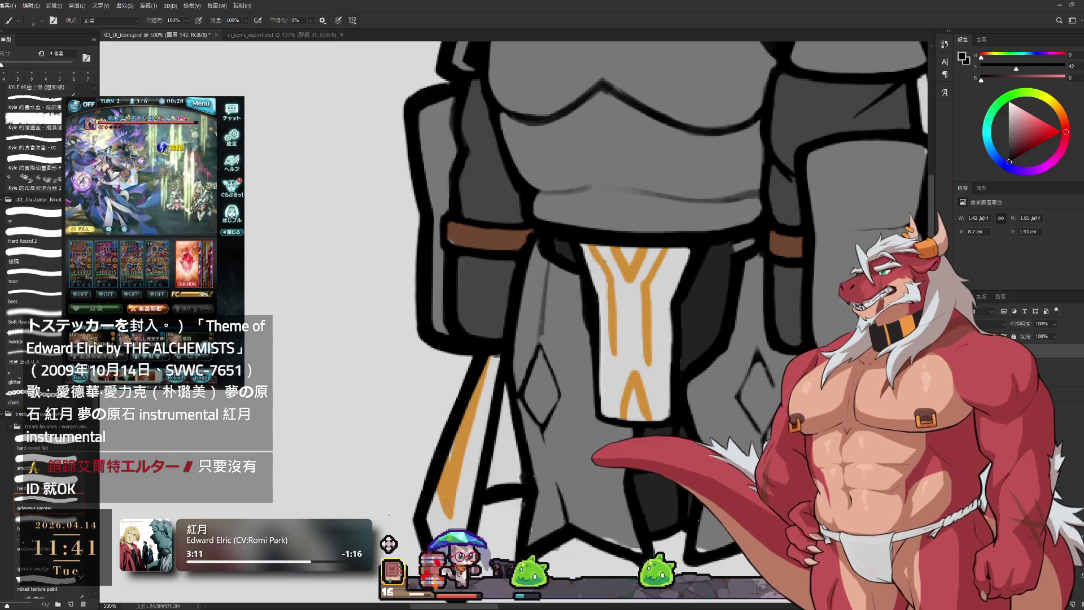
pyautogui.press('[')
pyautogui.press('[')
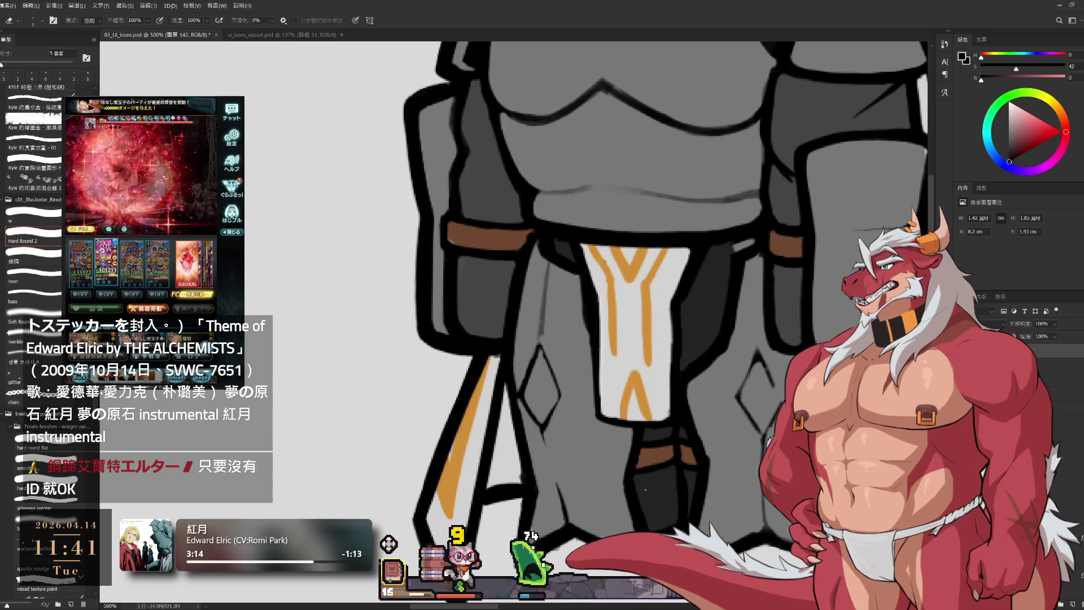
pyautogui.press(']')
pyautogui.scroll(-3, 758, 506)
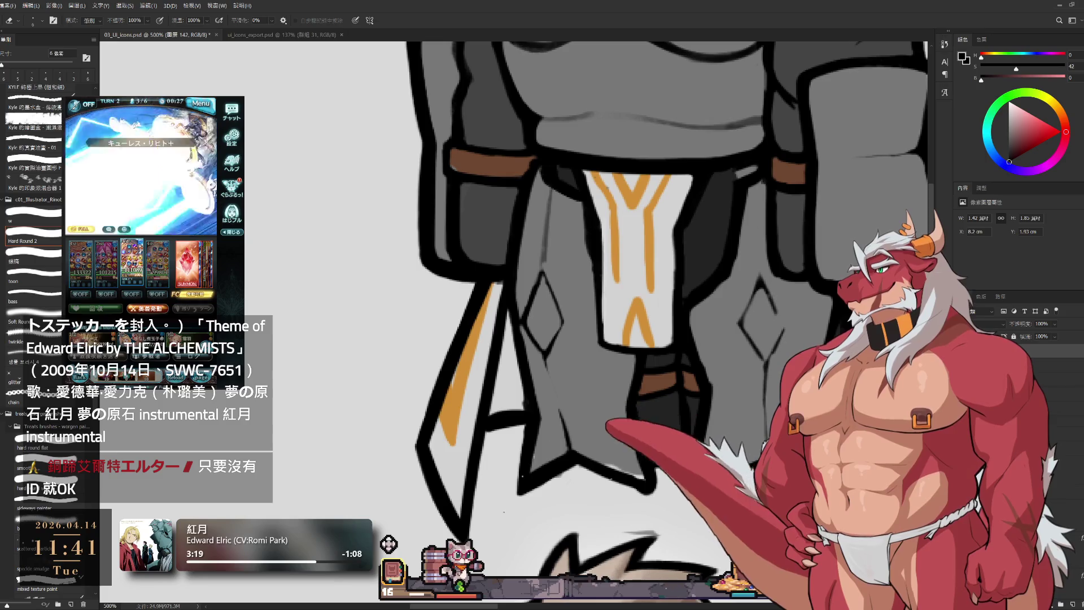
pyautogui.moveTo(835, 461)
pyautogui.mouseDown()
pyautogui.moveTo(760, 432)
pyautogui.moveTo(759, 507)
pyautogui.mouseUp()
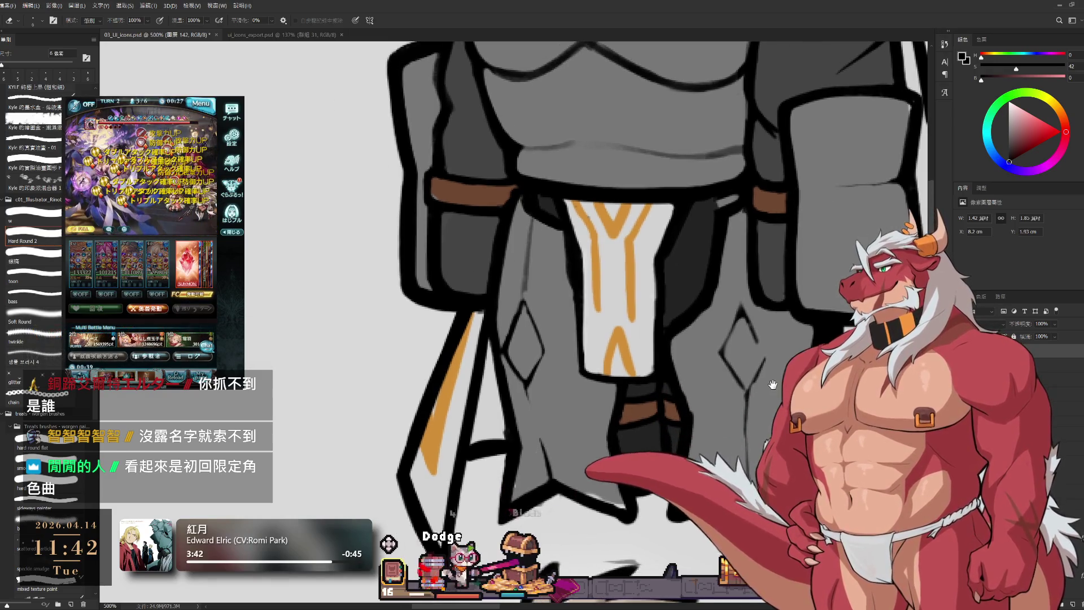
pyautogui.moveTo(693, 402); pyautogui.dragTo(743, 388)
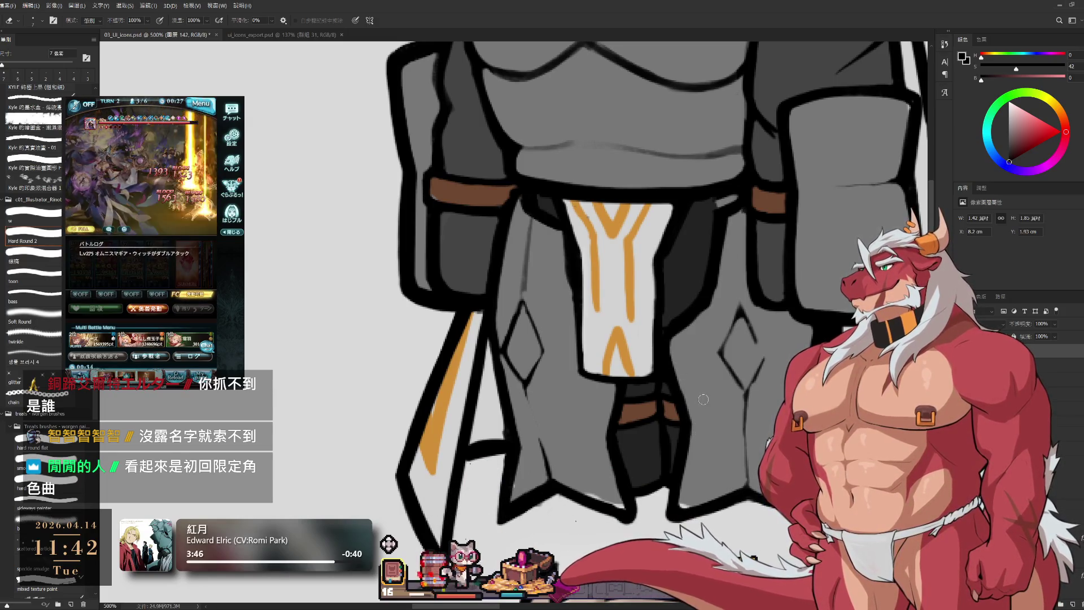
# - Refine the armor's left side, alternating a 5 px brush and the eraser
pyautogui.press('b')
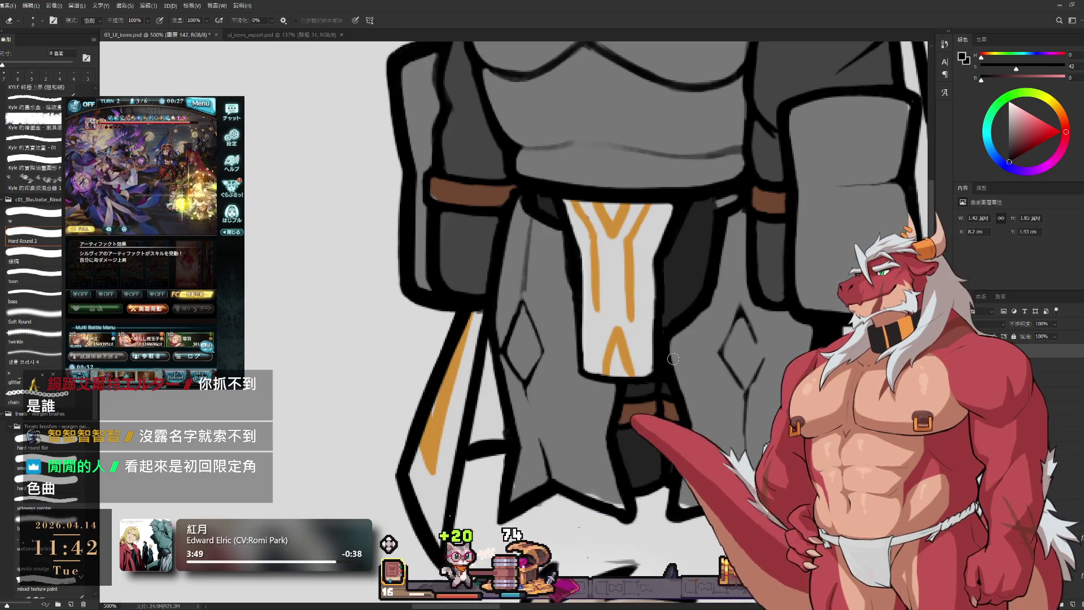
pyautogui.press('[')
pyautogui.press('[')
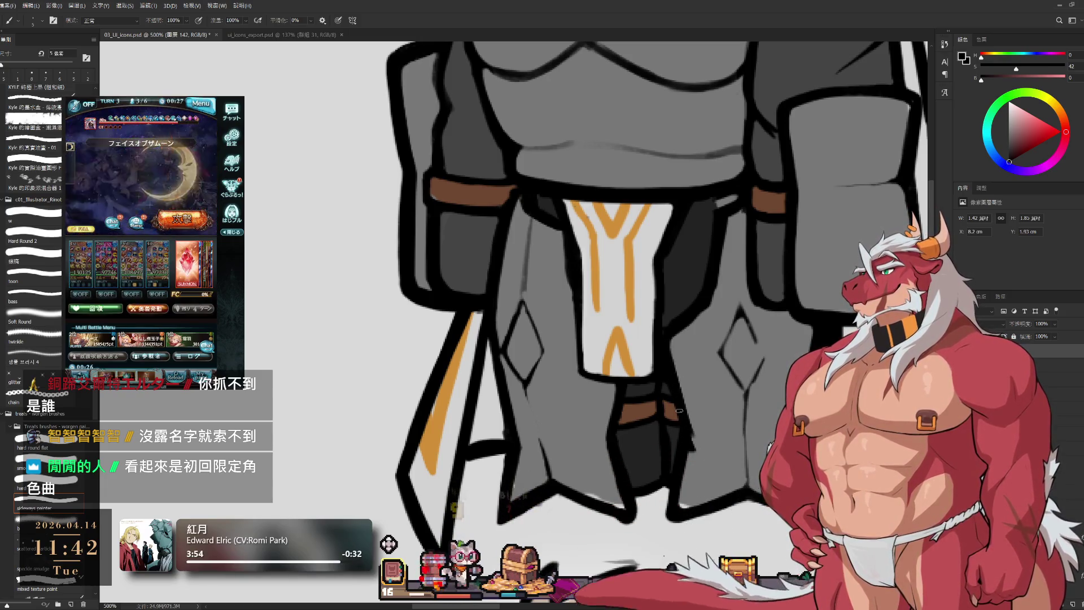
pyautogui.press('e')
pyautogui.scroll(-5, 700, 438)
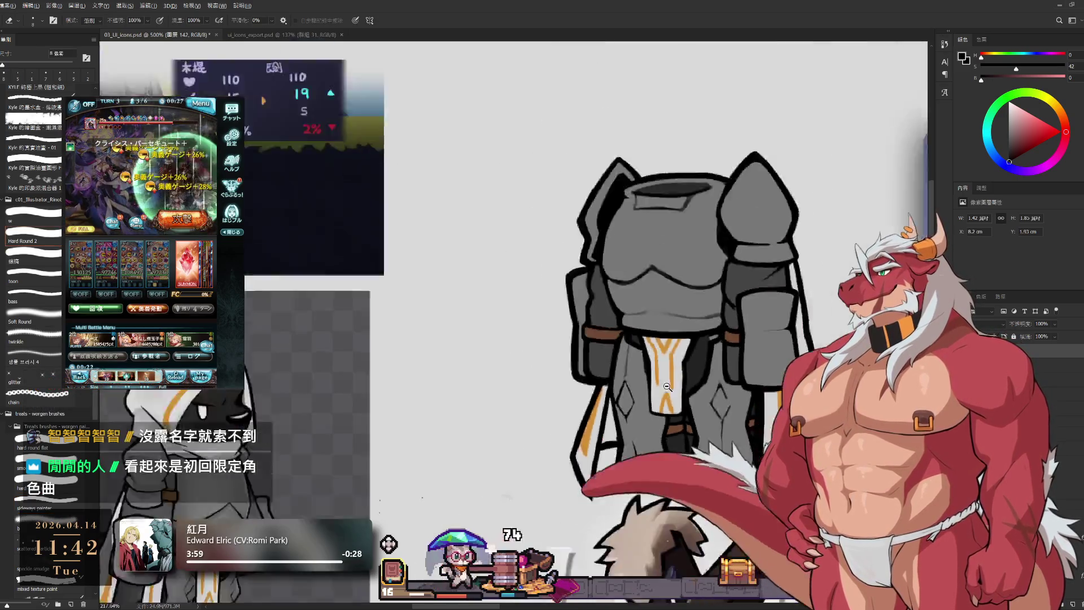
pyautogui.scroll(-2, 668, 387)
pyautogui.scroll(5, 700, 395)
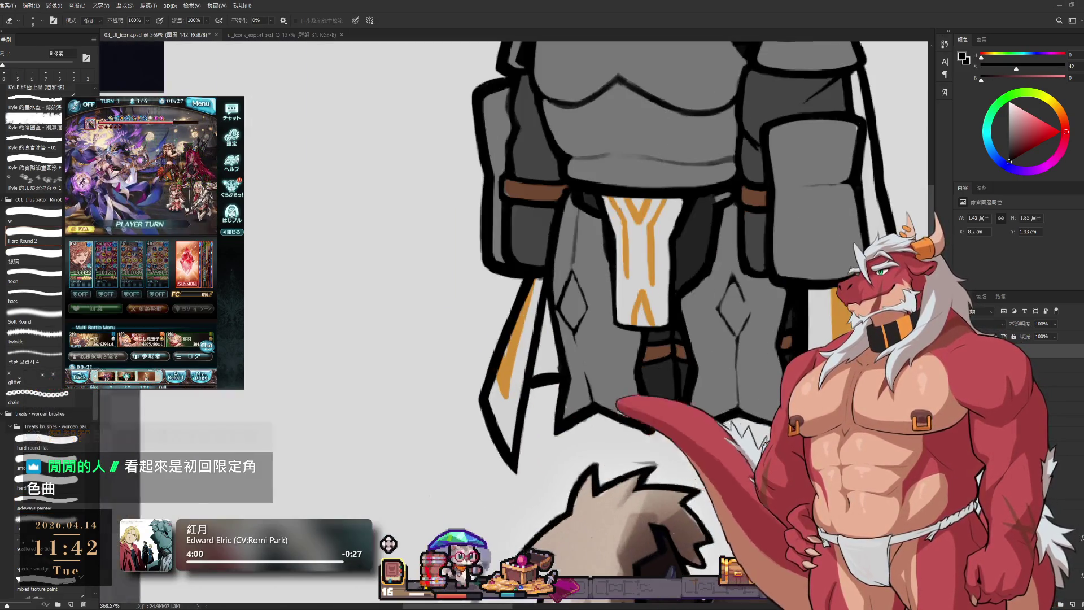
# - Sample the gray armor colour and shade the left leg plate with an 8 px brush
pyautogui.press('b')
pyautogui.keyDown('alt'); pyautogui.click(717, 407); pyautogui.keyUp('alt')
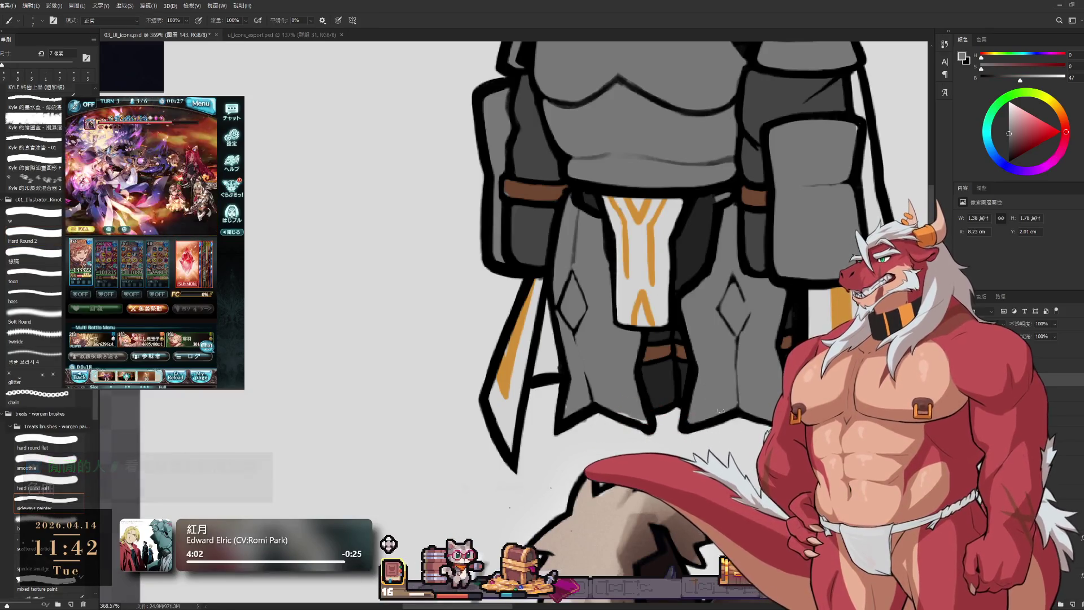
pyautogui.press(']')
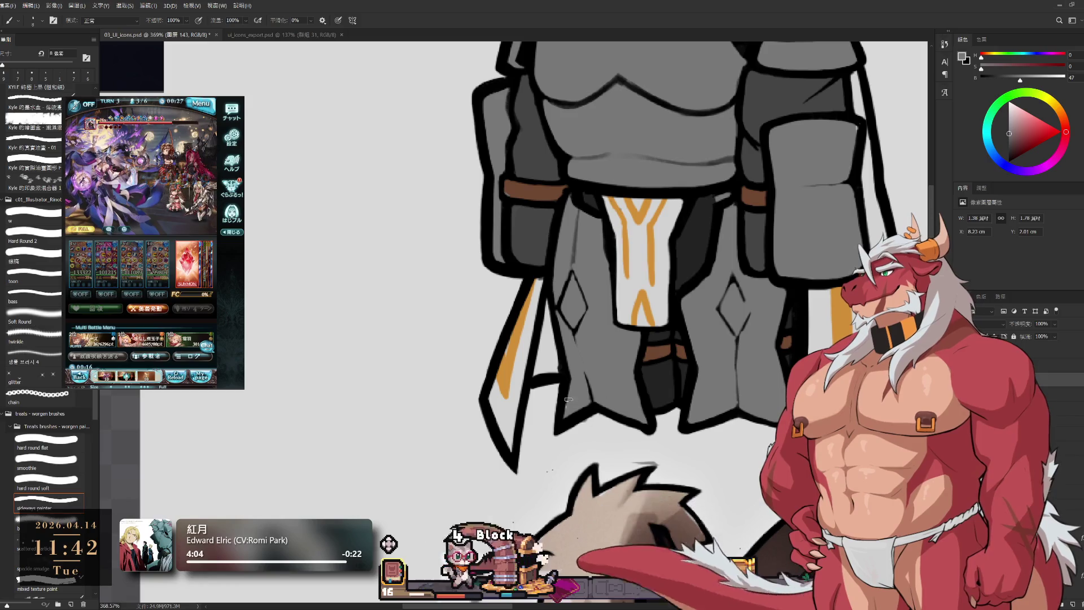
pyautogui.moveTo(567, 403); pyautogui.dragTo(643, 424)
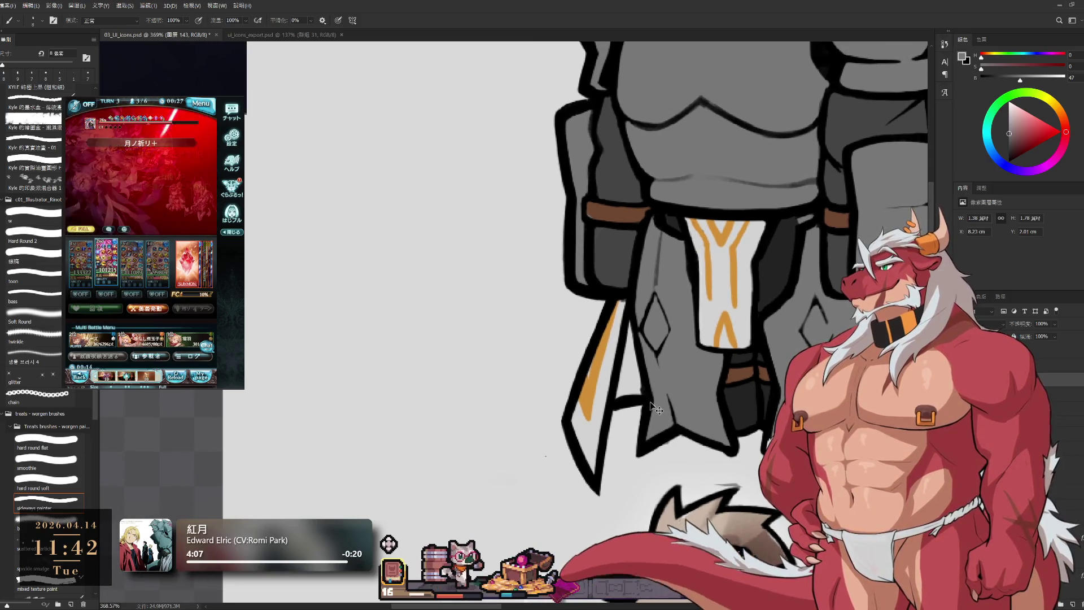
# - Sample black and repaint the left leg plate outline with a 4–6 px brush
pyautogui.keyDown('alt'); pyautogui.click(634, 421); pyautogui.keyUp('alt')
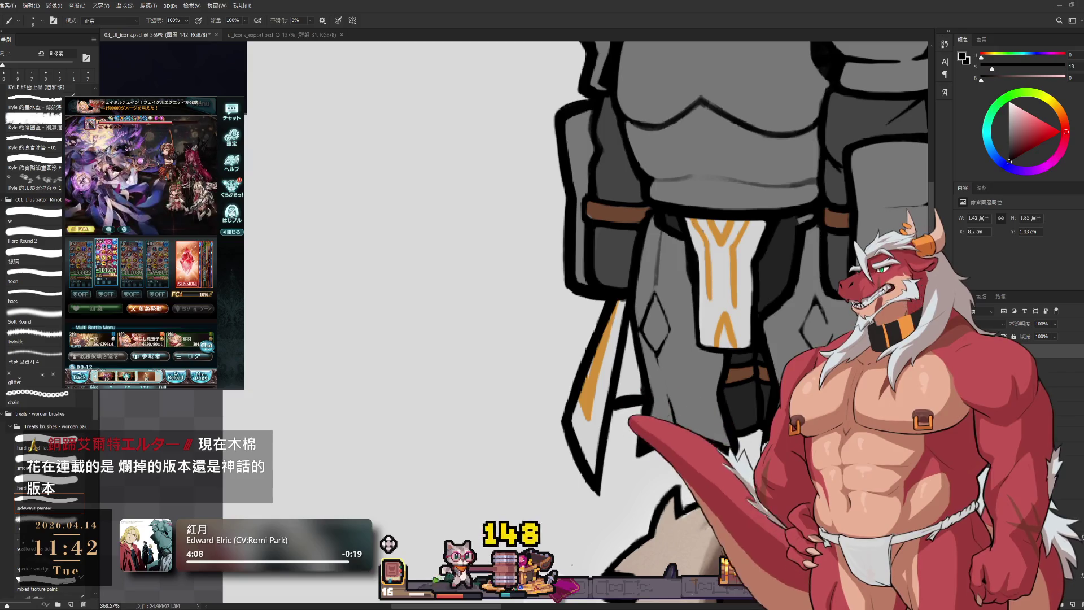
pyautogui.scroll(3, 636, 421)
pyautogui.press('[')
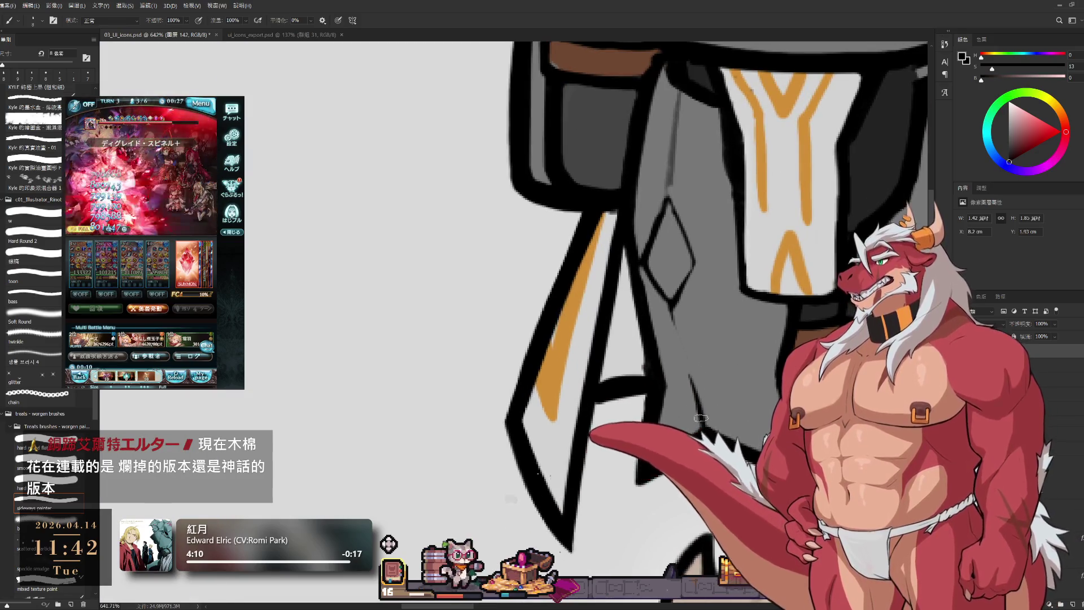
pyautogui.press('[')
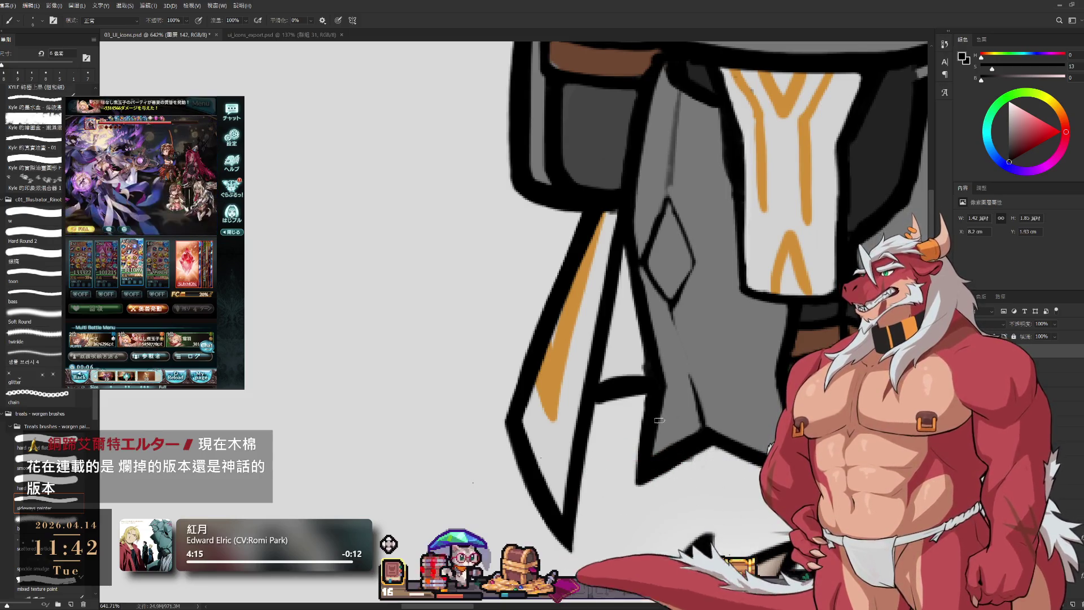
pyautogui.press('[')
pyautogui.press('[')
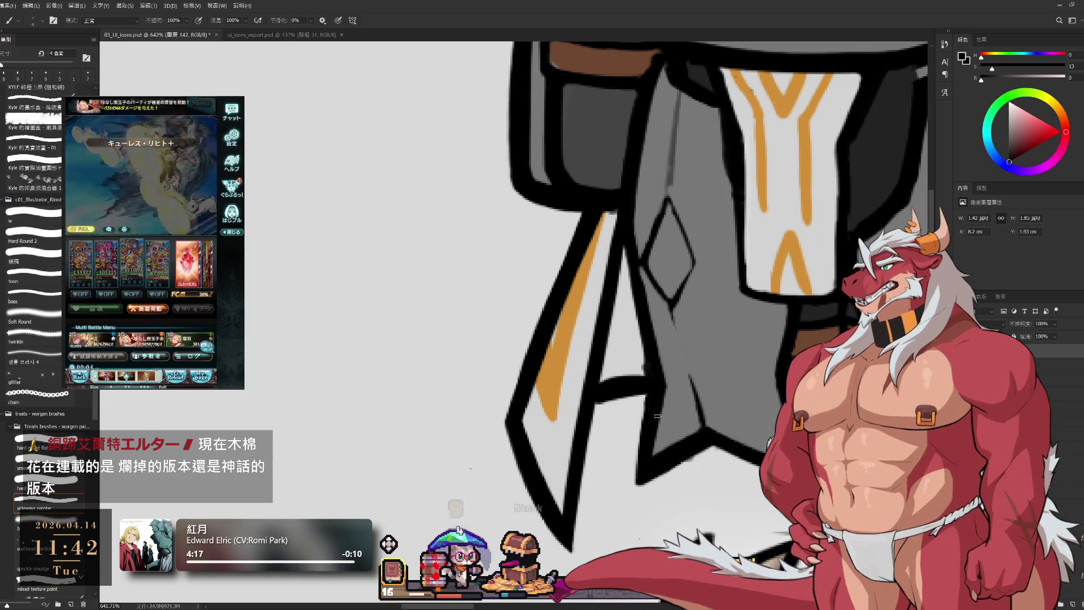
pyautogui.press(']')
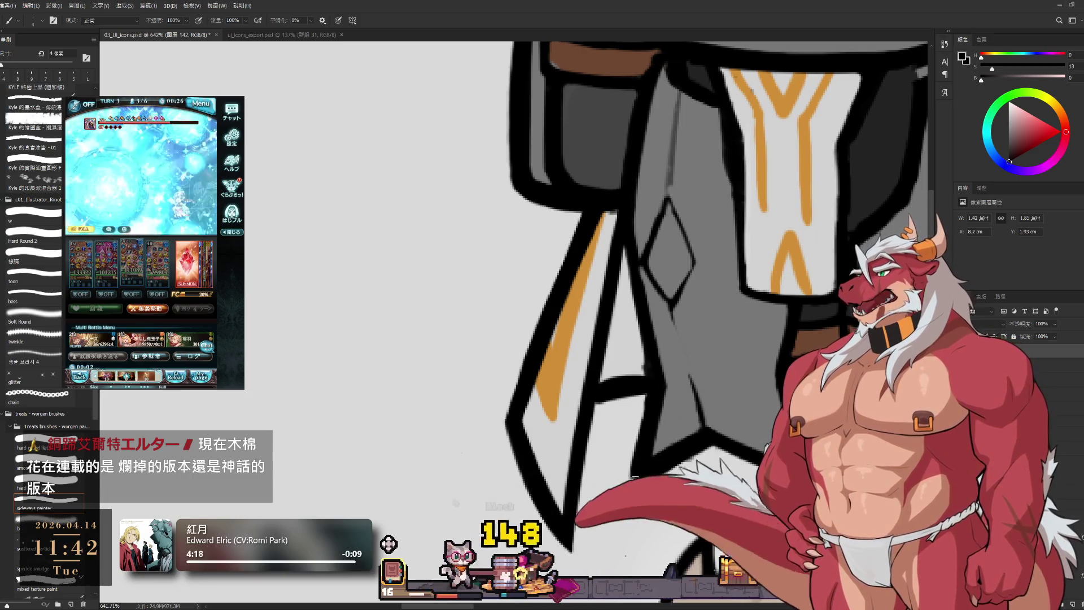
# - Clean stray marks around the leg plate outlines with a 5 px eraser
pyautogui.press('e')
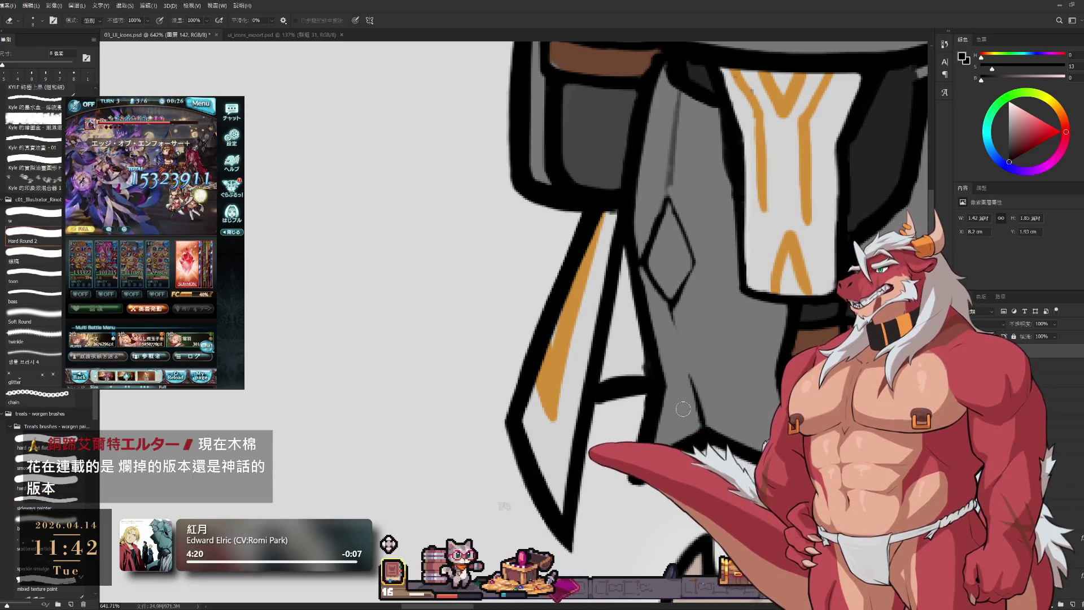
pyautogui.press('[')
pyautogui.press('[')
pyautogui.press('[')
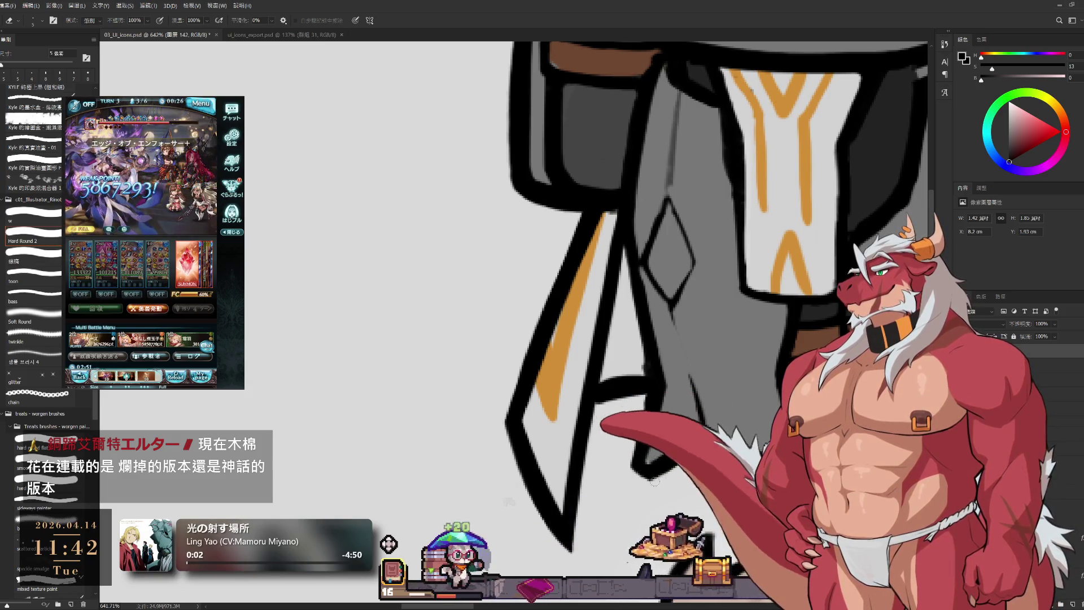
pyautogui.press('b')
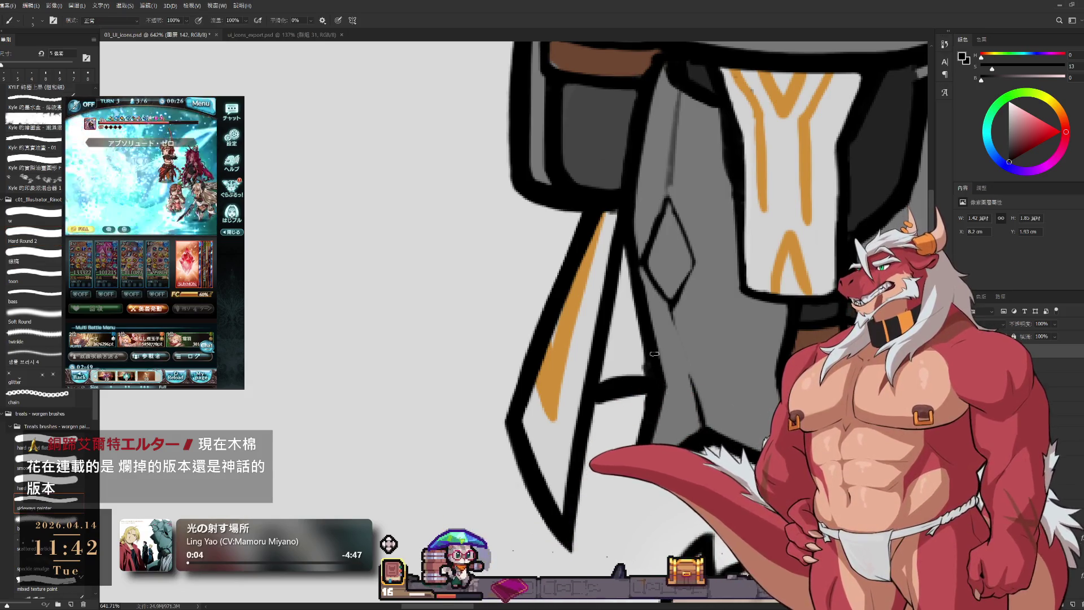
pyautogui.press('e')
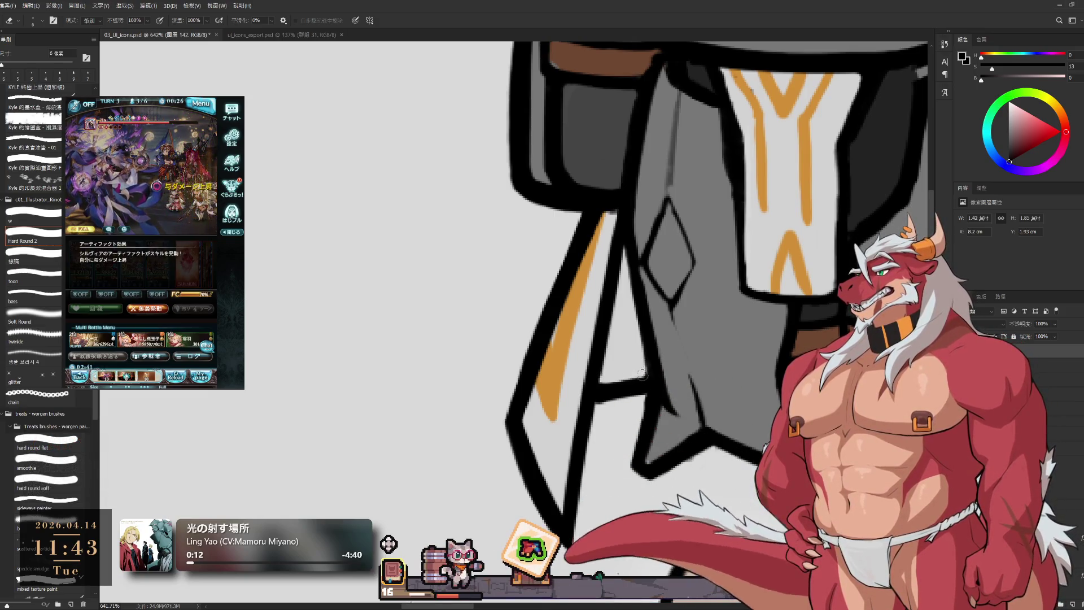
pyautogui.scroll(-3, 633, 339)
pyautogui.scroll(5, 622, 293)
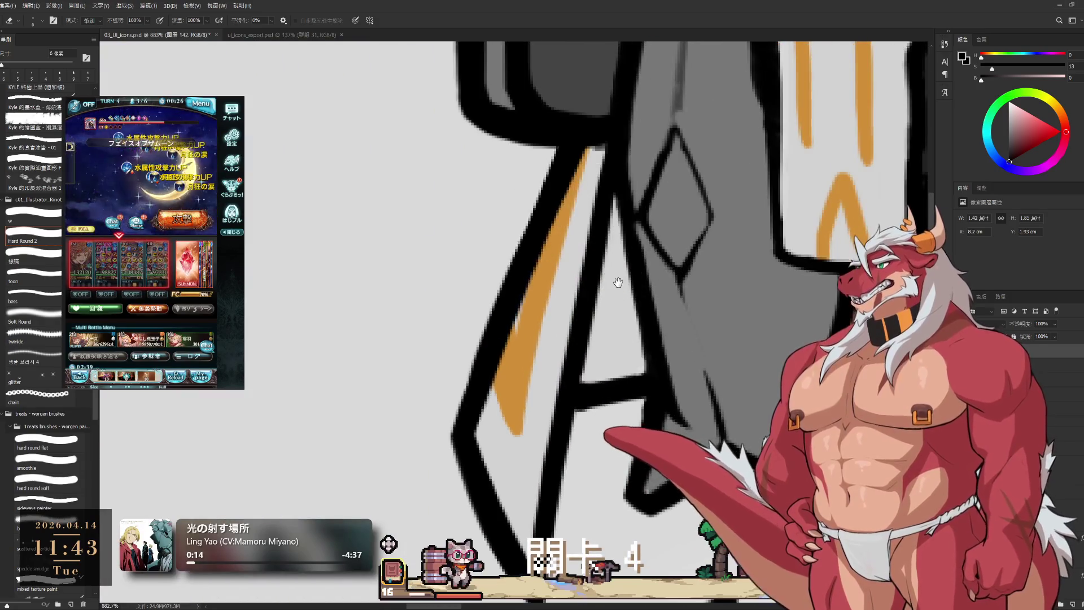
# - Draw a new dark stroke along the outer leg outline
pyautogui.scroll(-4, 663, 375)
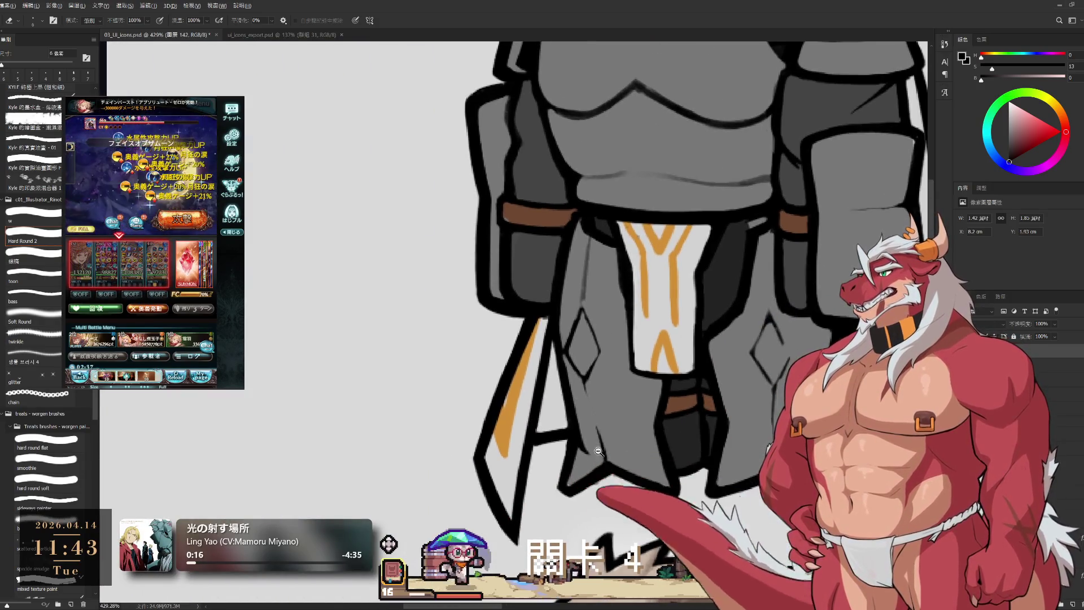
pyautogui.scroll(1, 614, 455)
pyautogui.scroll(-1, 614, 455)
pyautogui.scroll(2, 602, 388)
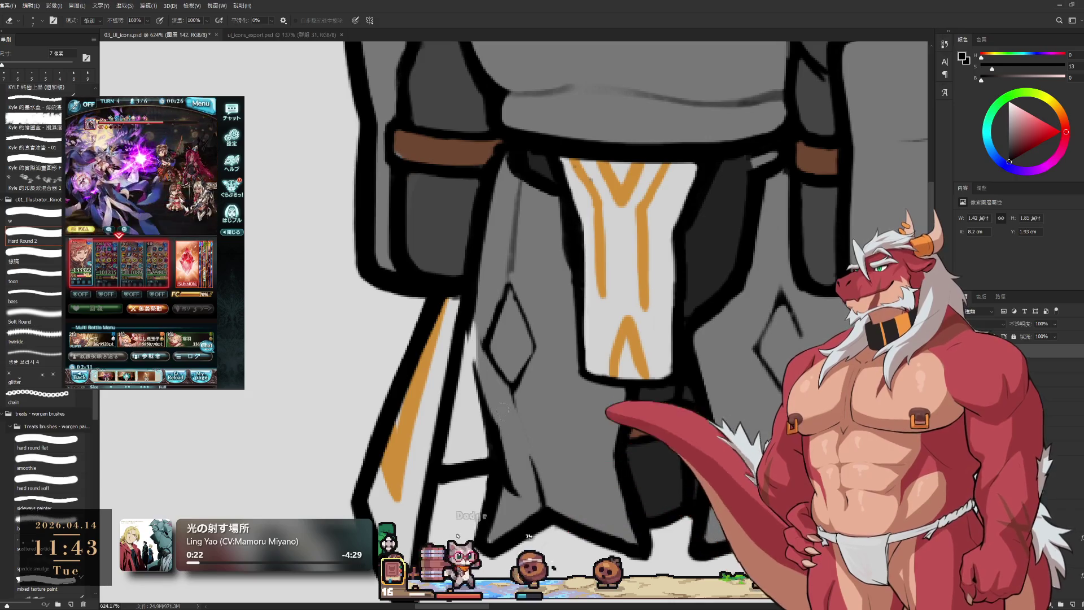
pyautogui.press('b')
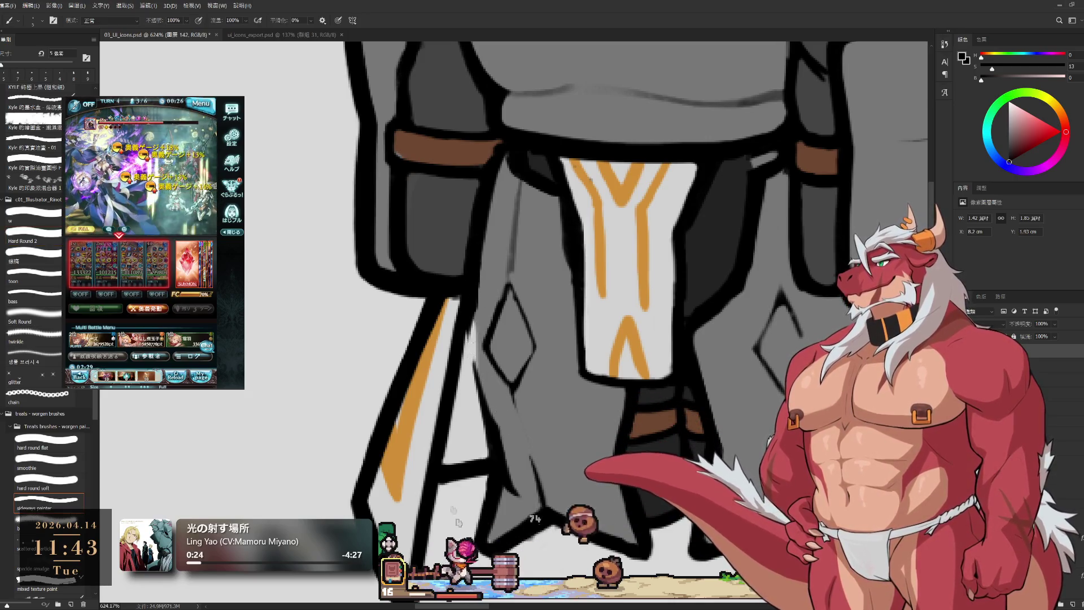
pyautogui.moveTo(472, 268); pyautogui.dragTo(474, 359)
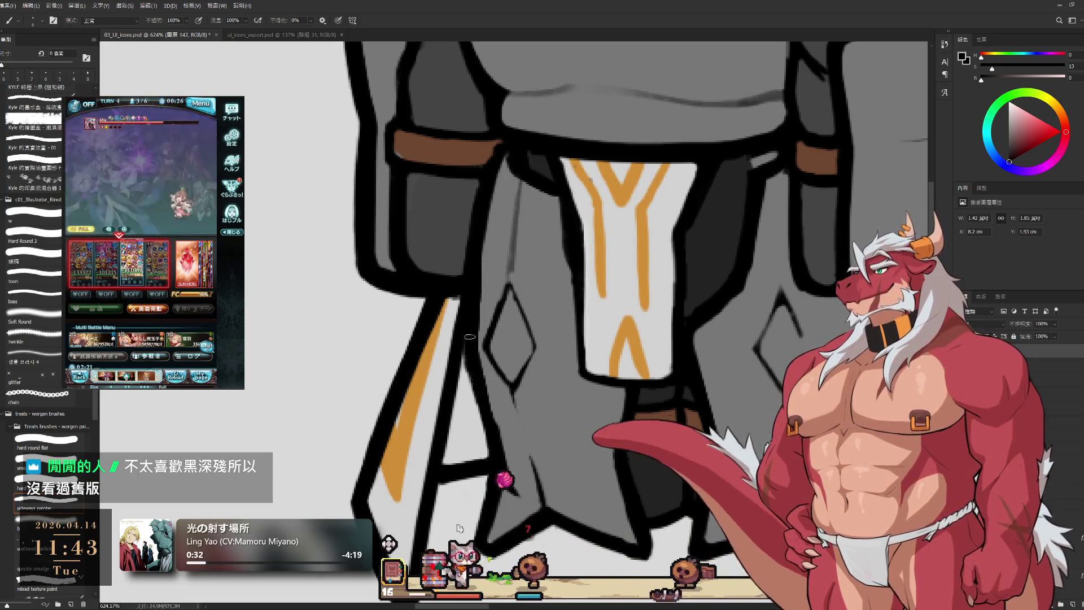
# - Erase stray line marks on the leg plates and around the belt above them
pyautogui.press('e')
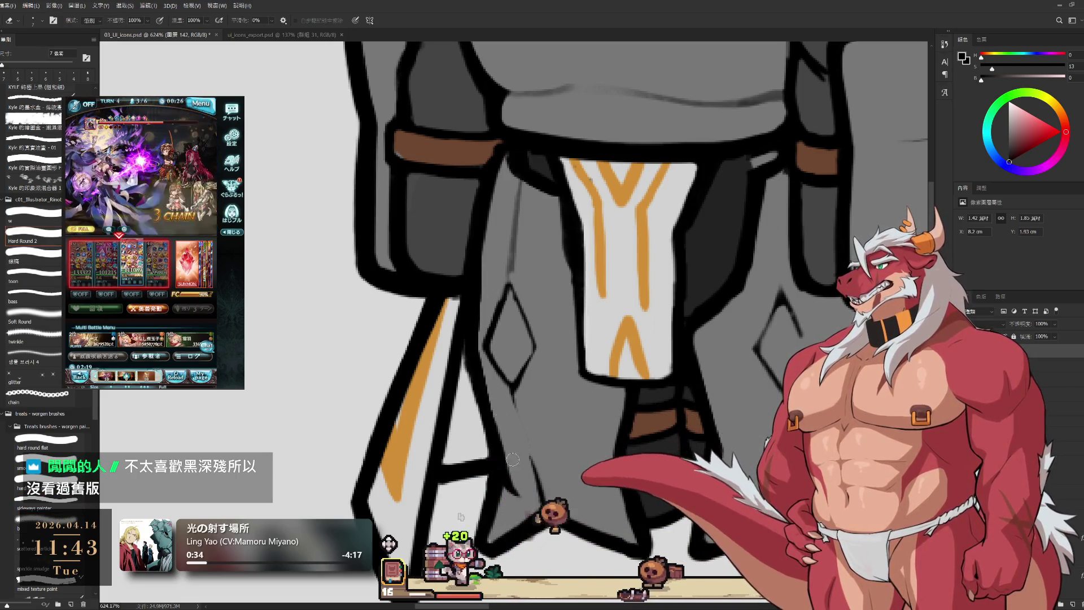
pyautogui.press('b')
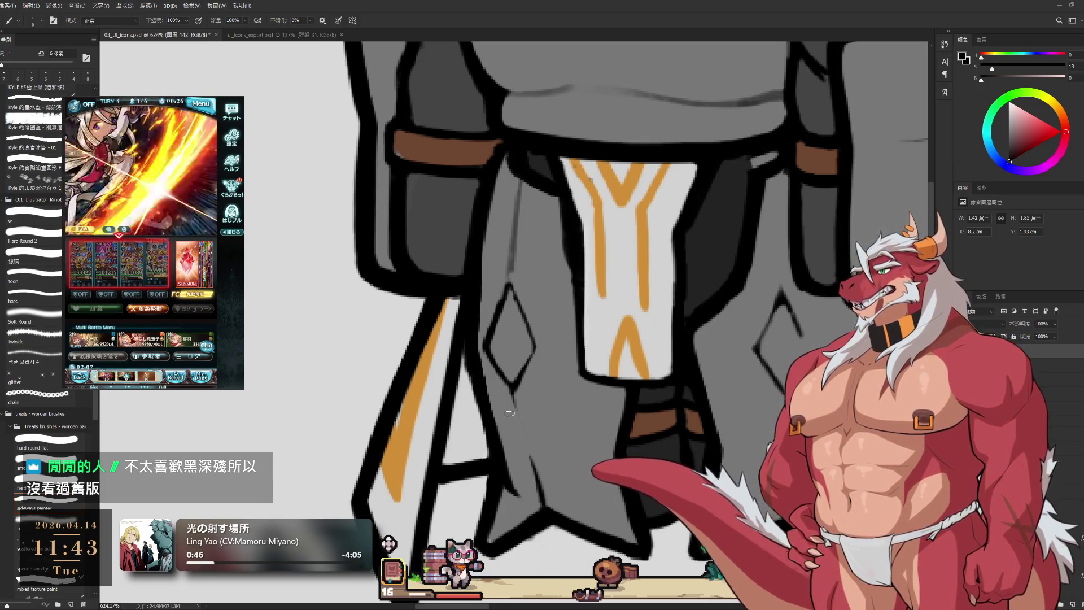
pyautogui.moveTo(762, 300); pyautogui.dragTo(802, 404)
pyautogui.press('e')
pyautogui.press('b')
pyautogui.press('e')
pyautogui.press('b')
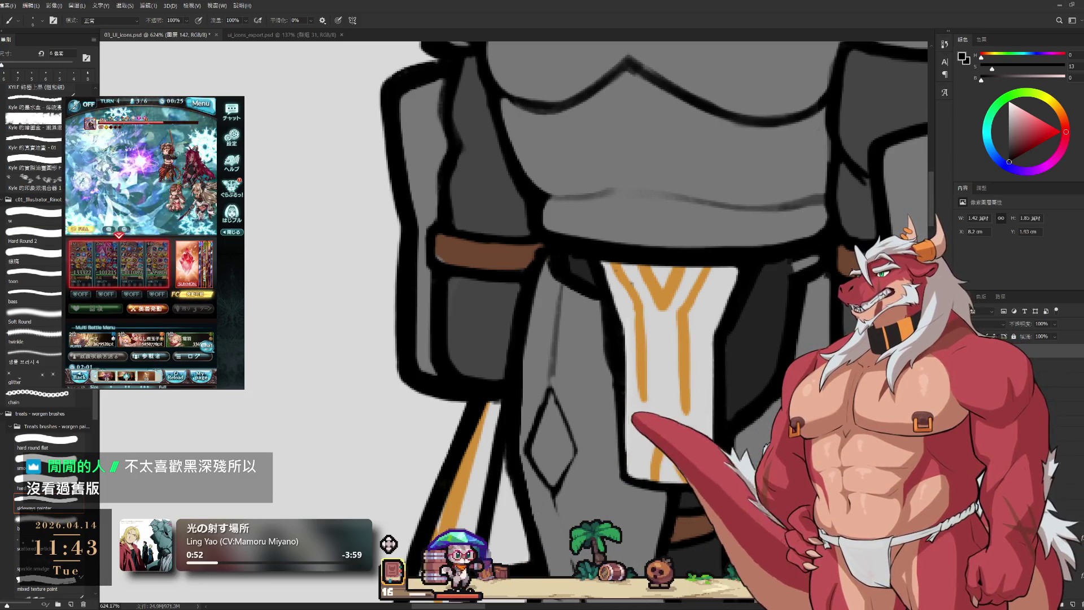
# - Touch up the outlines on the tabard's left side, then slightly enlarge the brush
pyautogui.moveTo(686, 441); pyautogui.dragTo(759, 421)
pyautogui.press('e')
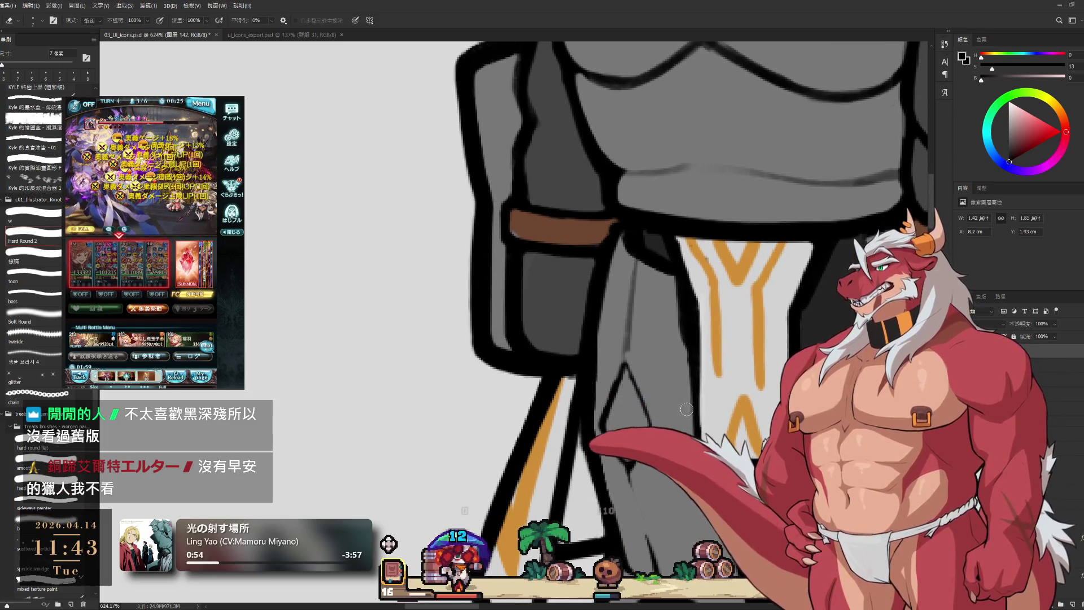
pyautogui.press('b')
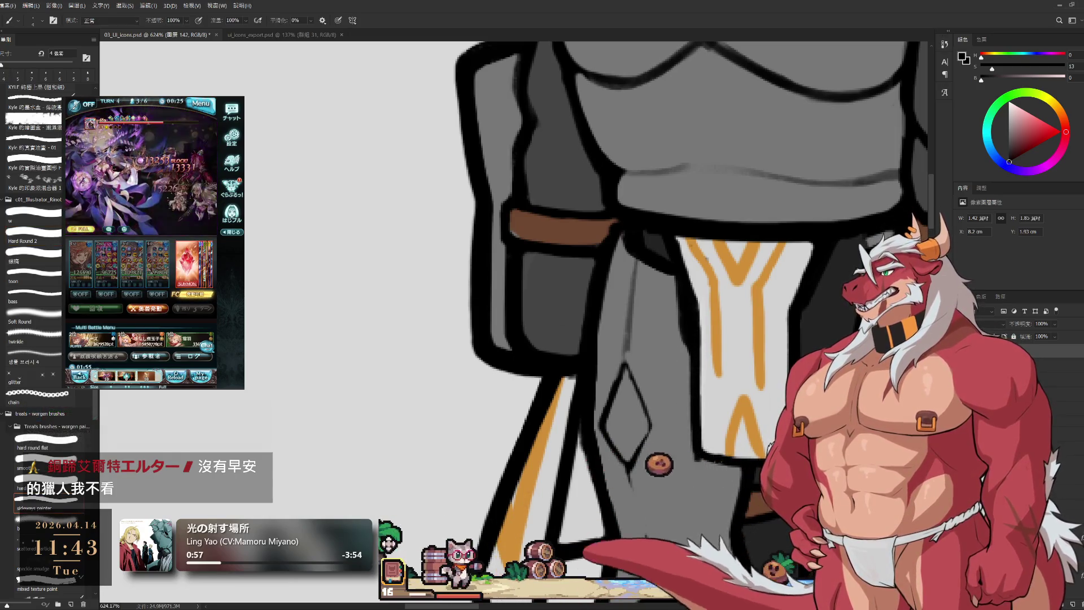
pyautogui.press(']')
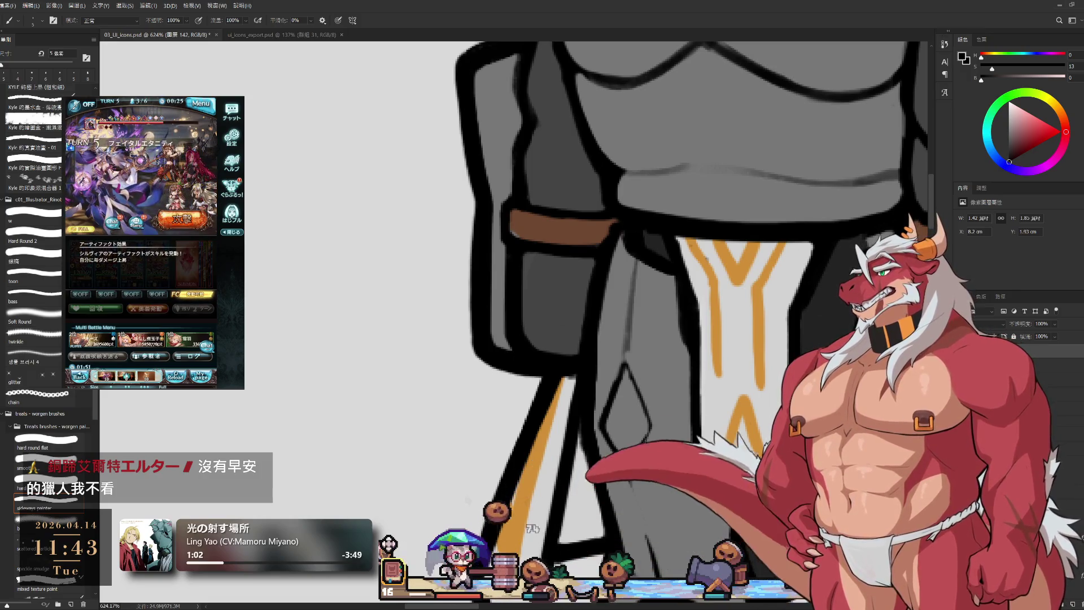
# - Clean the lines around the tabard and left leg plate with a smaller eraser and brush
pyautogui.scroll(-4, 757, 418)
pyautogui.scroll(4, 829, 340)
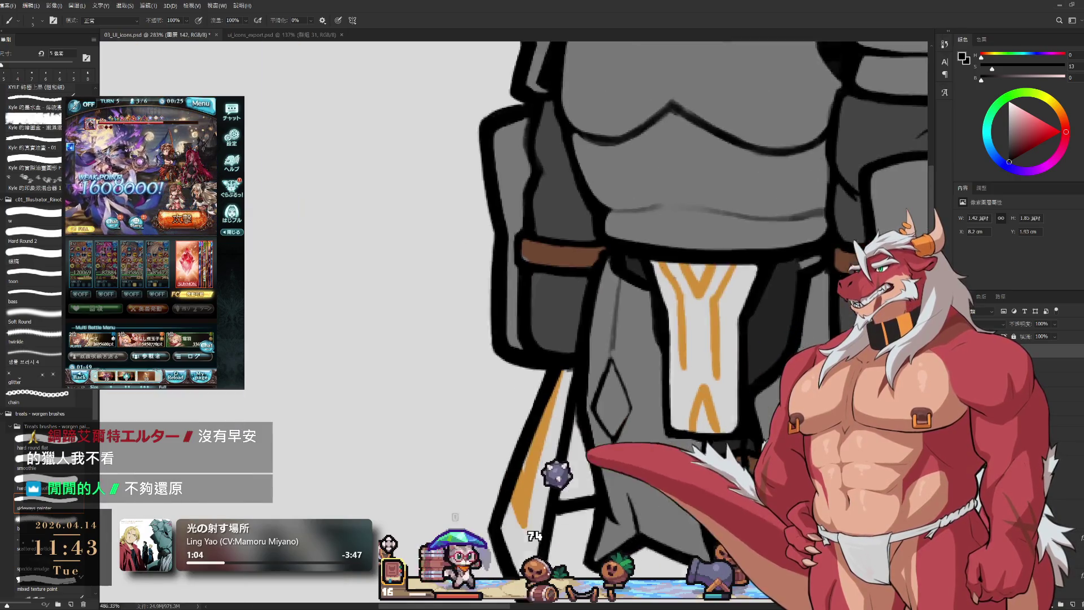
pyautogui.moveTo(724, 433); pyautogui.dragTo(734, 384)
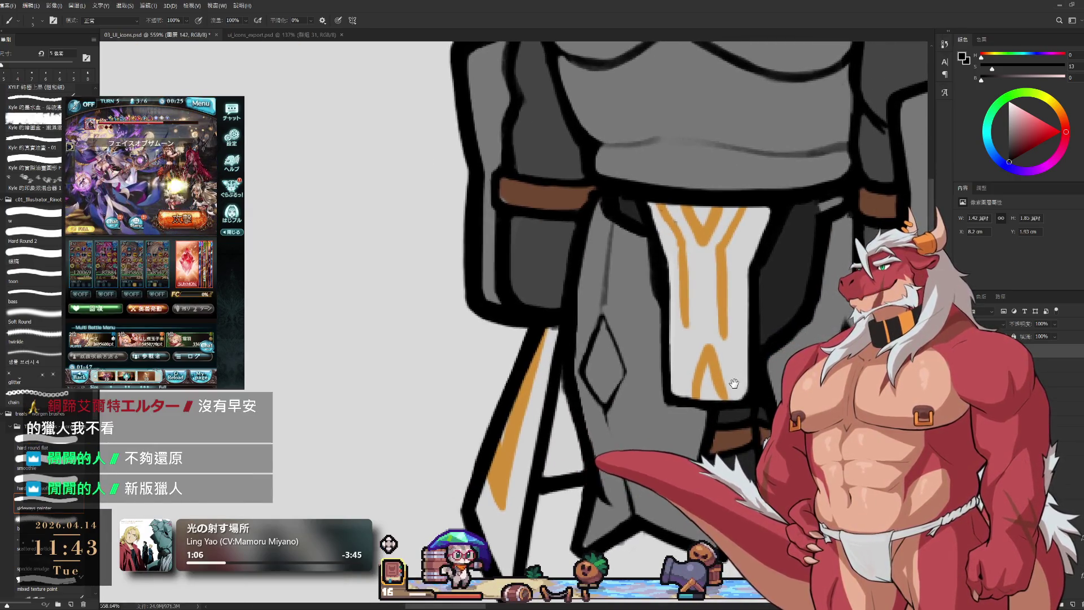
pyautogui.press('e')
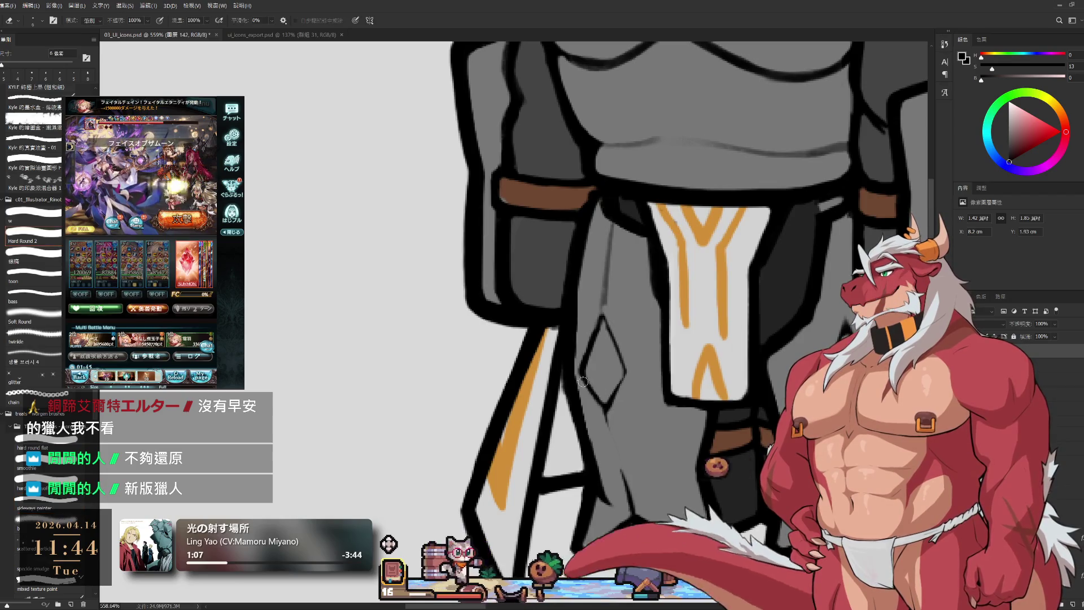
pyautogui.press('[')
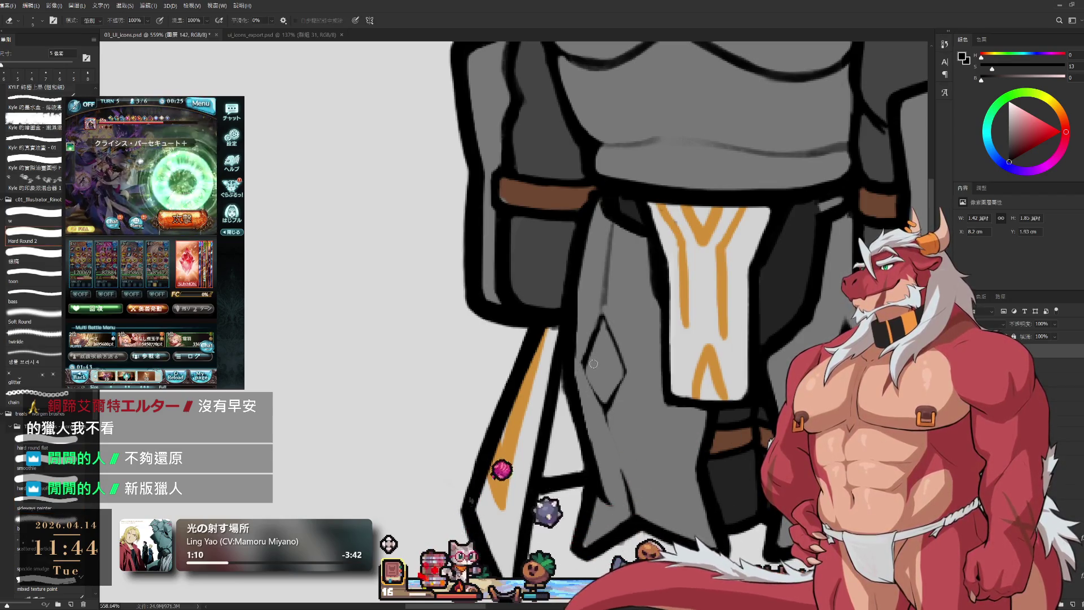
pyautogui.press('b')
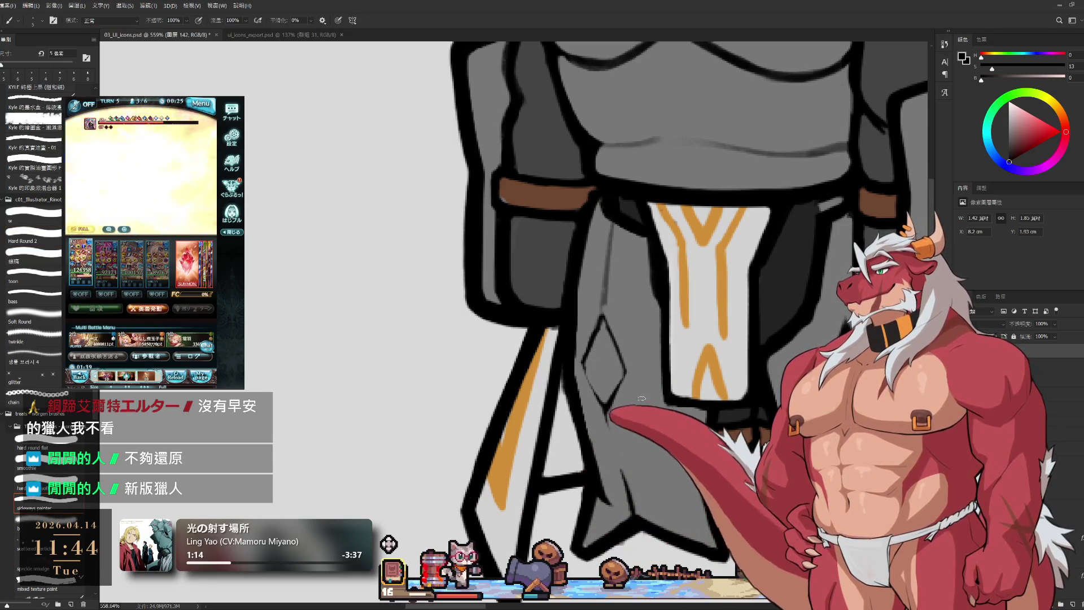
pyautogui.press('e')
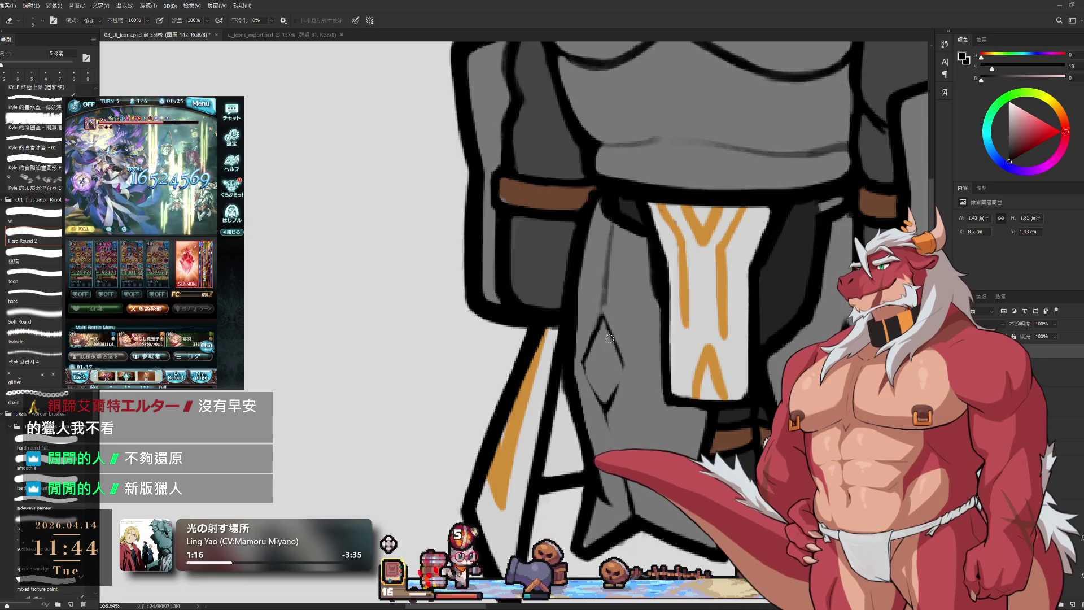
pyautogui.press('b')
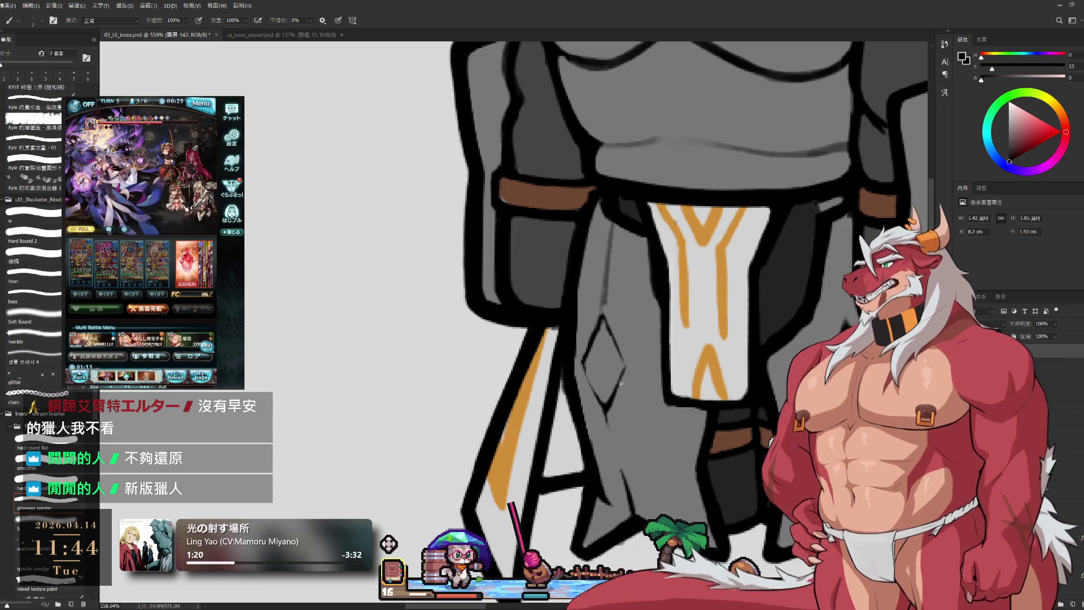
# - Erase stray marks on the right leg plate, then enlarge the brush to 8 px
pyautogui.hscroll(5, 738, 375)
pyautogui.press('e')
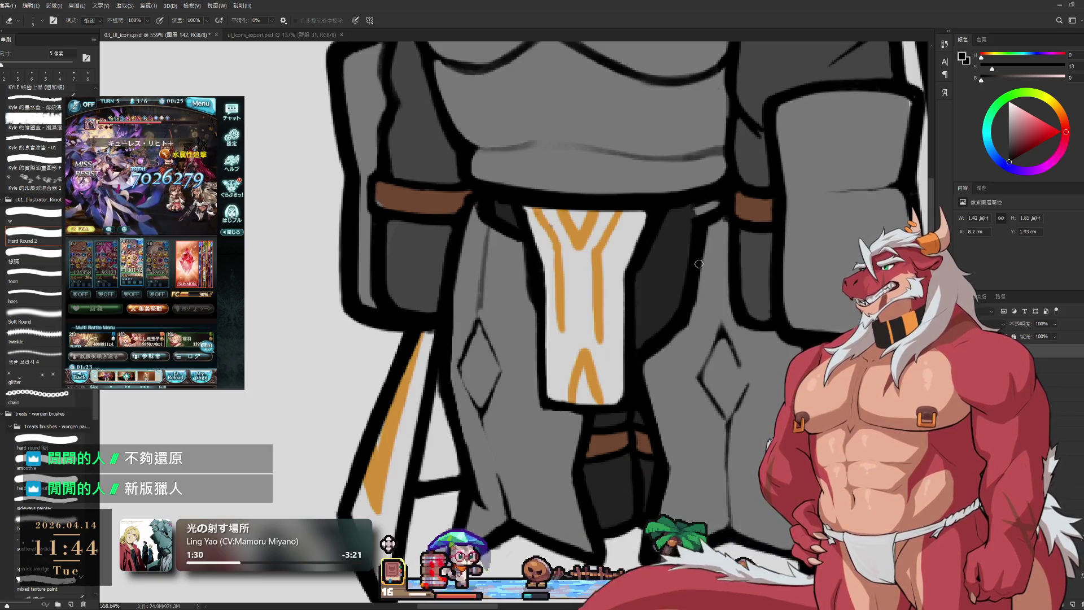
pyautogui.moveTo(774, 276); pyautogui.dragTo(755, 310)
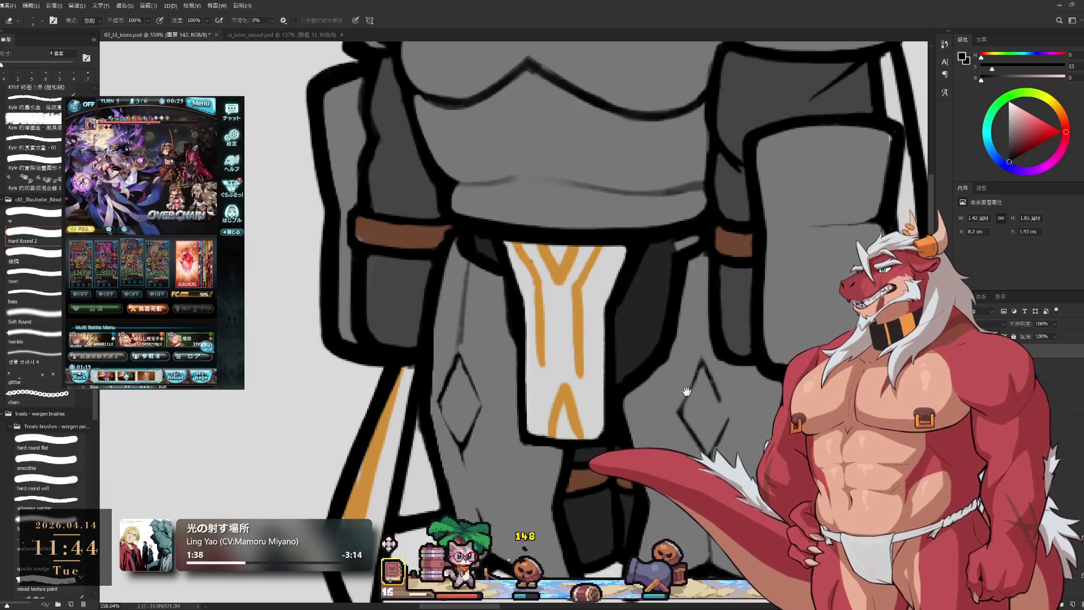
pyautogui.moveTo(687, 391); pyautogui.dragTo(757, 373)
pyautogui.press(']')
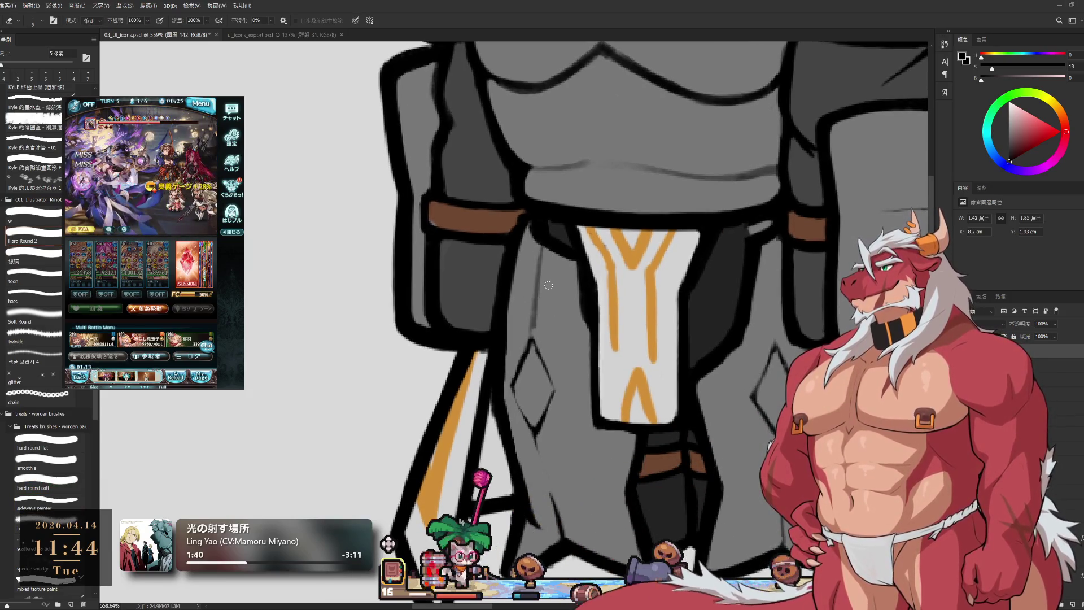
pyautogui.press(']')
pyautogui.press(']')
pyautogui.press(']')
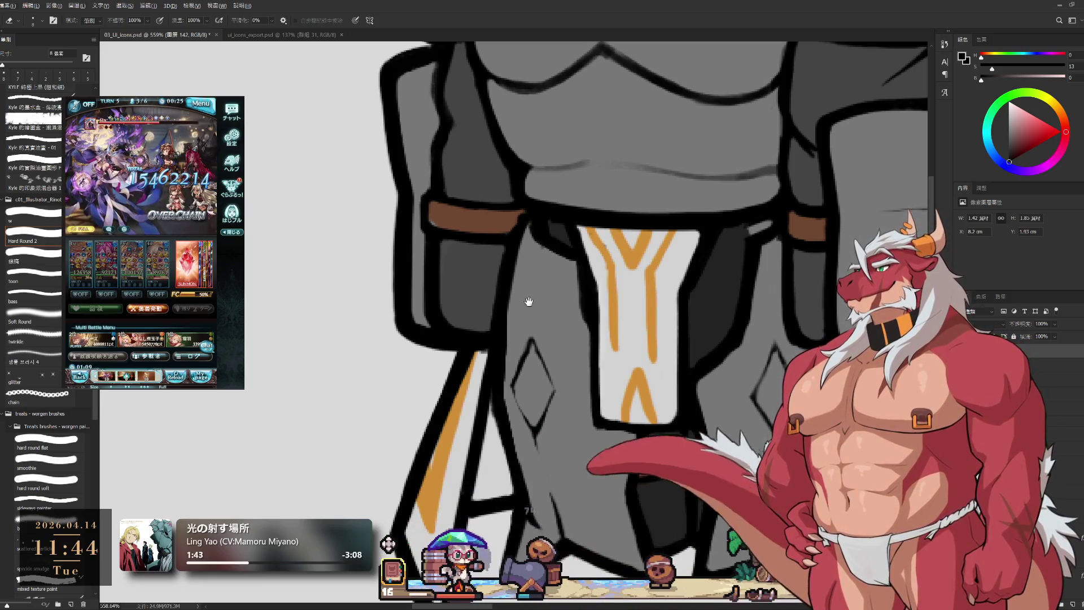
pyautogui.scroll(-4, 529, 302)
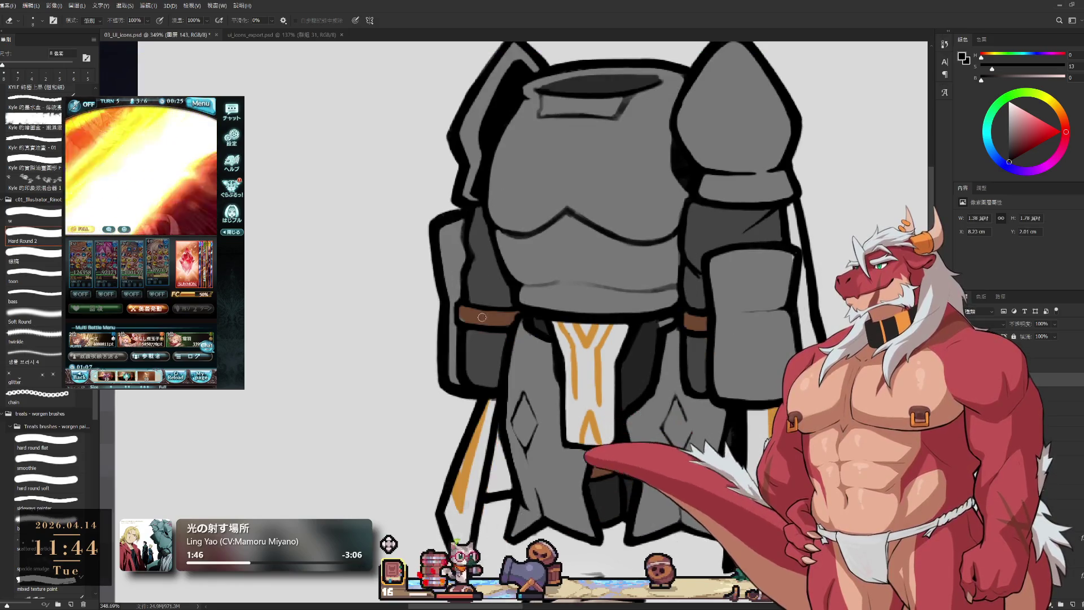
# - Sample the belt brown, black outline and armor grey while erasing stray line marks
pyautogui.press('b')
pyautogui.keyDown('alt'); pyautogui.click(463, 314); pyautogui.keyUp('alt')
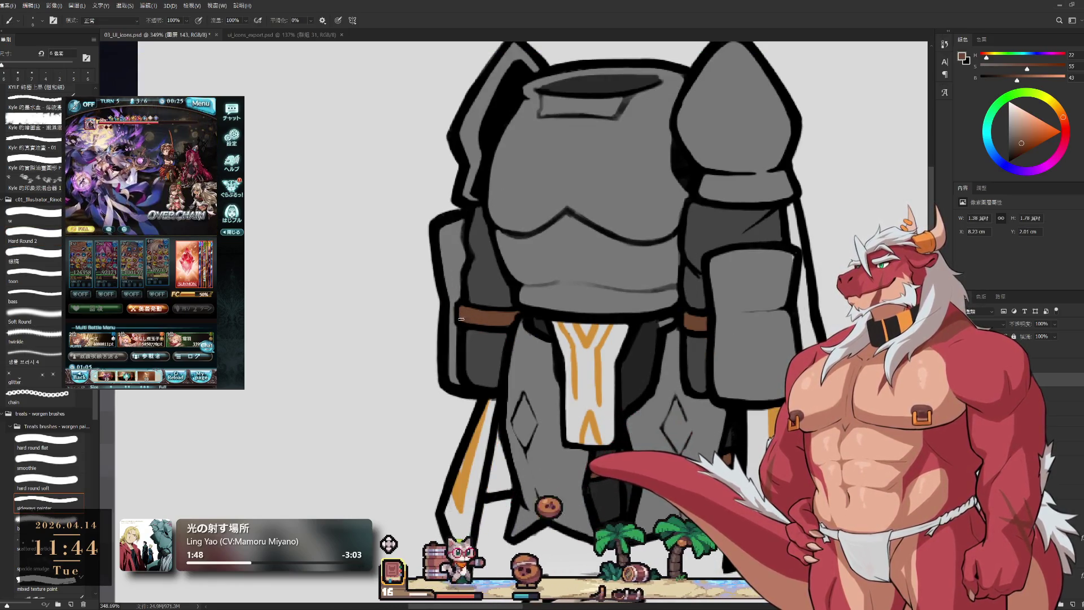
pyautogui.keyDown('alt'); pyautogui.click(654, 330); pyautogui.keyUp('alt')
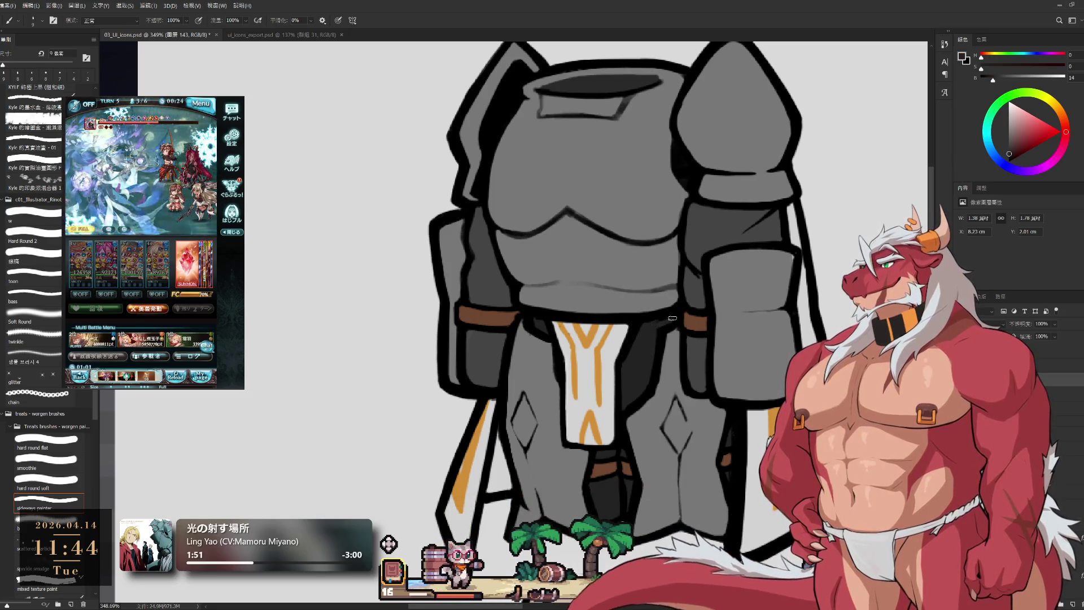
pyautogui.press('e')
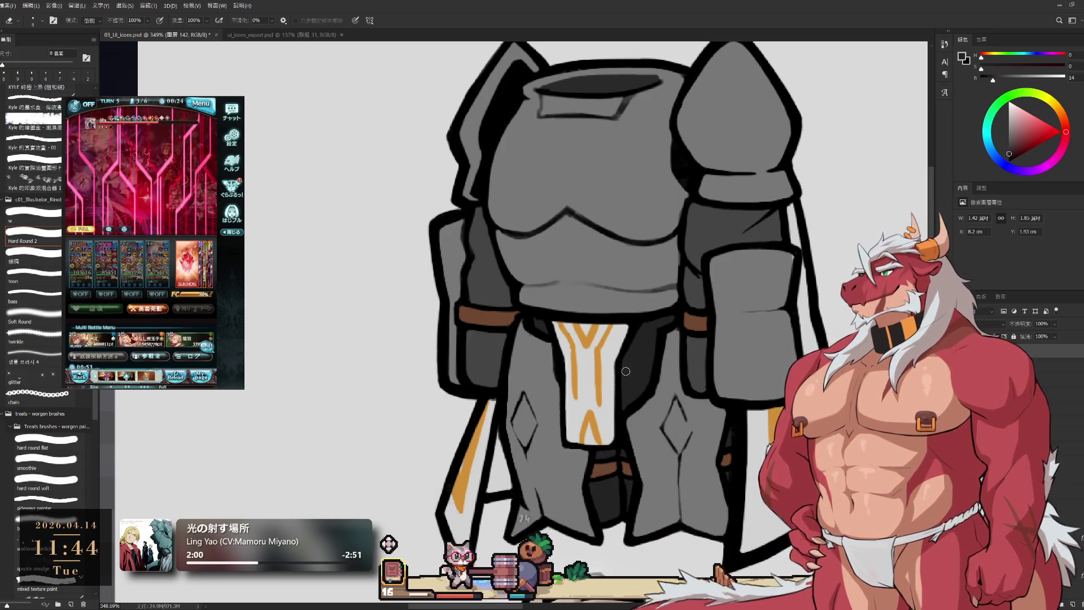
pyautogui.press('b')
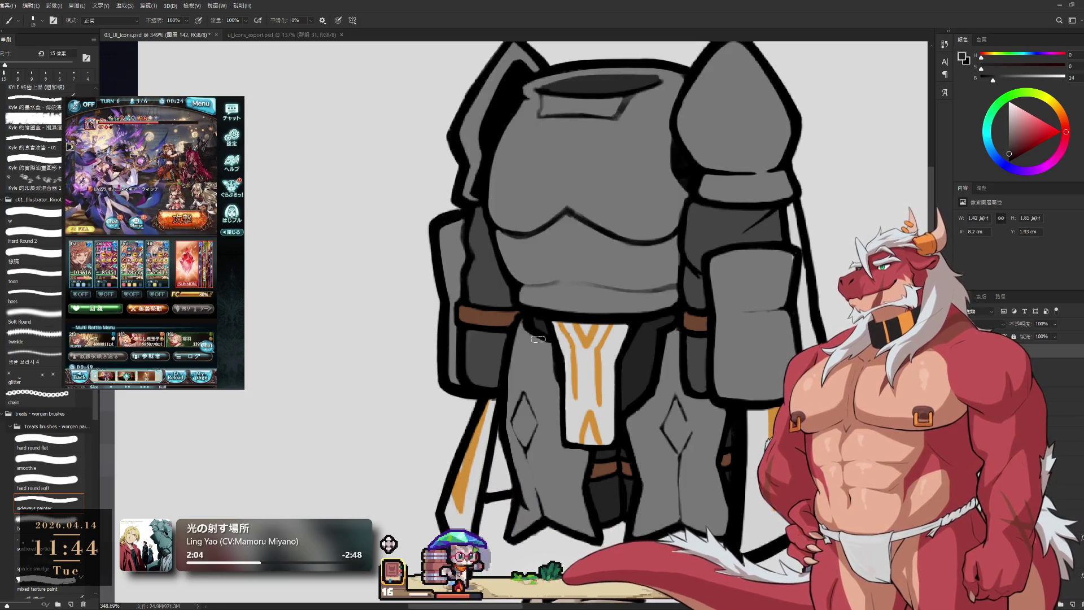
pyautogui.press('e')
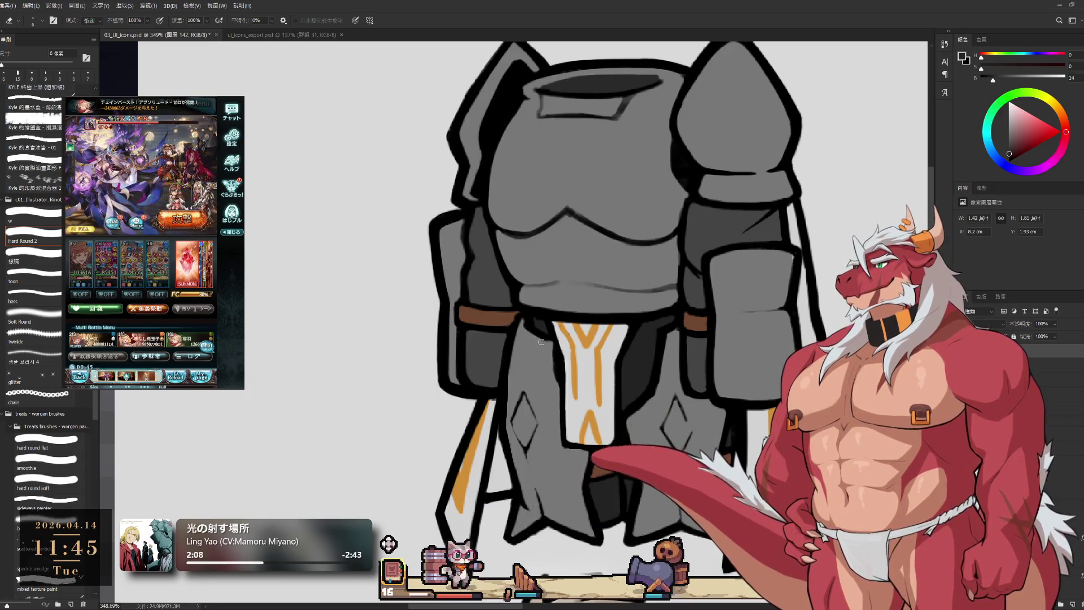
pyautogui.press('b')
pyautogui.keyDown('alt'); pyautogui.click(547, 344); pyautogui.keyUp('alt')
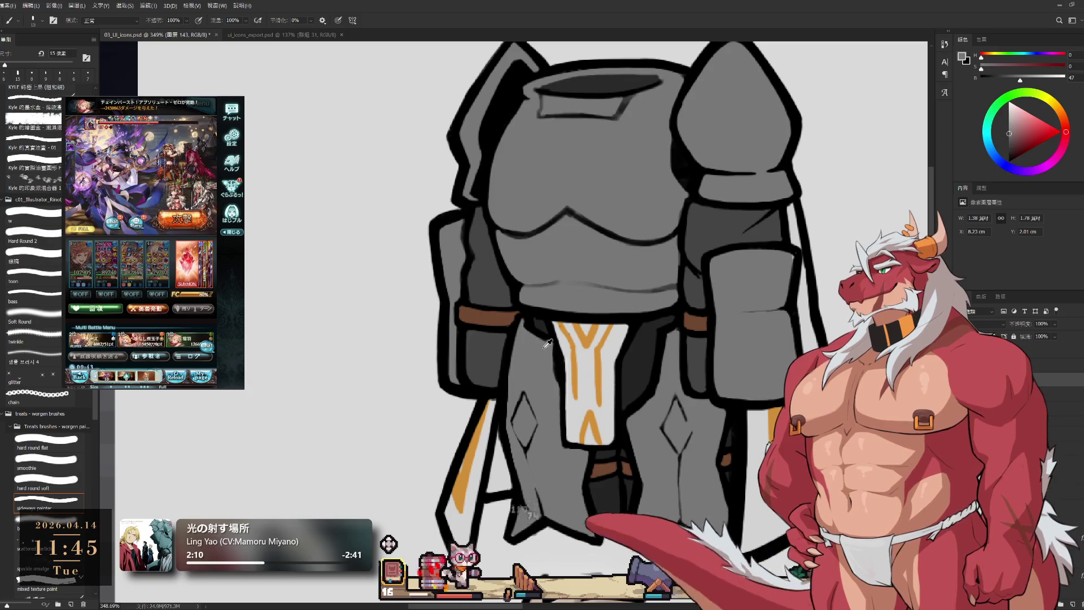
# - Move to the armor's lower half on layer 142 and enlarge the eraser two steps
pyautogui.scroll(-6, 546, 343)
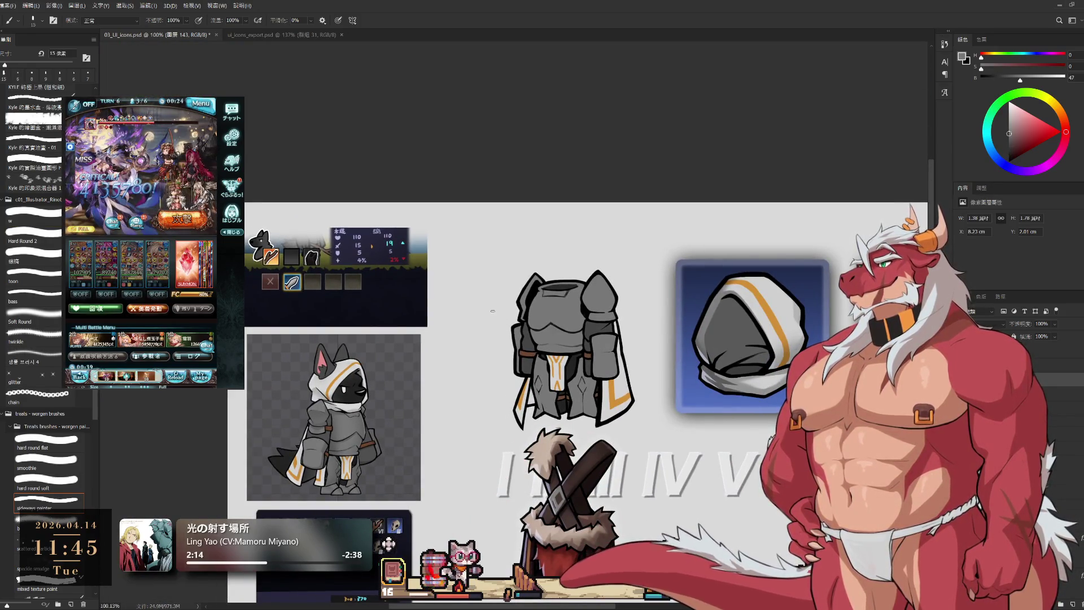
pyautogui.moveTo(649, 328); pyautogui.dragTo(773, 334)
pyautogui.scroll(6, 685, 432)
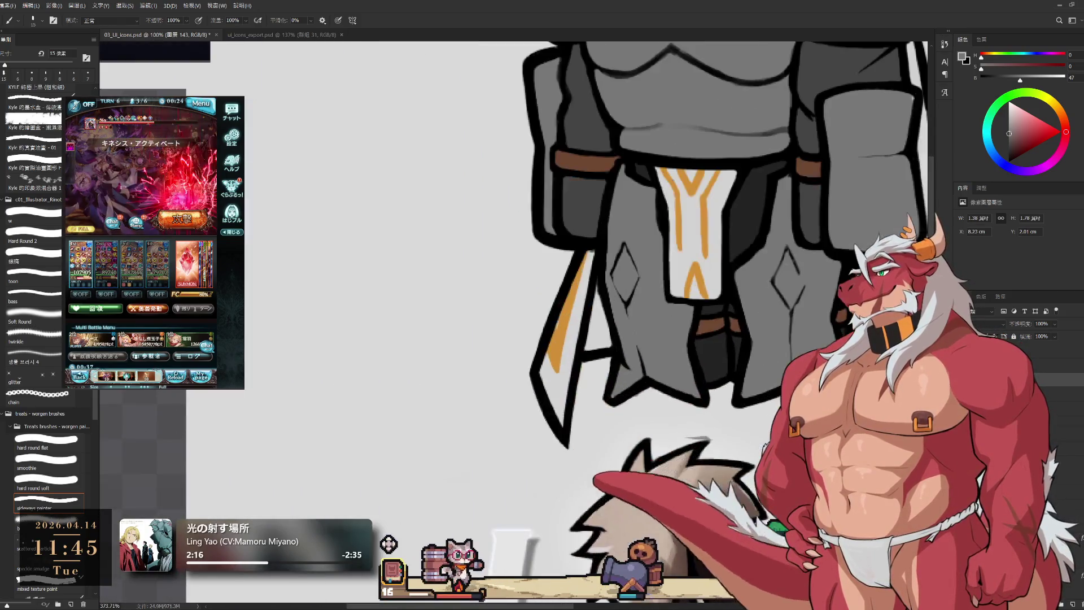
pyautogui.keyDown('ctrl'); pyautogui.click(723, 393); pyautogui.keyUp('ctrl')
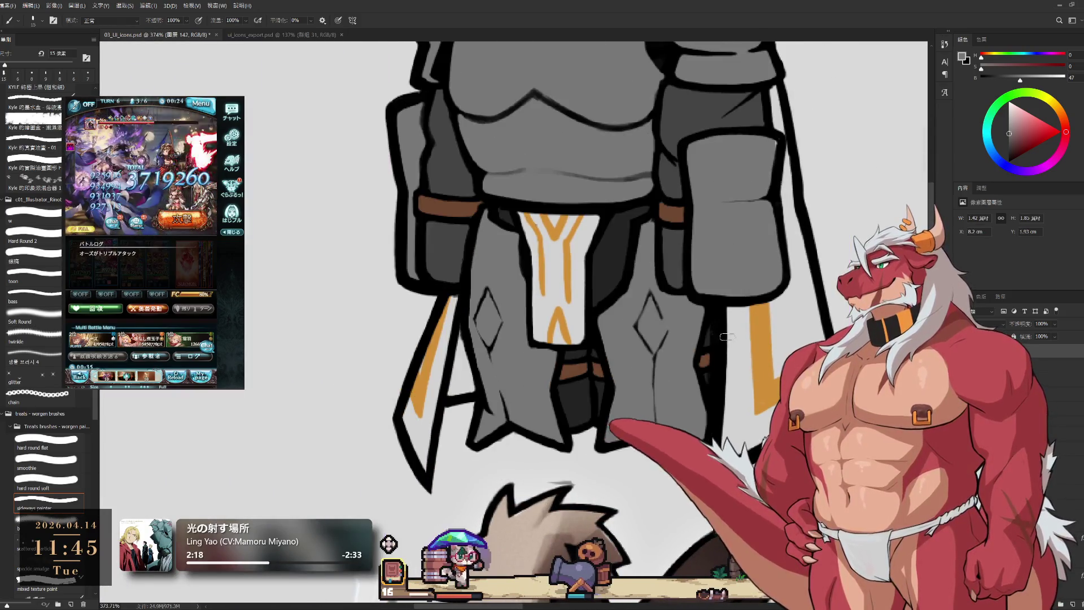
pyautogui.press('e')
pyautogui.press(']')
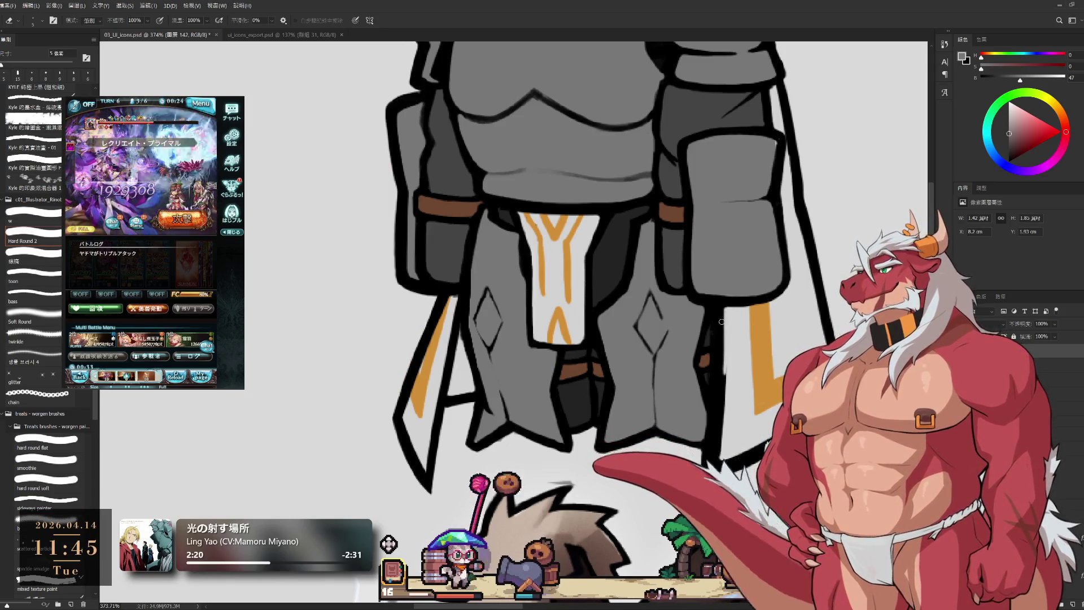
pyautogui.press(']')
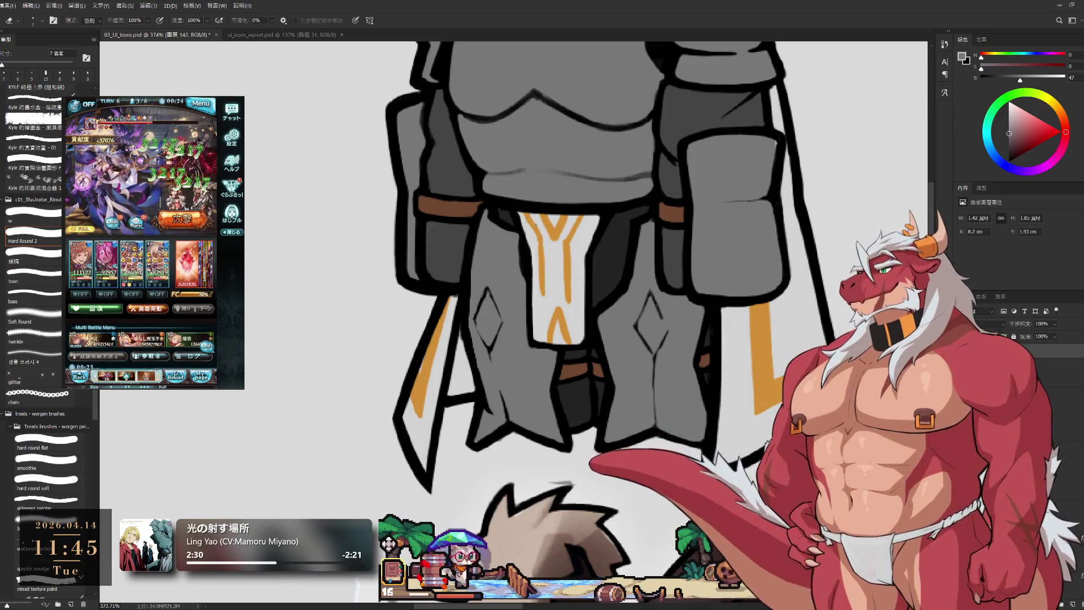
# - Tilt the view to erase and ink black outlines along the cape edge, then reset rotation
pyautogui.press('r')
pyautogui.moveTo(762, 437)
pyautogui.mouseDown()
pyautogui.moveTo(694, 170)
pyautogui.moveTo(697, 405)
pyautogui.mouseUp()
pyautogui.press('e')
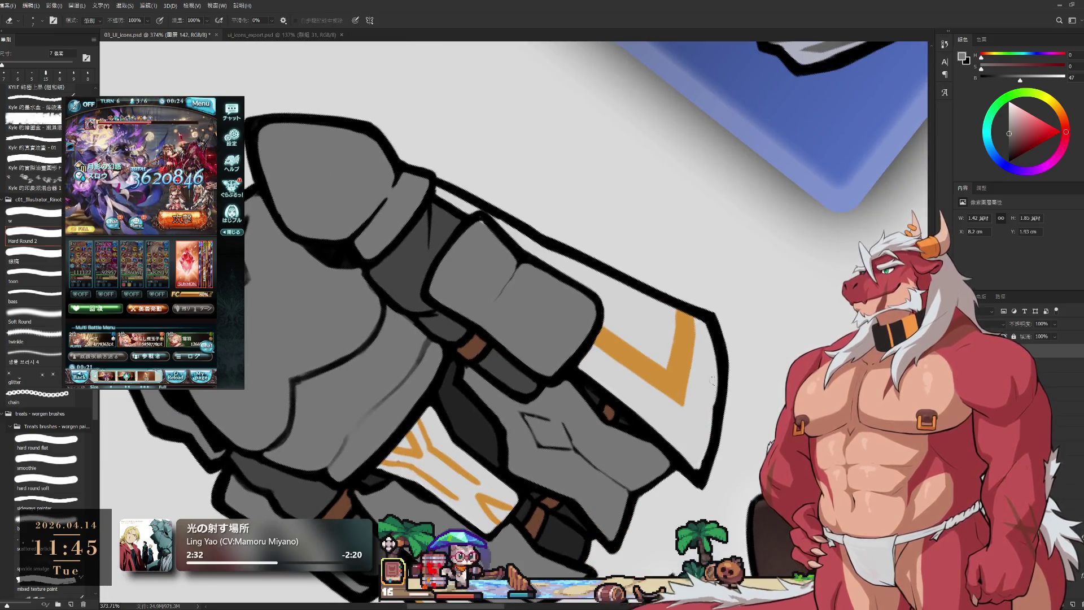
pyautogui.press('b')
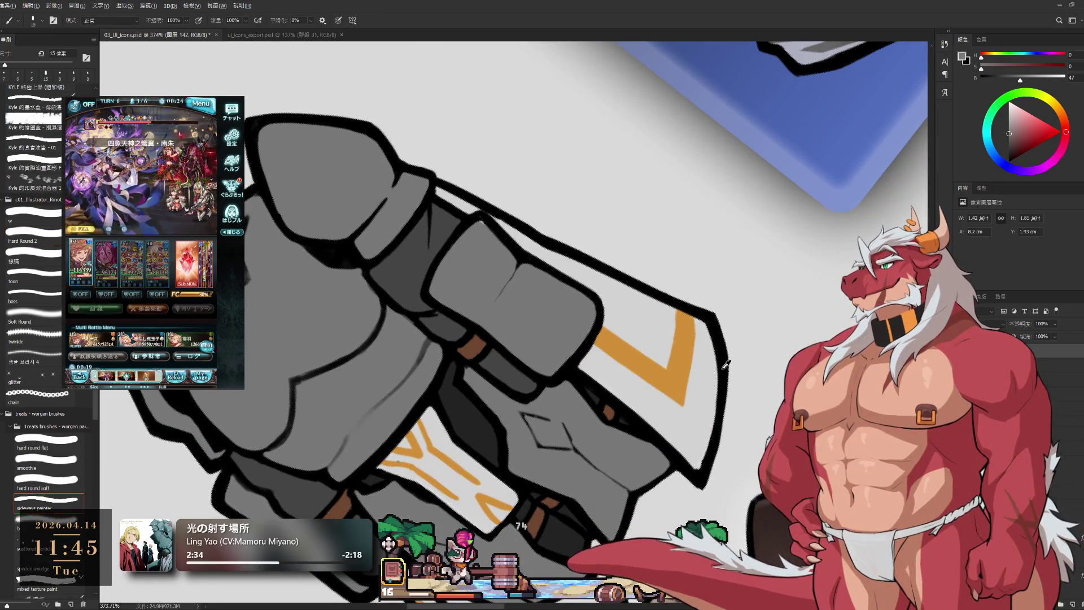
pyautogui.press('d')
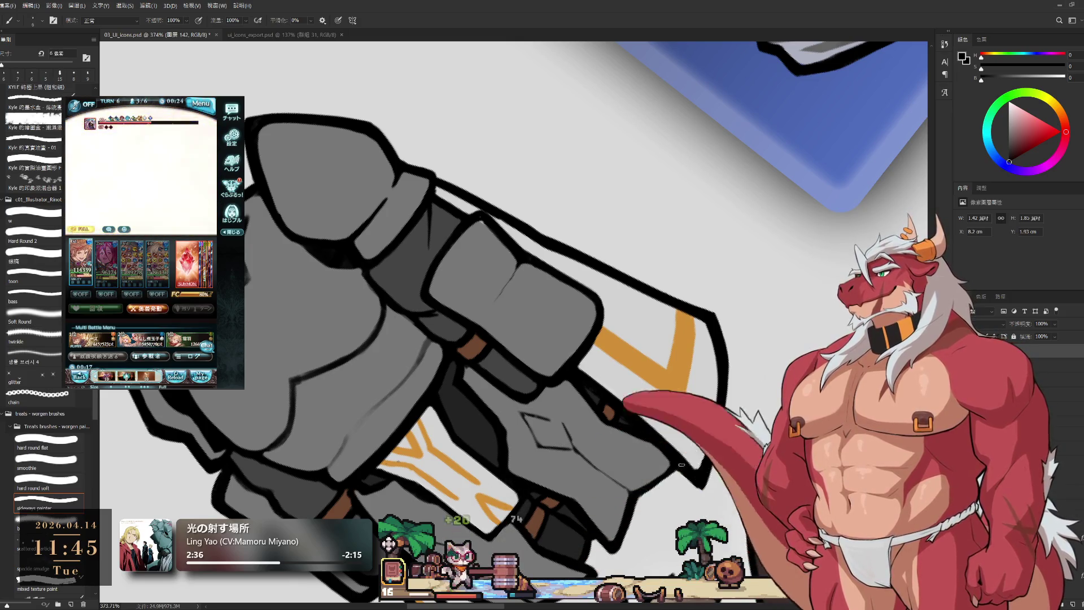
pyautogui.press('r')
pyautogui.press('Escape')
pyautogui.moveTo(684, 533); pyautogui.dragTo(684, 420)
pyautogui.keyDown('alt'); pyautogui.scroll(2, 683, 420); pyautogui.keyUp('alt')
pyautogui.press('e')
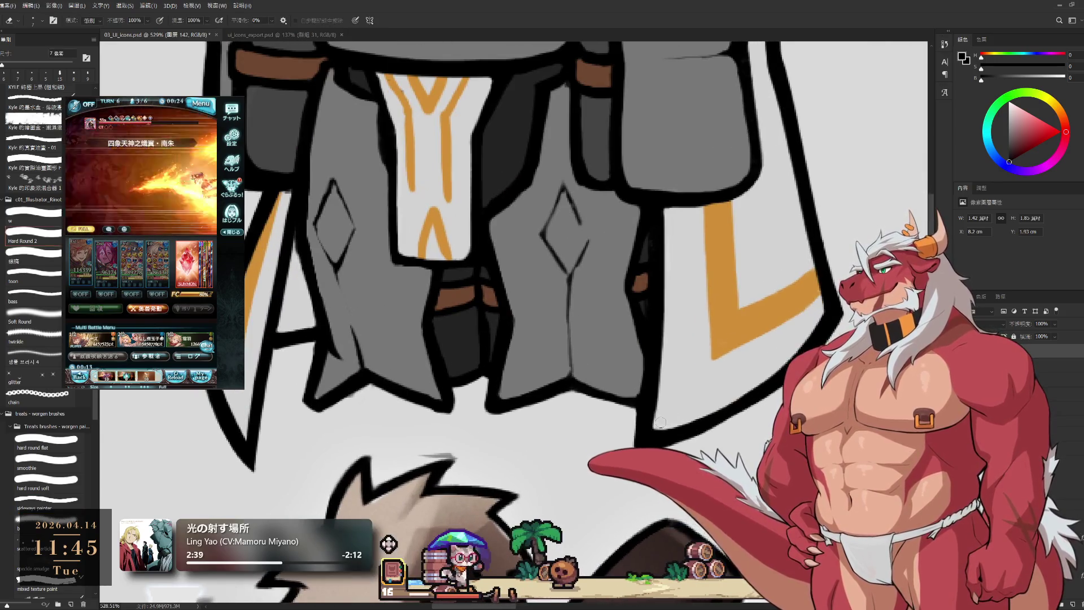
pyautogui.press('b')
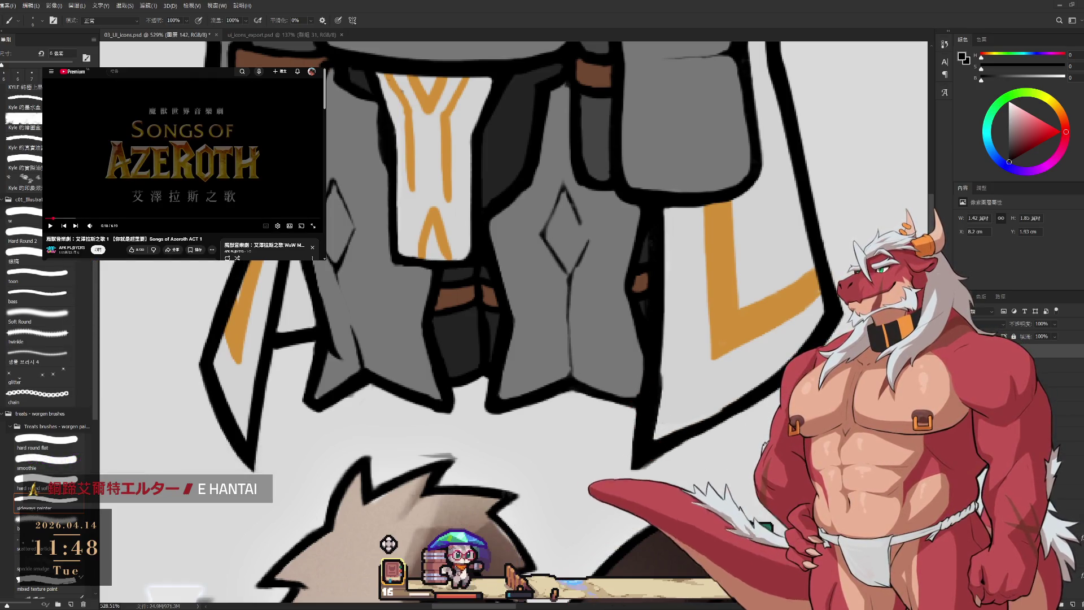
pyautogui.click(219, 157)
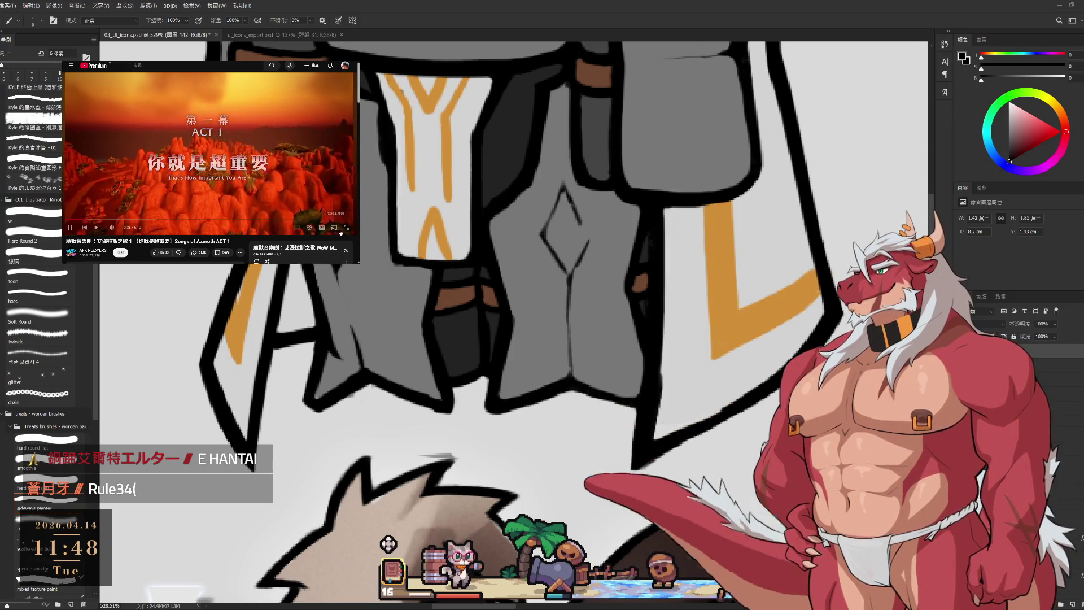
pyautogui.click(323, 230)
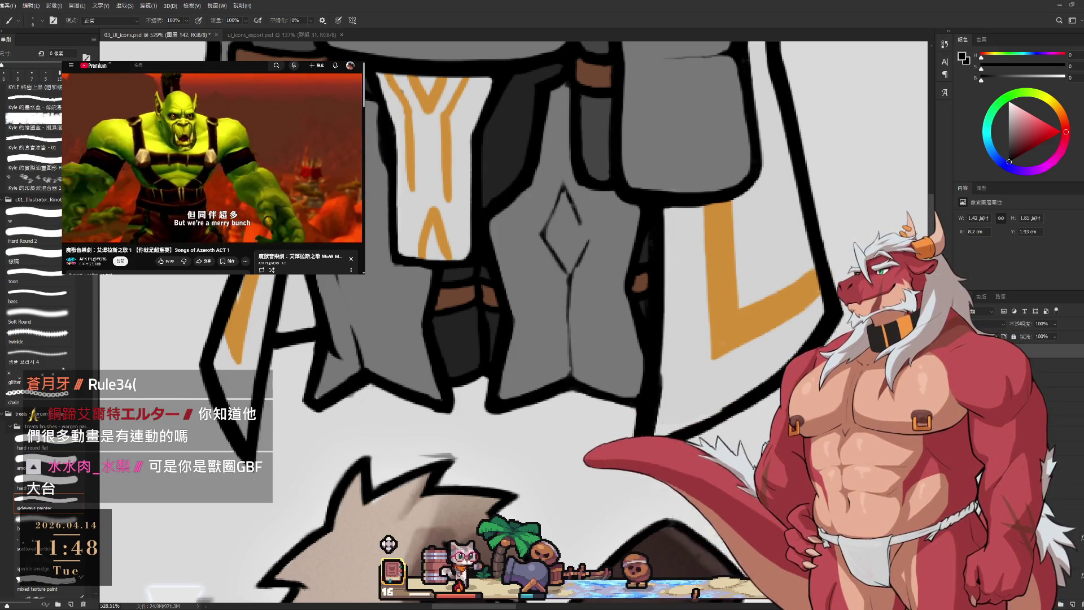
pyautogui.scroll(-2, 776, 210)
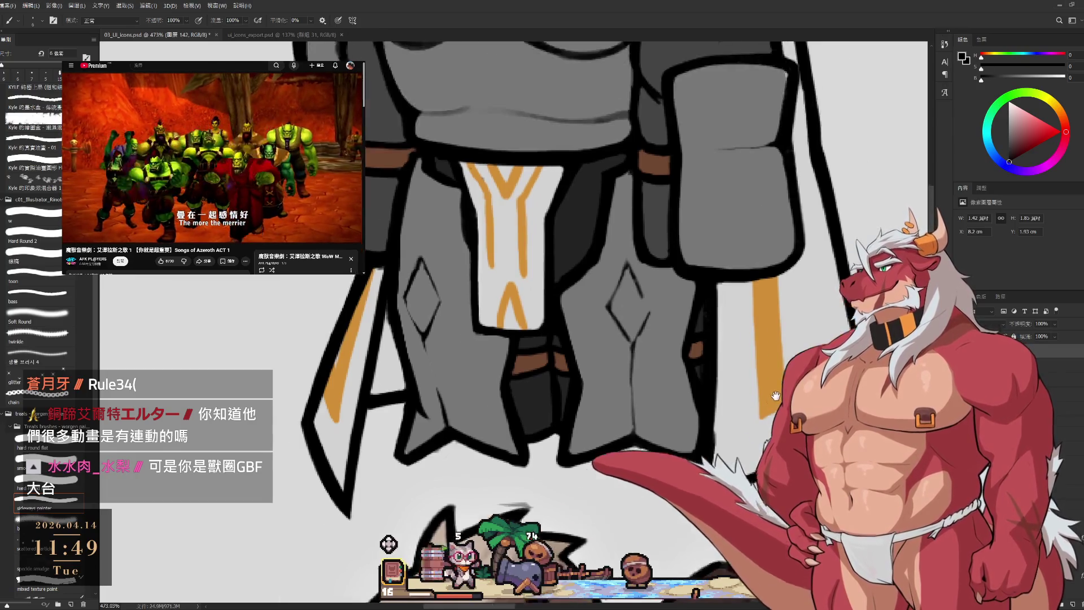
pyautogui.moveTo(768, 406)
pyautogui.mouseDown()
pyautogui.moveTo(695, 497)
pyautogui.moveTo(761, 435)
pyautogui.mouseUp()
# - Undo and redo to compare edits, keeping the latest cleaned line art
pyautogui.press('e')
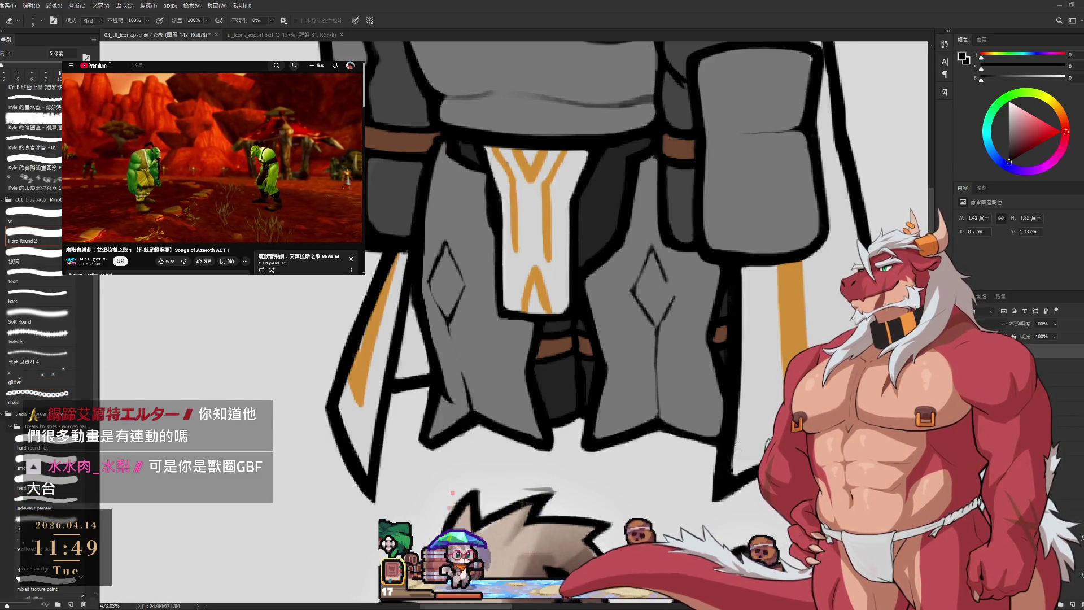
pyautogui.hotkey('ctrl', 'z')
pyautogui.hotkey('ctrl', 'z')
pyautogui.hotkey('ctrl', 'z')
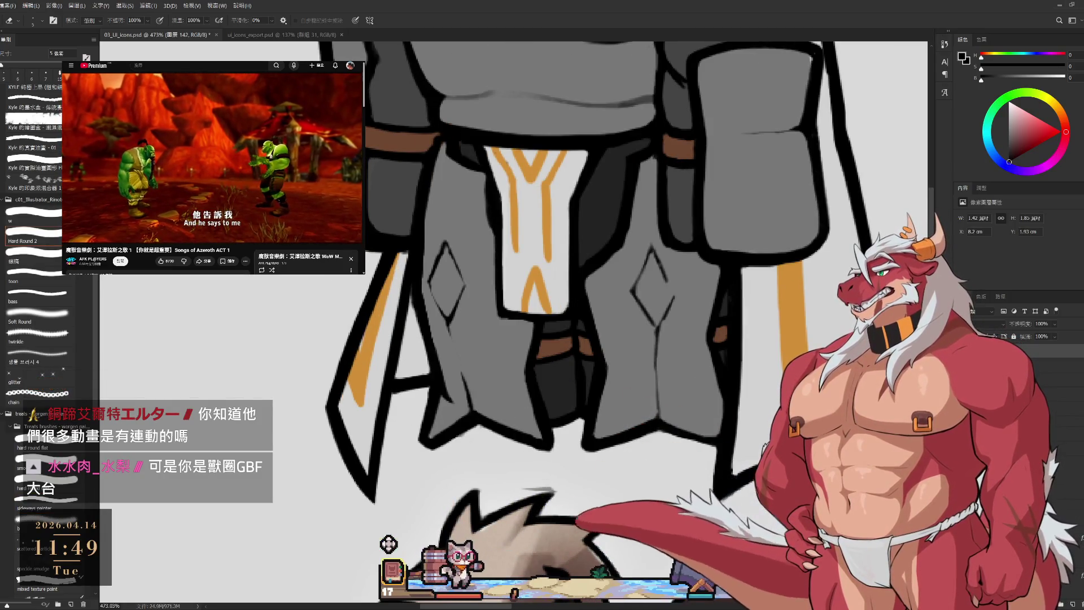
pyautogui.hotkey('ctrl', 'shift', 'z')
pyautogui.scroll(-2, 787, 326)
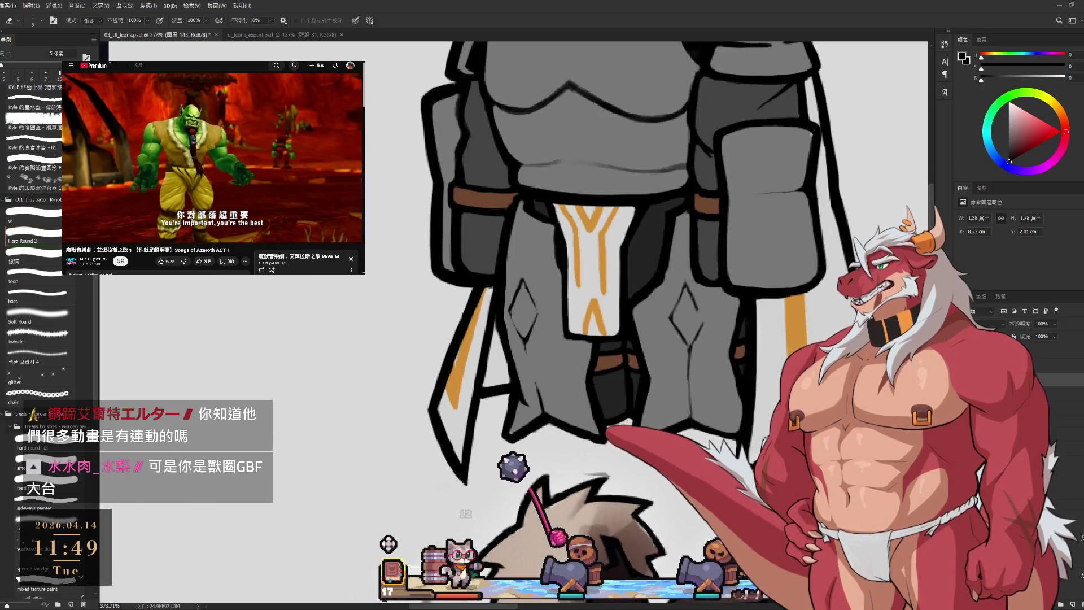
# - Set a larger light-grey brush, then eyedrop to darken the background grey
pyautogui.press('b')
pyautogui.press('b')
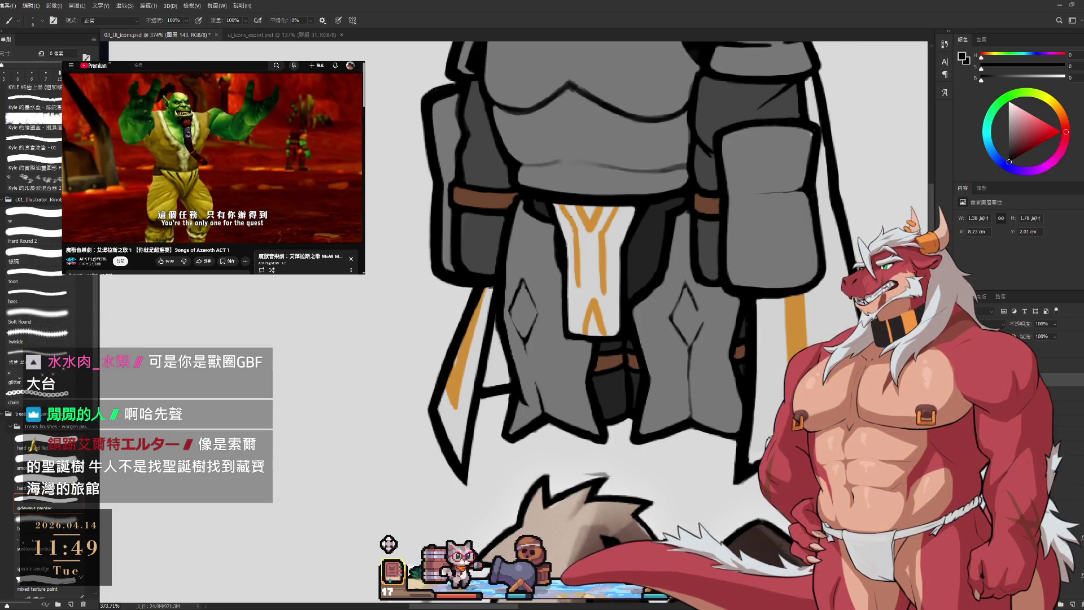
pyautogui.press(']')
pyautogui.press(']')
pyautogui.press(']')
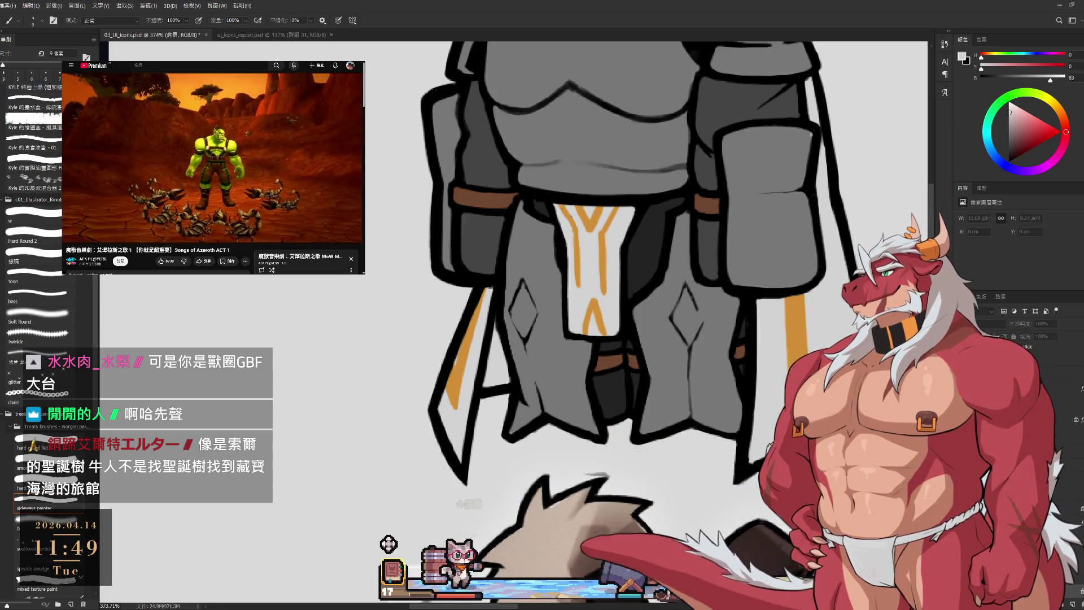
pyautogui.press('i')
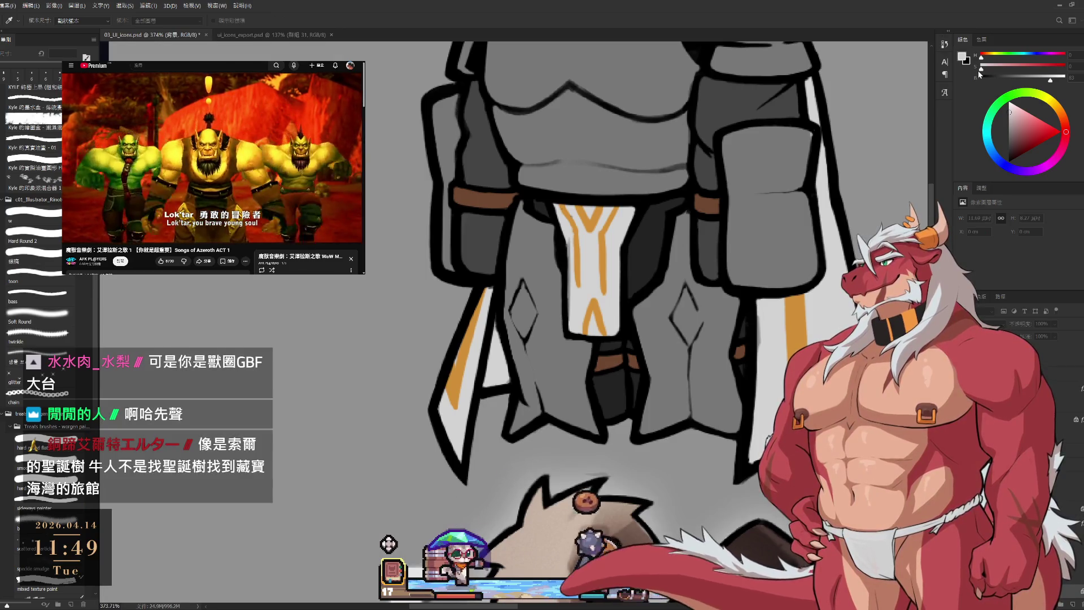
# - Lower the background grey's brightness to about 50, then recentre on the knight's waist and tabard
pyautogui.scroll(-3, 793, 240)
pyautogui.click(1024, 79)
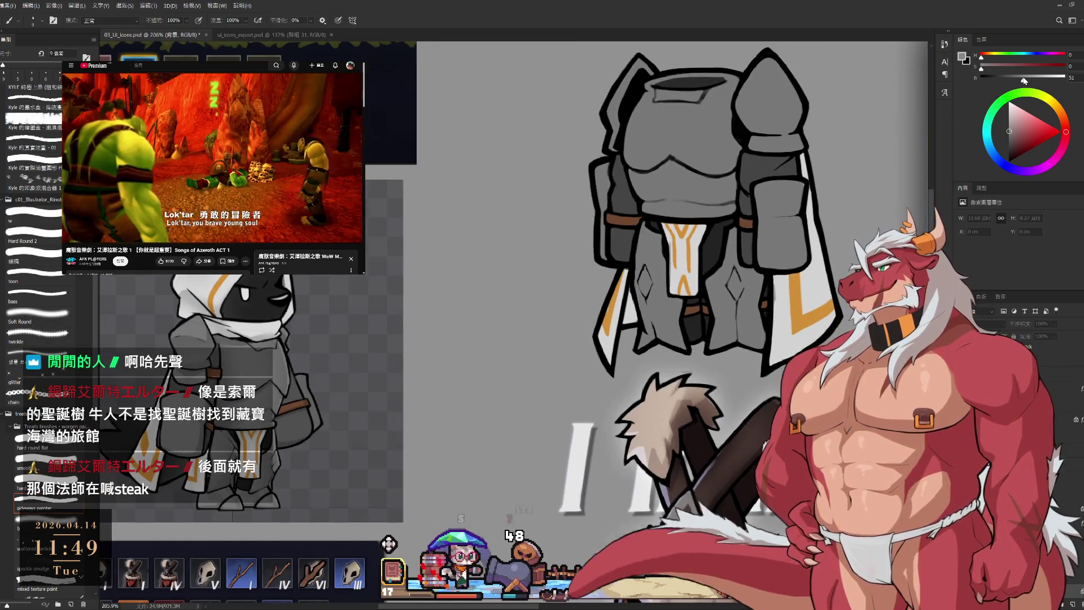
pyautogui.moveTo(1025, 81); pyautogui.dragTo(1023, 80)
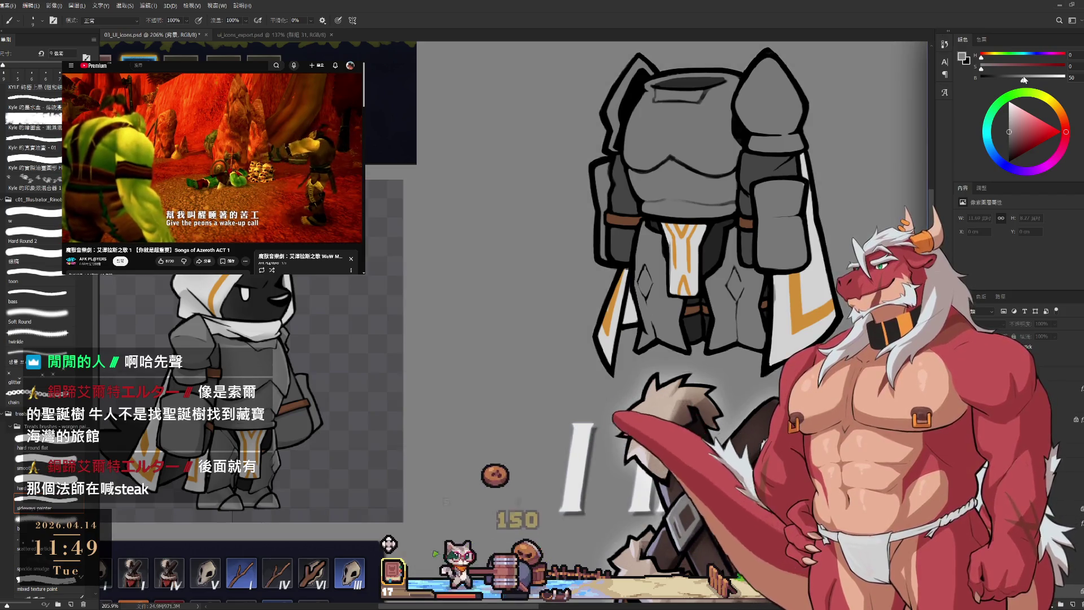
pyautogui.scroll(1, 713, 231)
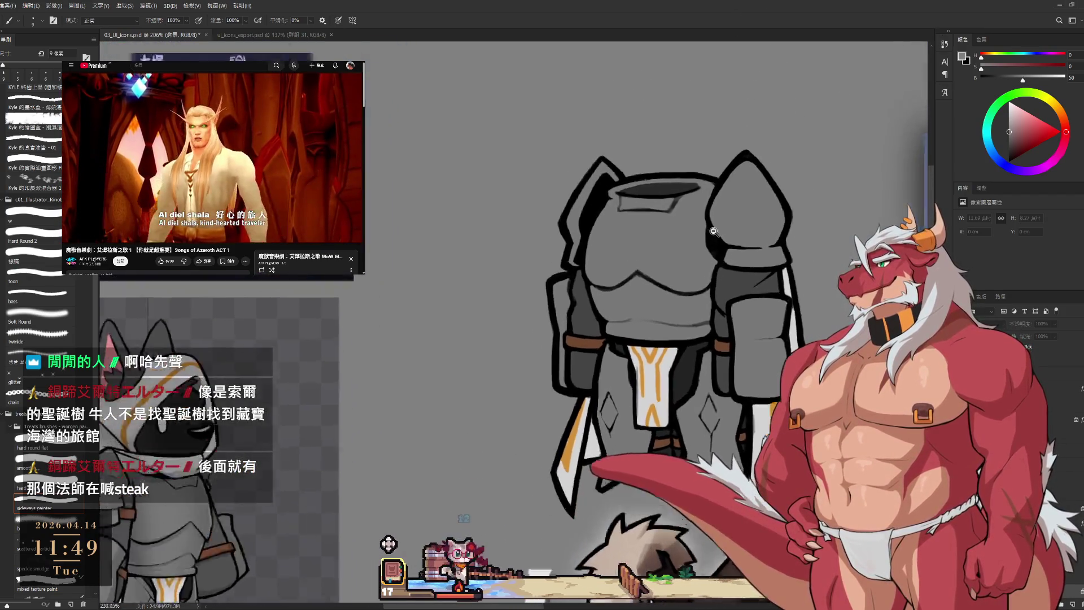
pyautogui.scroll(2, 713, 231)
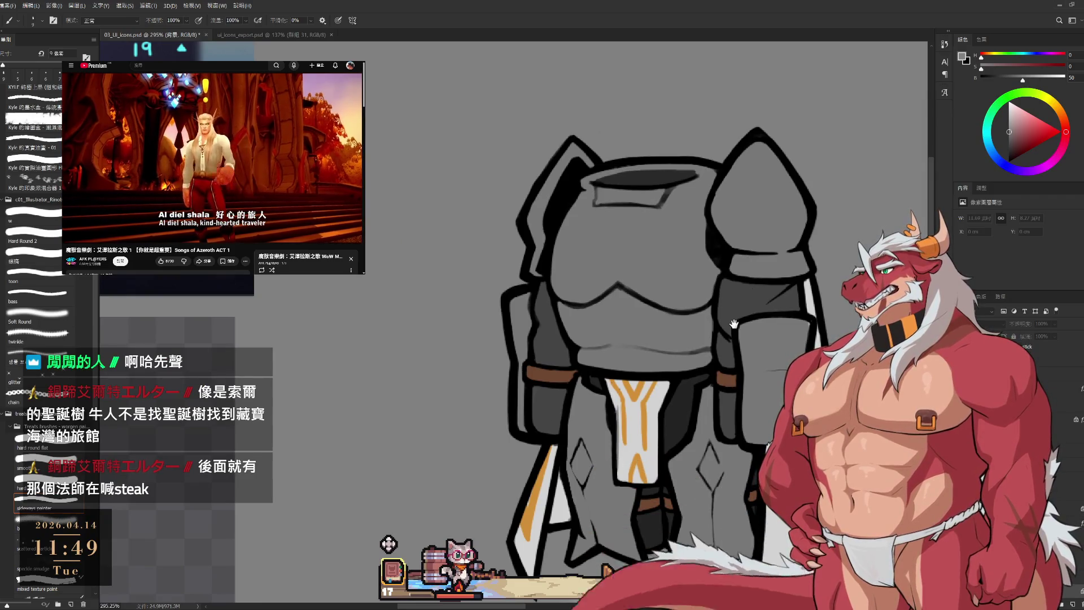
pyautogui.scroll(-2, 622, 398)
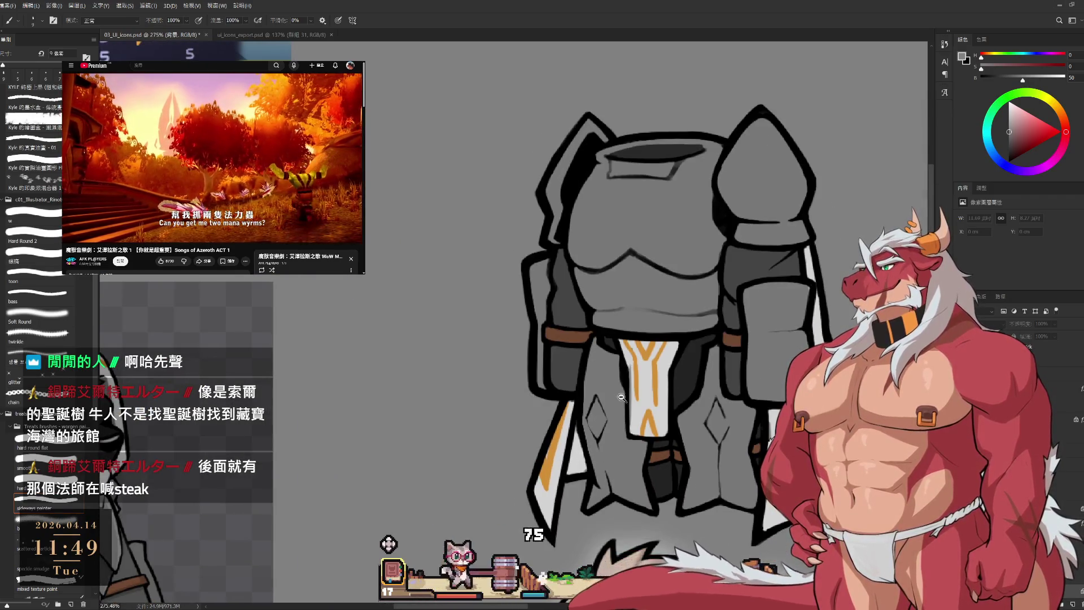
pyautogui.scroll(1, 621, 397)
pyautogui.scroll(1, 646, 457)
pyautogui.moveTo(646, 457); pyautogui.dragTo(631, 395)
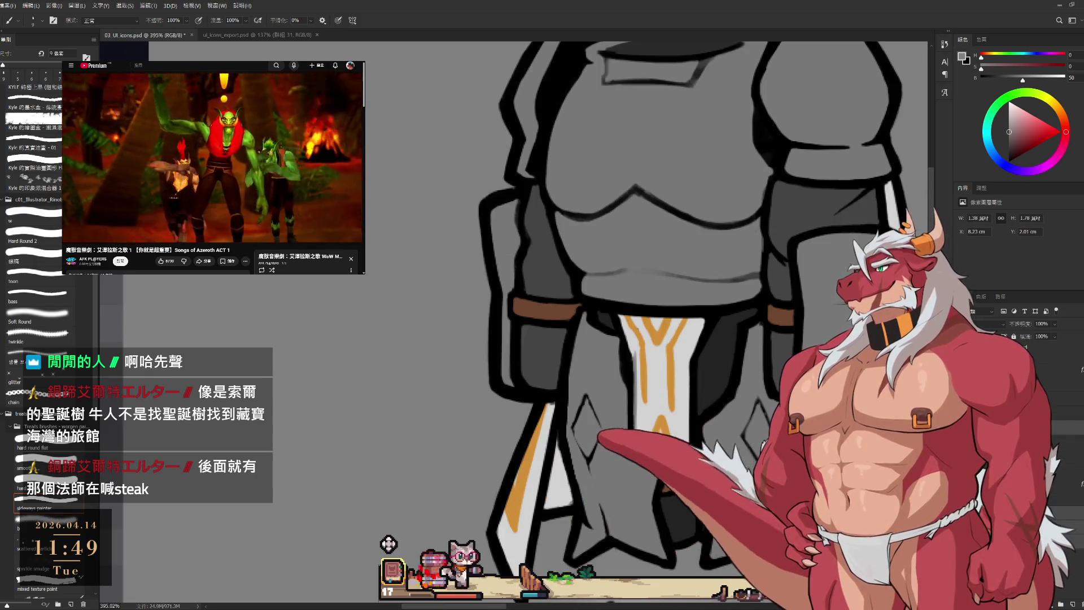
# - Move between layers 142, 144 and 143, shrinking the brush a few pixels for finer work
pyautogui.keyDown('ctrl'); pyautogui.click(631, 395); pyautogui.keyUp('ctrl')
pyautogui.press('e')
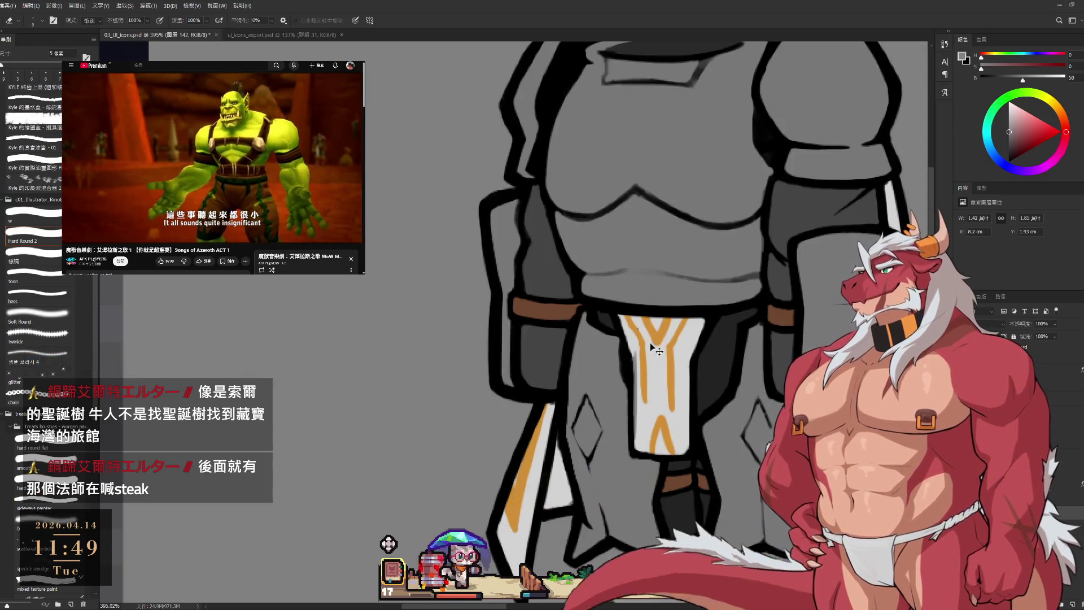
pyautogui.keyDown('ctrl'); pyautogui.click(658, 372); pyautogui.keyUp('ctrl')
pyautogui.press('b')
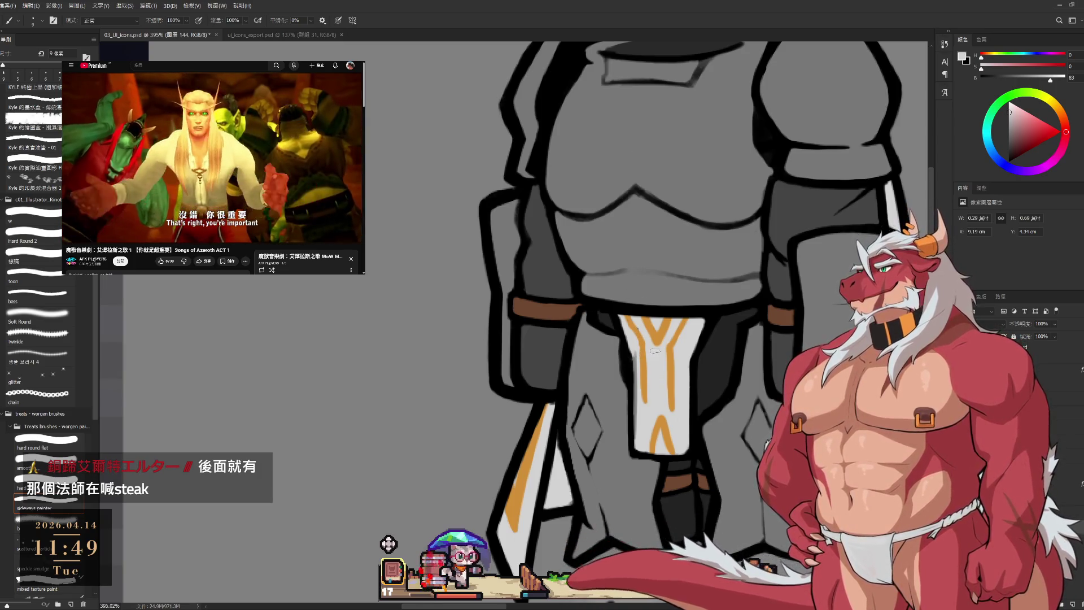
pyautogui.scroll(2, 654, 351)
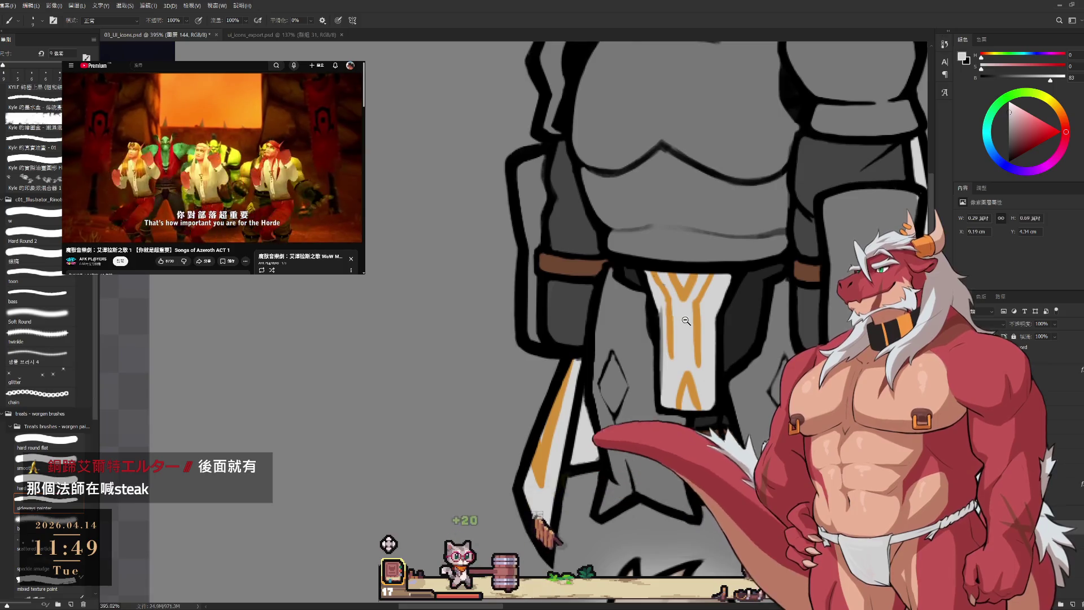
pyautogui.press('[')
pyautogui.press('[')
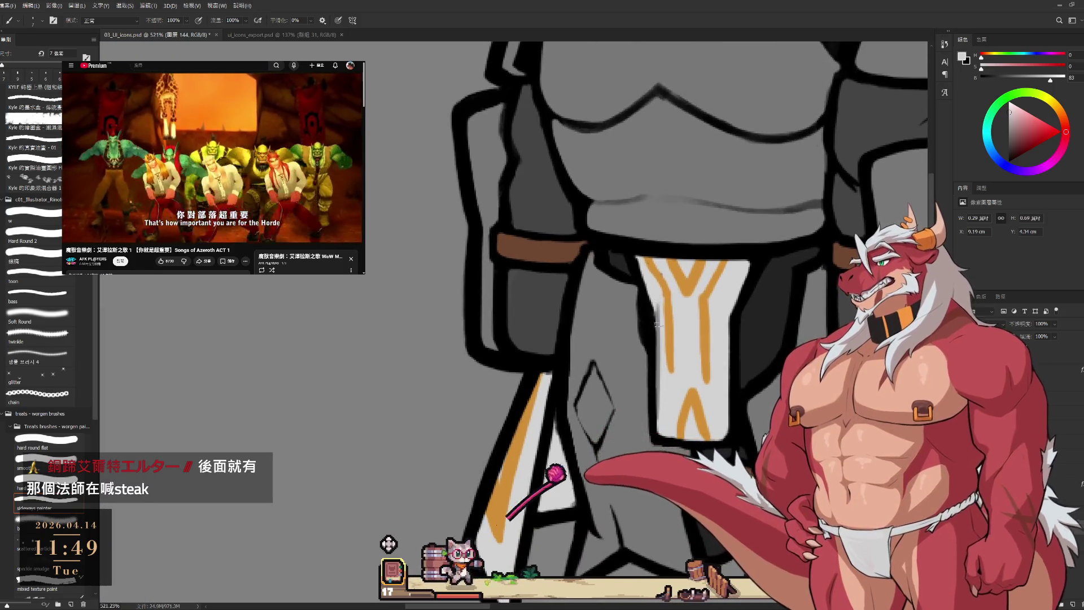
pyautogui.keyDown('ctrl'); pyautogui.click(660, 348); pyautogui.keyUp('ctrl')
pyautogui.press('[')
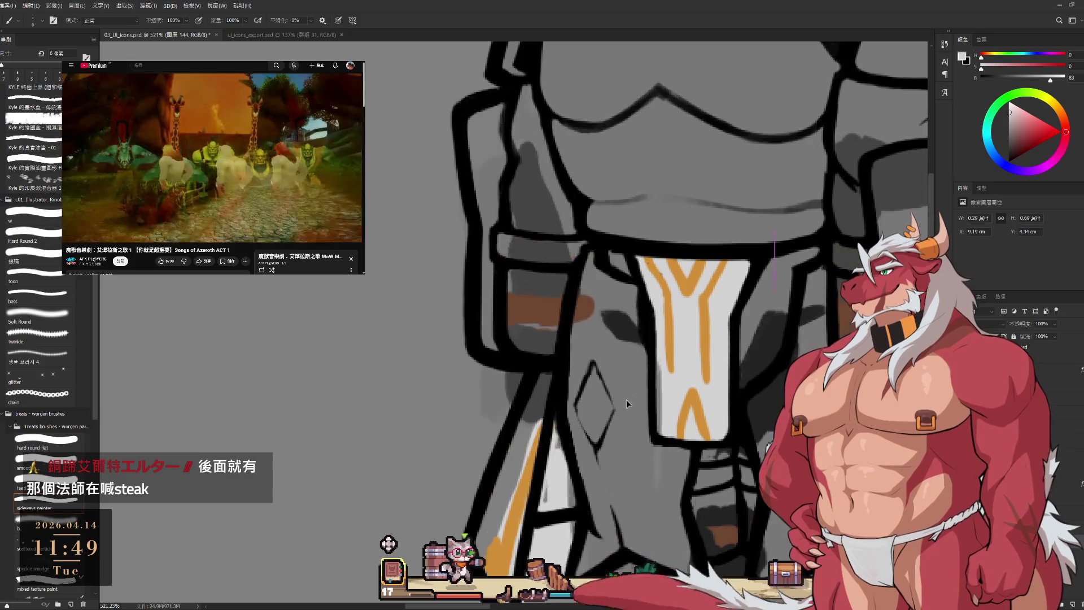
pyautogui.press('e')
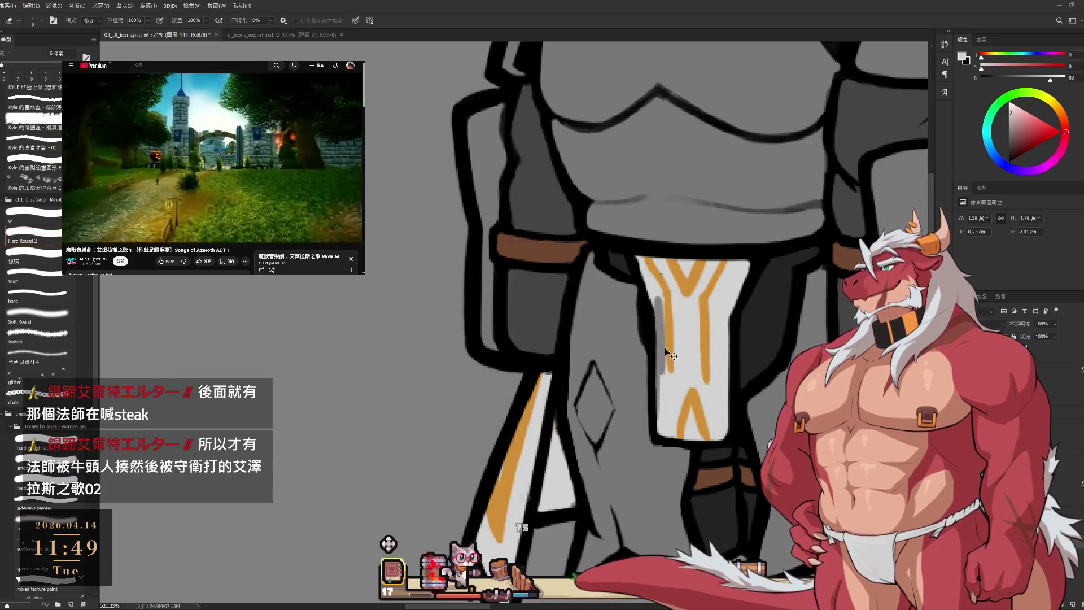
pyautogui.press('b')
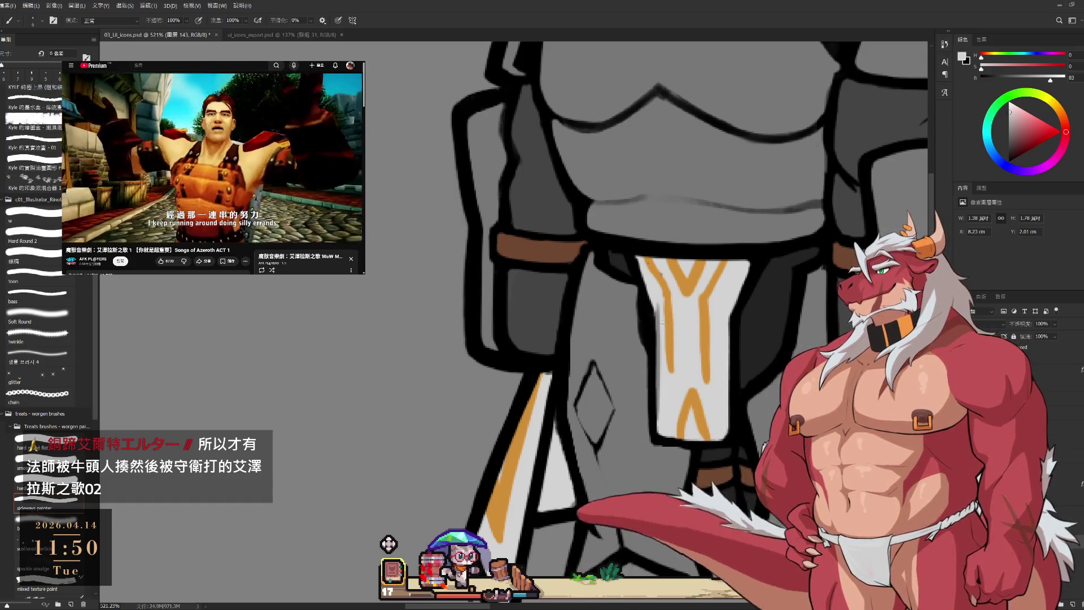
pyautogui.press('[')
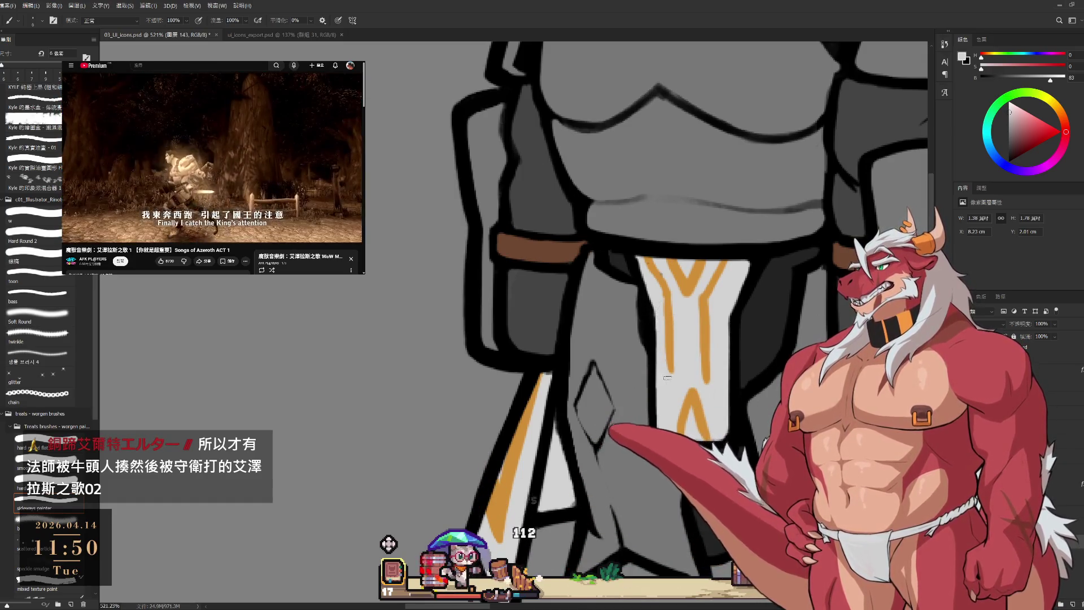
# - Duplicate the white tabard panel, shift it into place, and sample the orange trim
pyautogui.hotkey('ctrl', 'j')
pyautogui.moveTo(674, 361)
pyautogui.mouseDown()
pyautogui.moveTo(675, 296)
pyautogui.moveTo(667, 381)
pyautogui.moveTo(687, 420)
pyautogui.mouseUp()
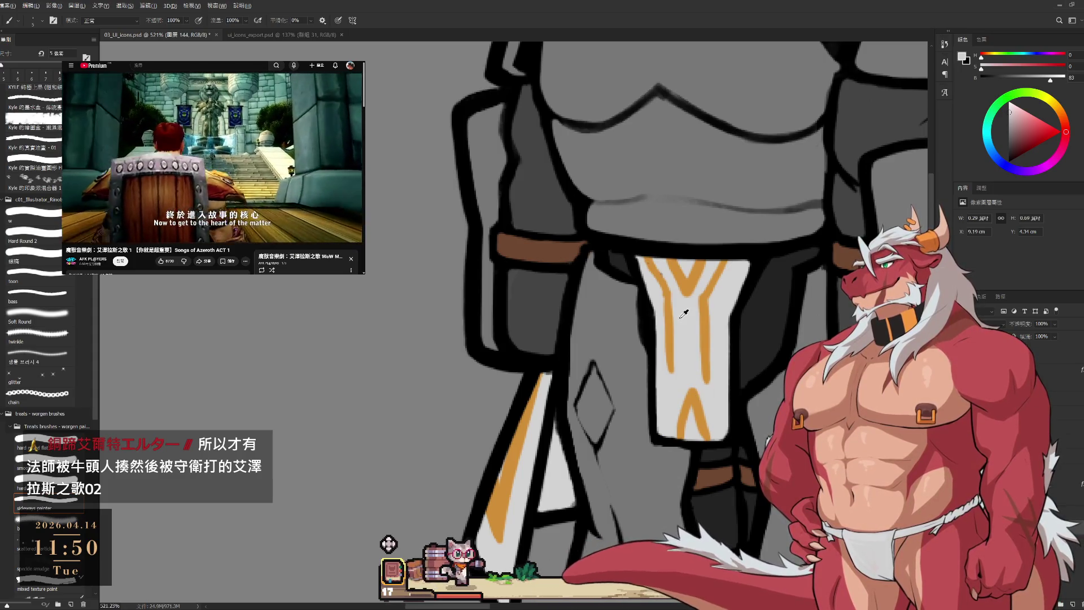
pyautogui.press('[')
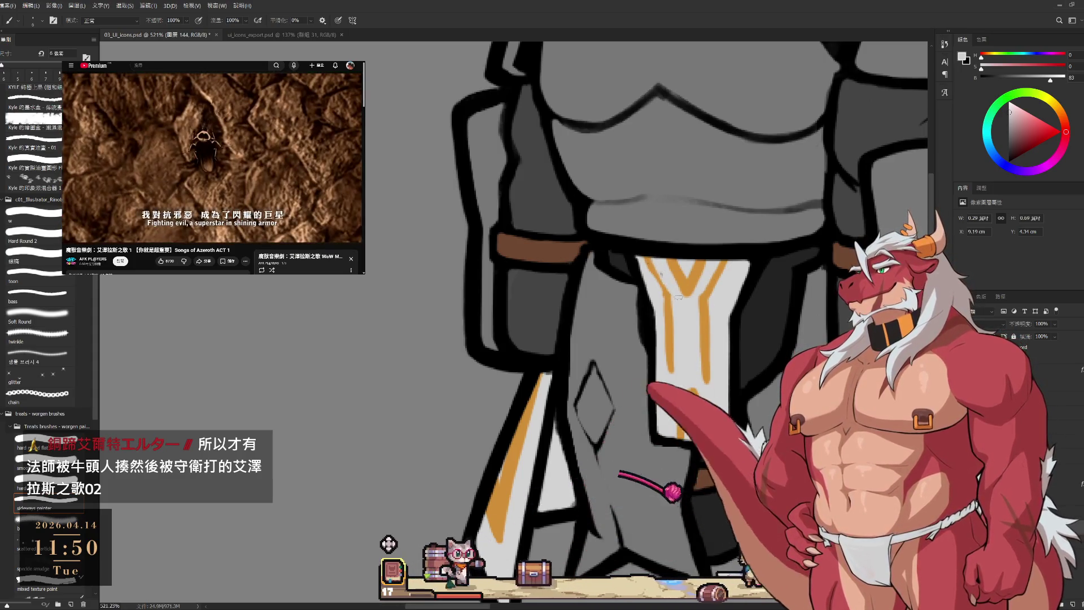
pyautogui.keyDown('alt'); pyautogui.click(667, 294); pyautogui.keyUp('alt')
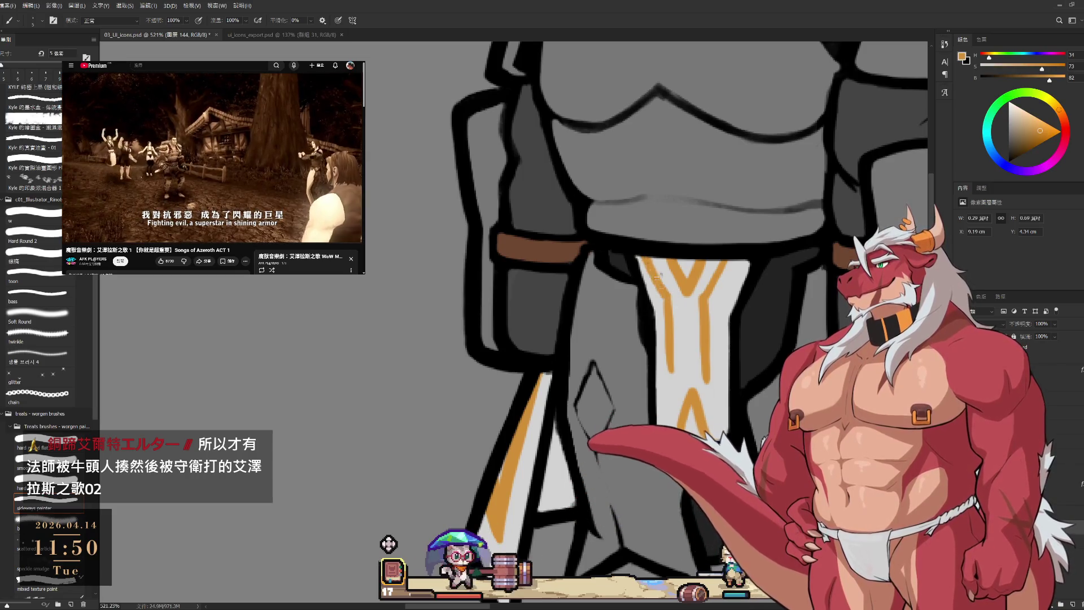
pyautogui.moveTo(760, 282)
pyautogui.mouseDown()
pyautogui.moveTo(712, 358)
pyautogui.moveTo(750, 309)
pyautogui.mouseUp()
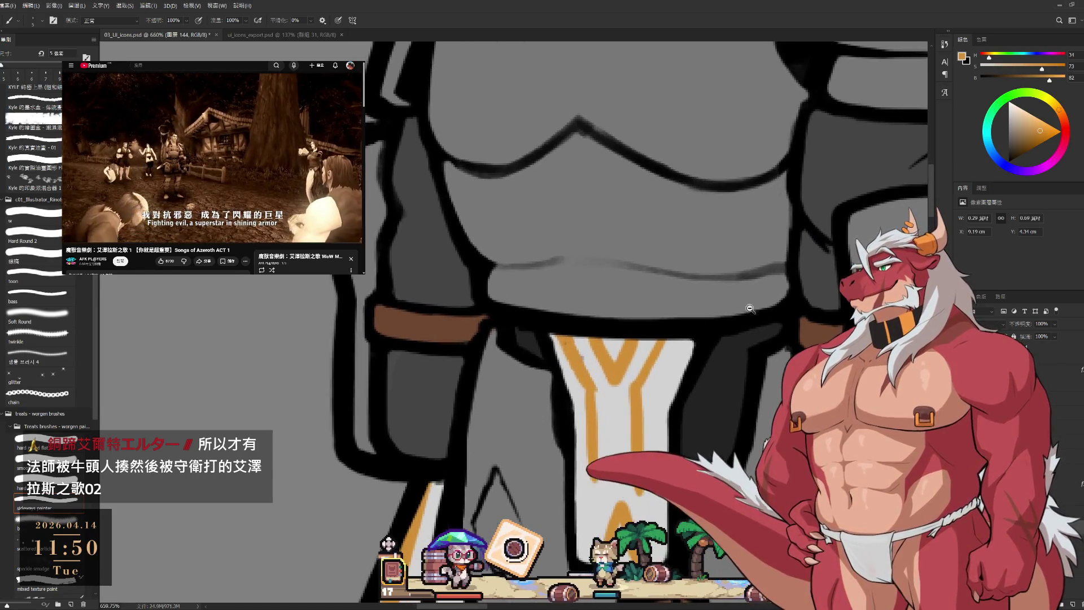
pyautogui.moveTo(702, 182)
pyautogui.mouseDown()
pyautogui.moveTo(589, 142)
pyautogui.moveTo(513, 307)
pyautogui.moveTo(706, 299)
pyautogui.mouseUp()
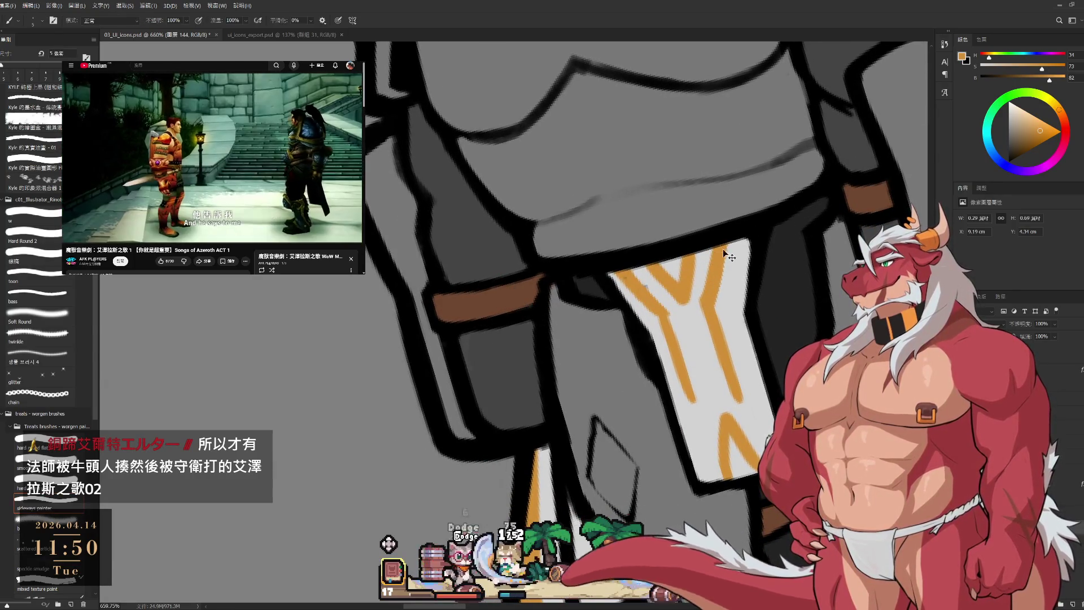
pyautogui.moveTo(724, 242); pyautogui.dragTo(704, 348)
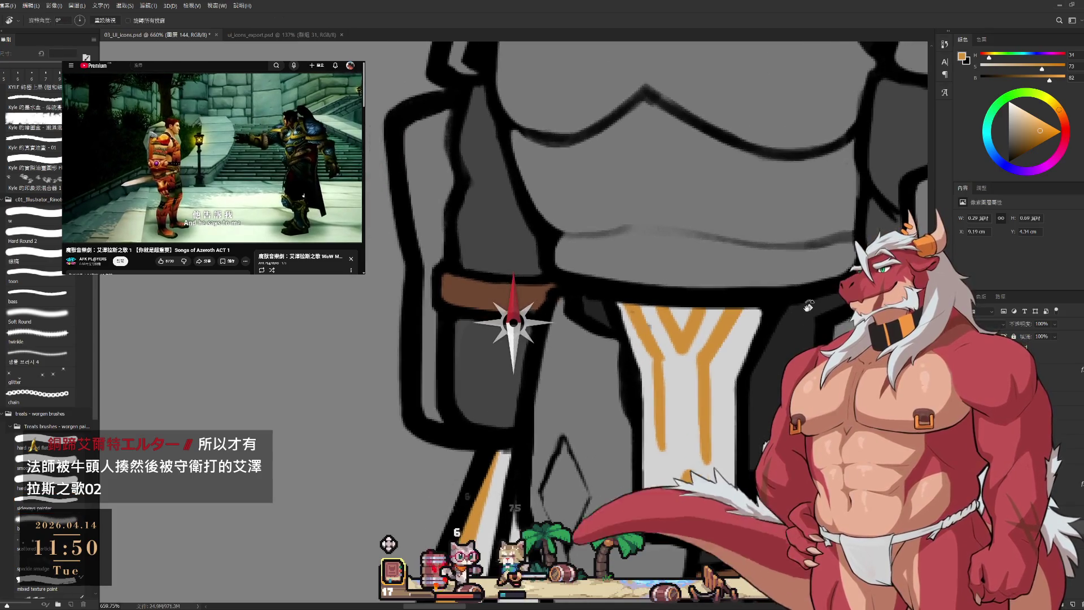
# - Sample the emblem's light grey and stripe orange on its paint layer with a slightly larger brush
pyautogui.keyDown('alt'); pyautogui.click(683, 382); pyautogui.keyUp('alt')
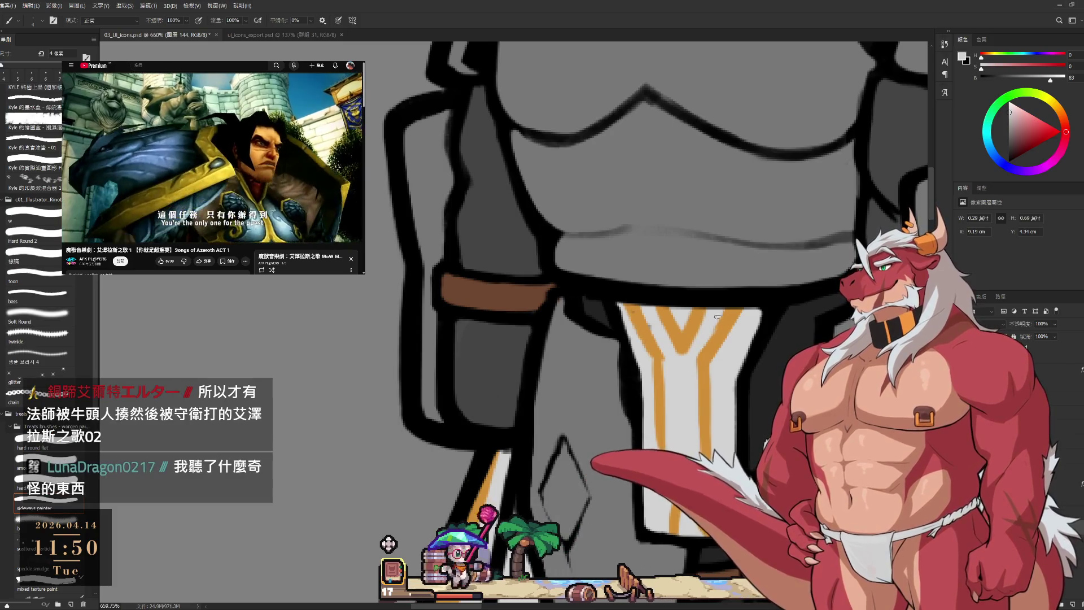
pyautogui.press(']')
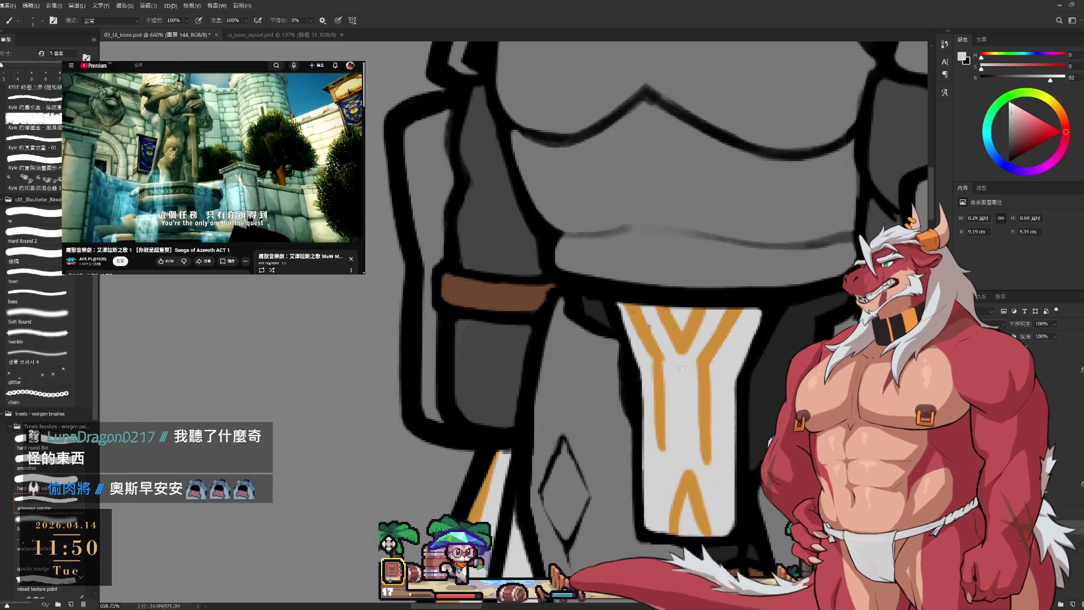
pyautogui.moveTo(695, 355); pyautogui.dragTo(703, 309)
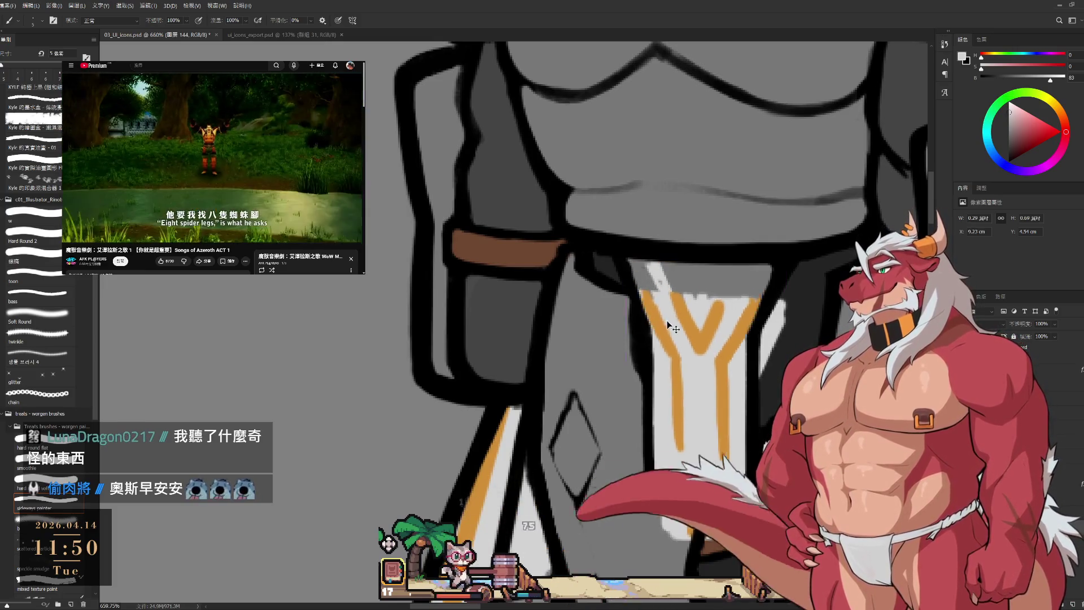
pyautogui.keyDown('ctrl'); pyautogui.click(665, 265); pyautogui.keyUp('ctrl')
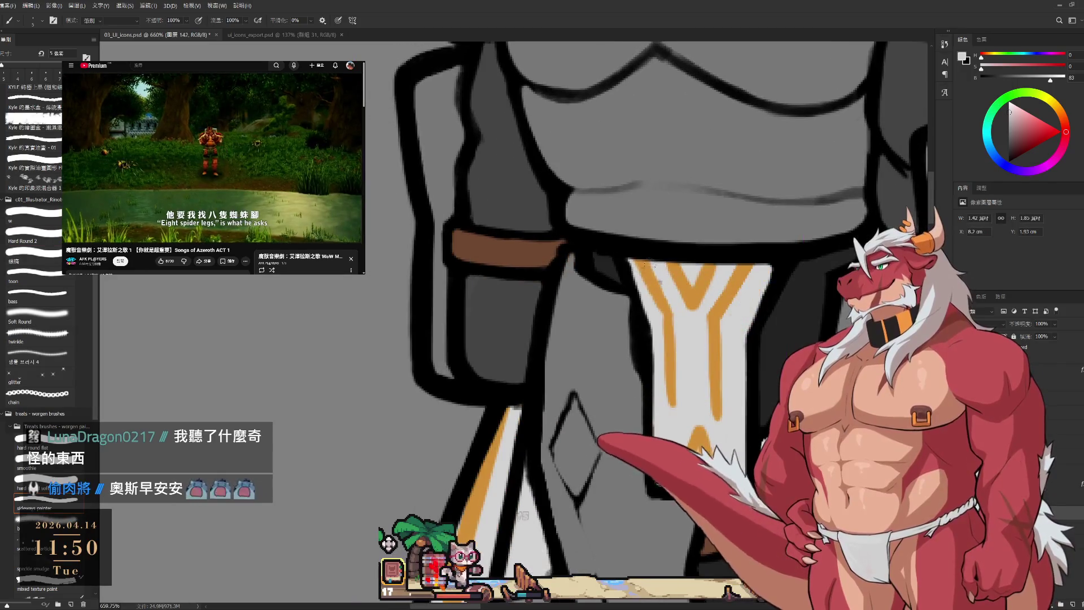
pyautogui.press('e')
pyautogui.press('b')
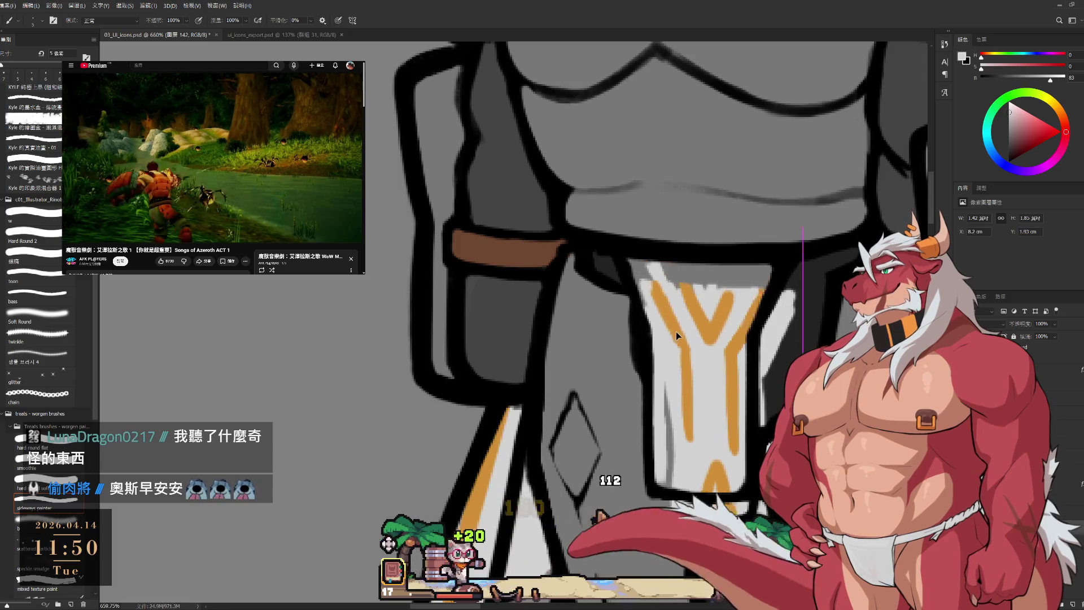
pyautogui.keyDown('ctrl'); pyautogui.click(672, 313); pyautogui.keyUp('ctrl')
pyautogui.keyDown('alt'); pyautogui.click(659, 308); pyautogui.keyUp('alt')
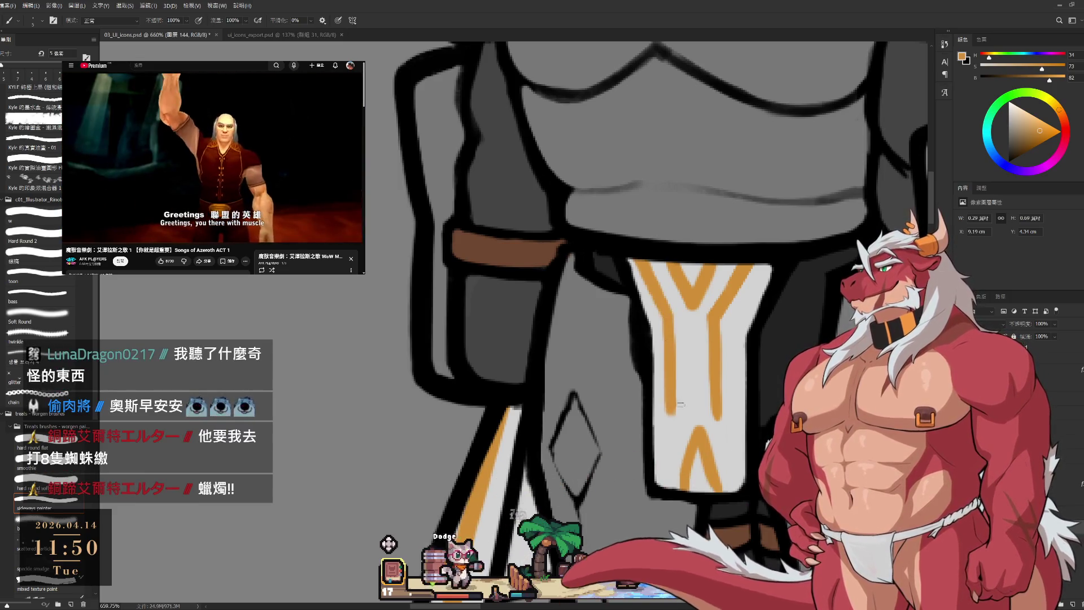
# - Paint light grey over both orange Λ legs below the Y with an enlarged brush
pyautogui.moveTo(680, 405); pyautogui.dragTo(743, 328)
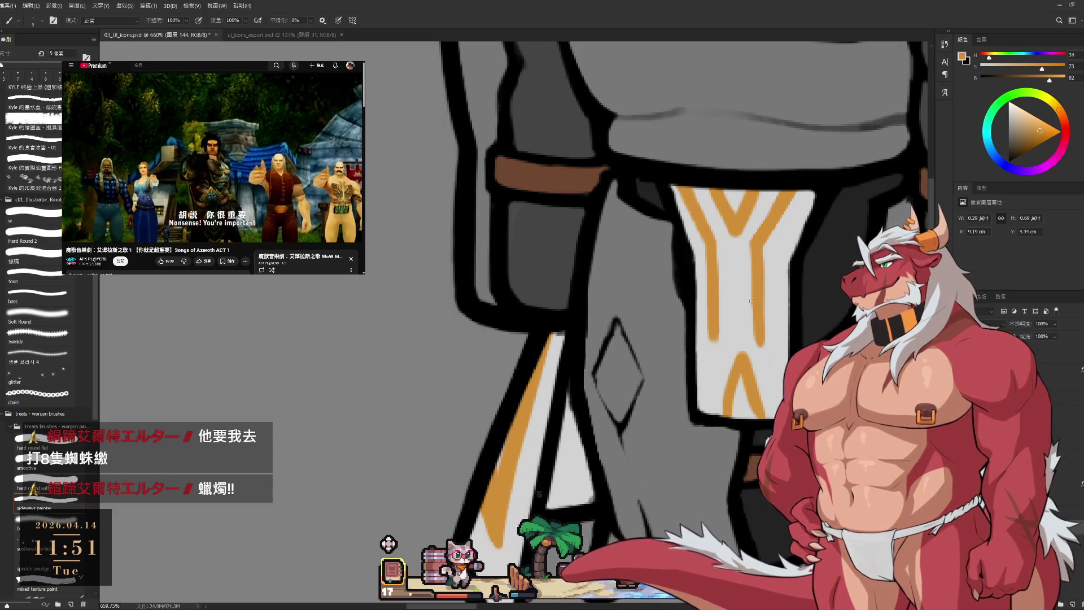
pyautogui.keyDown('alt'); pyautogui.click(762, 382); pyautogui.keyUp('alt')
pyautogui.press(']')
pyautogui.press(']')
pyautogui.moveTo(728, 407)
pyautogui.mouseDown()
pyautogui.moveTo(734, 356)
pyautogui.moveTo(761, 411)
pyautogui.mouseUp()
pyautogui.press(']')
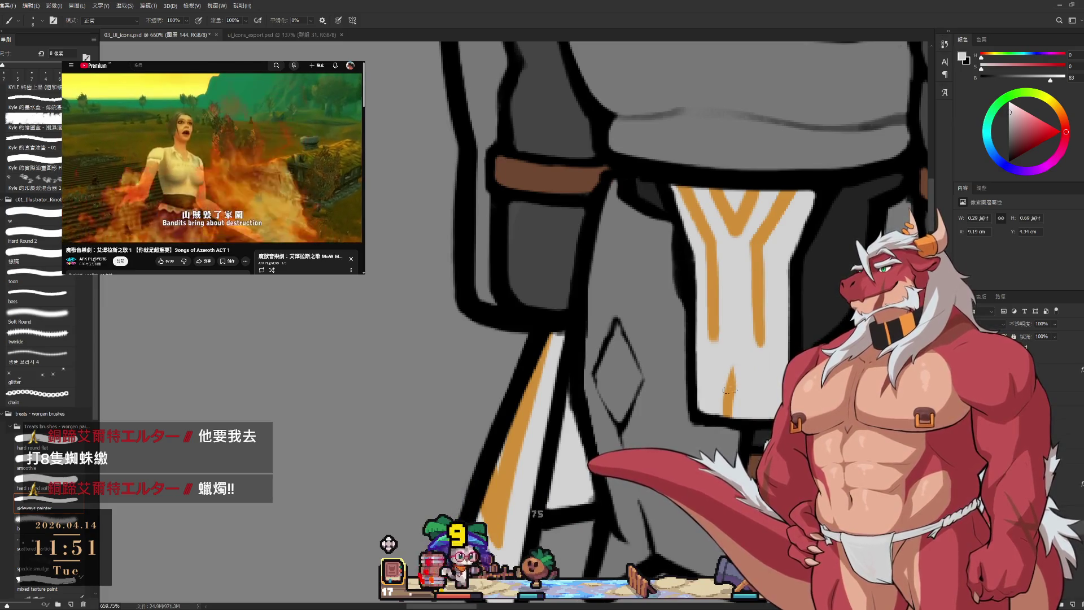
pyautogui.moveTo(735, 355); pyautogui.dragTo(725, 408)
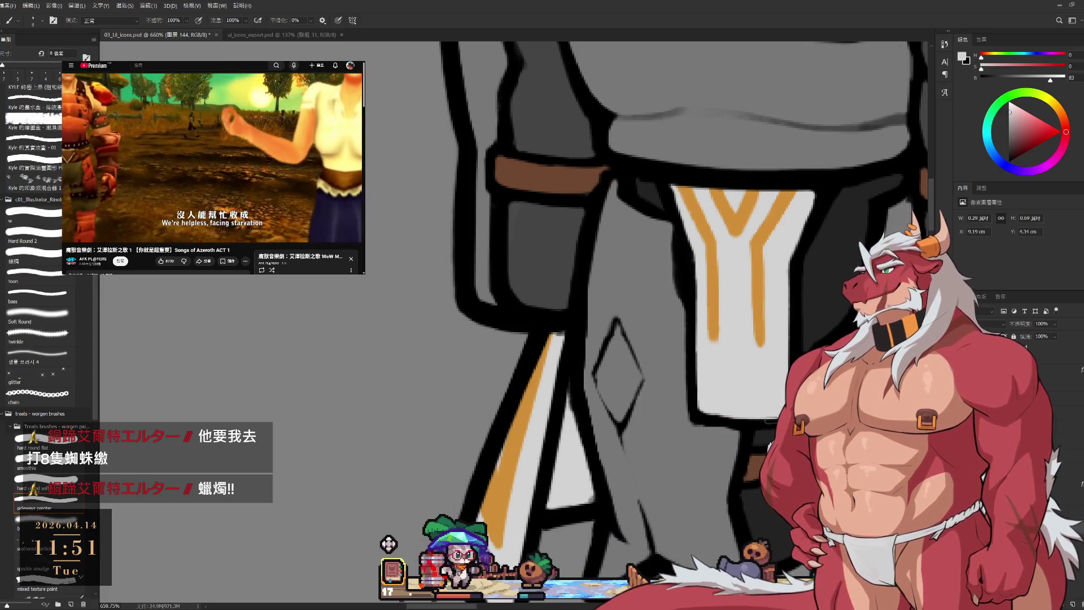
pyautogui.moveTo(737, 337); pyautogui.dragTo(776, 354)
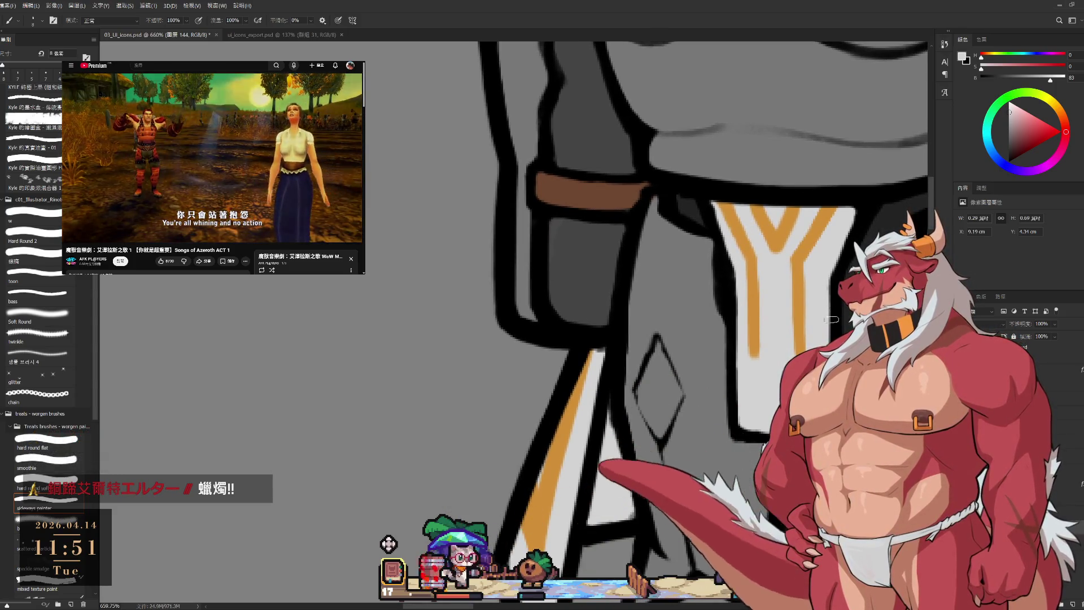
pyautogui.keyDown('alt'); pyautogui.click(799, 317); pyautogui.keyUp('alt')
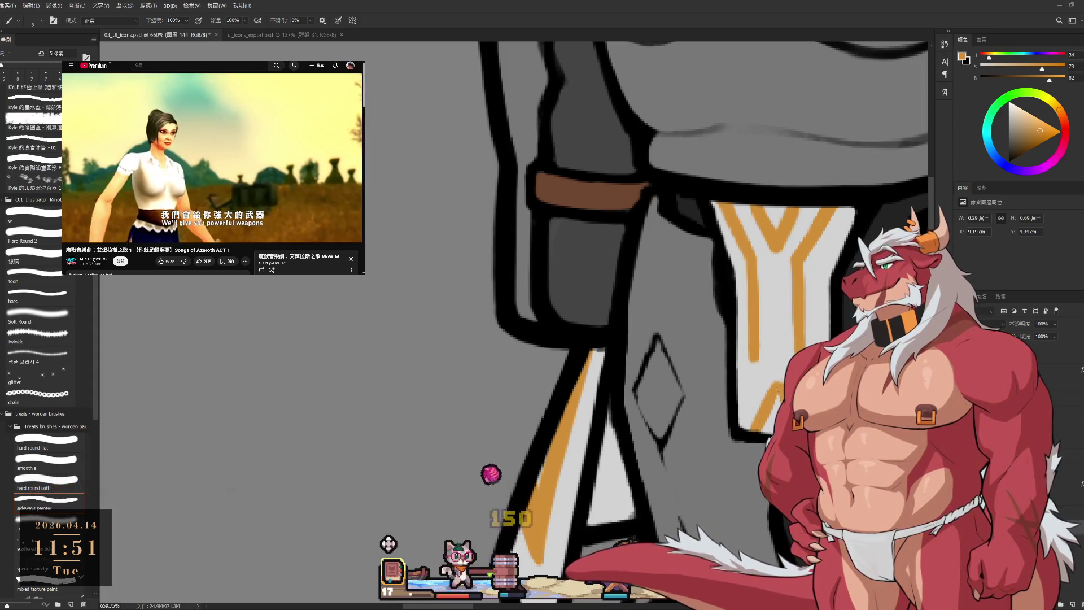
pyautogui.scroll(-6, 778, 389)
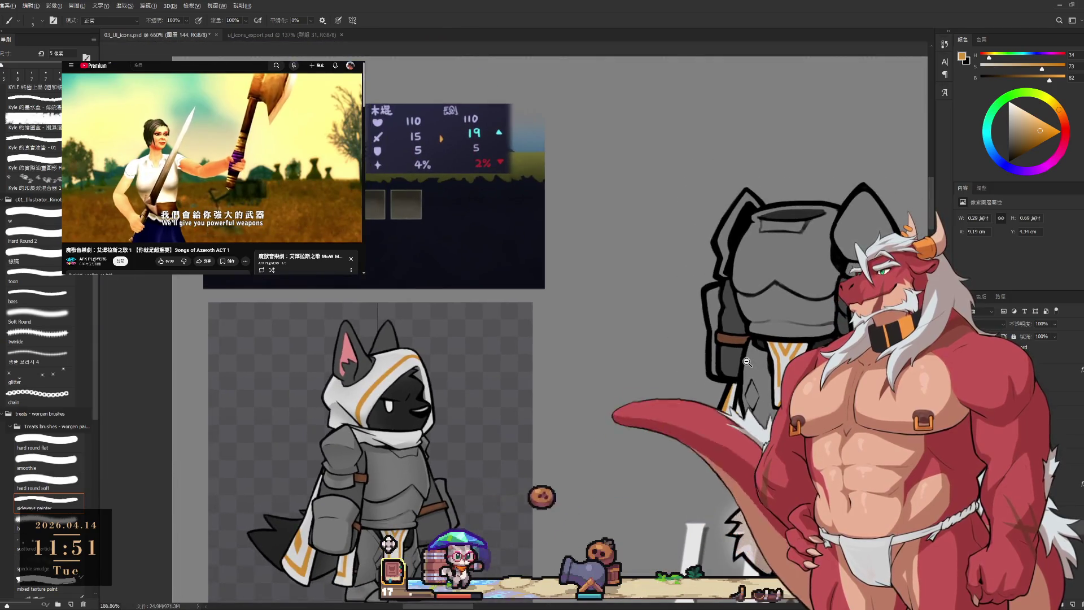
pyautogui.scroll(6, 789, 389)
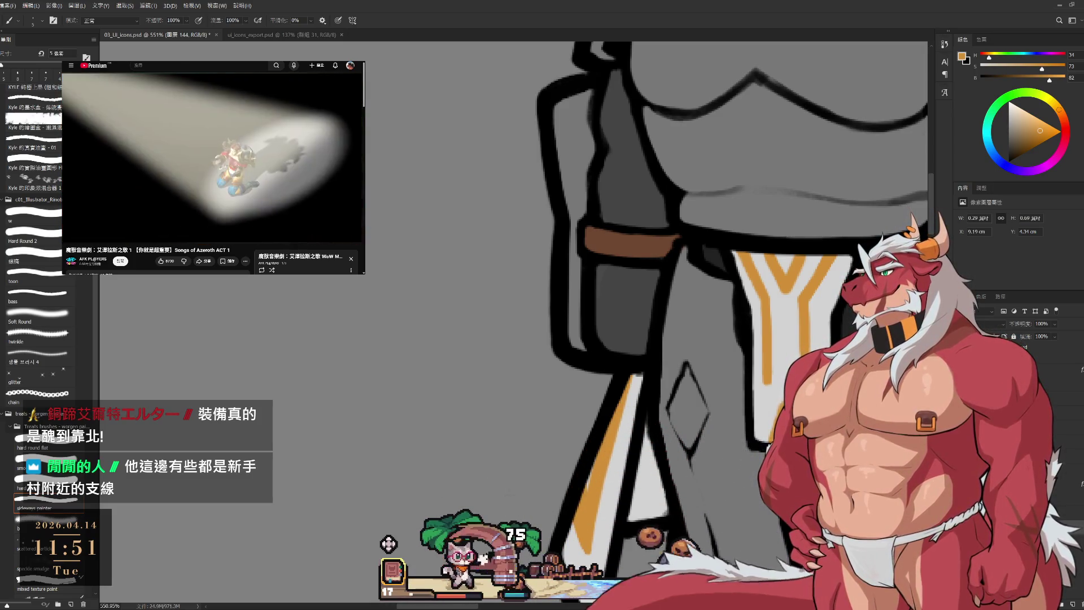
pyautogui.scroll(3, 795, 406)
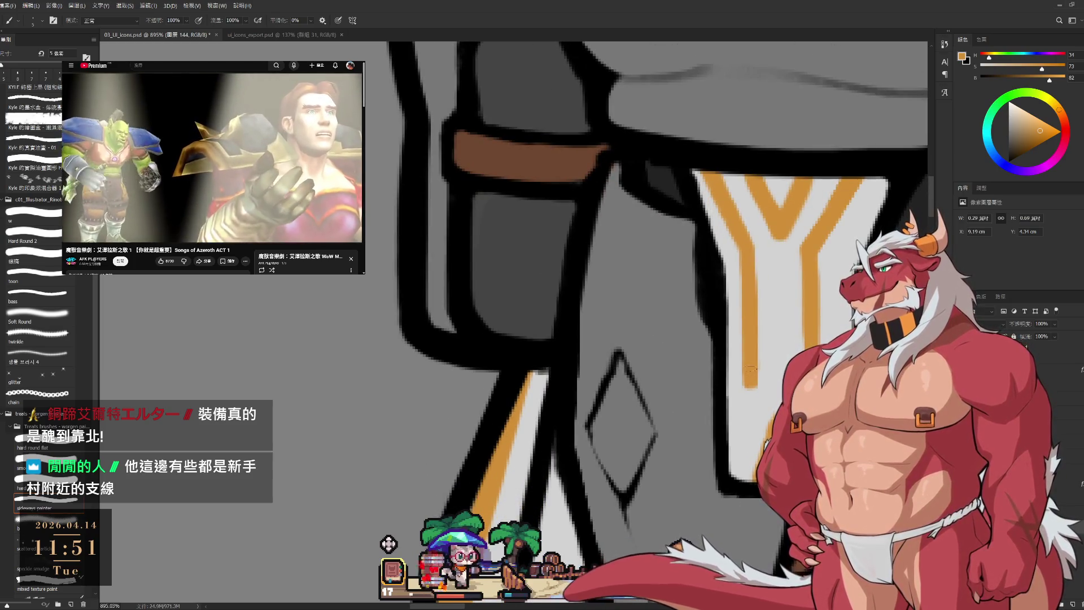
pyautogui.moveTo(752, 392); pyautogui.dragTo(699, 367)
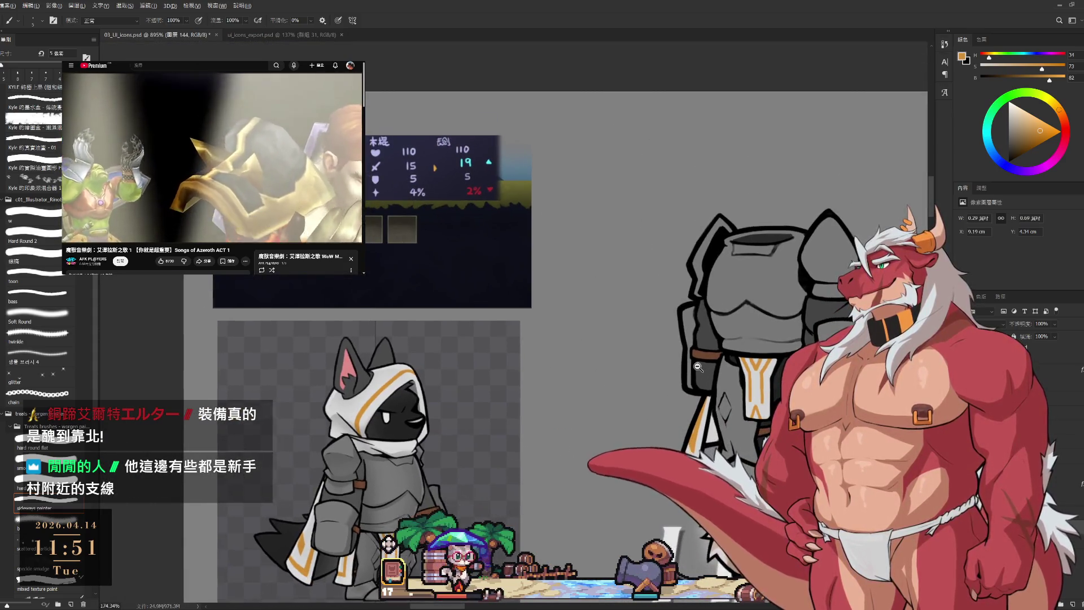
pyautogui.moveTo(749, 402); pyautogui.dragTo(806, 251)
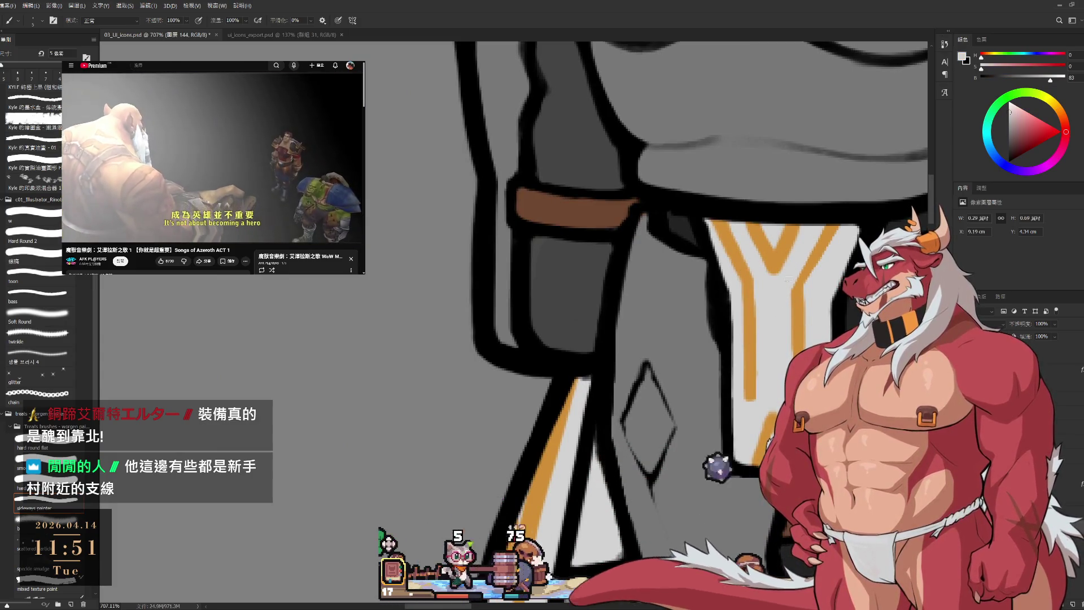
pyautogui.keyDown('alt'); pyautogui.click(823, 252); pyautogui.keyUp('alt')
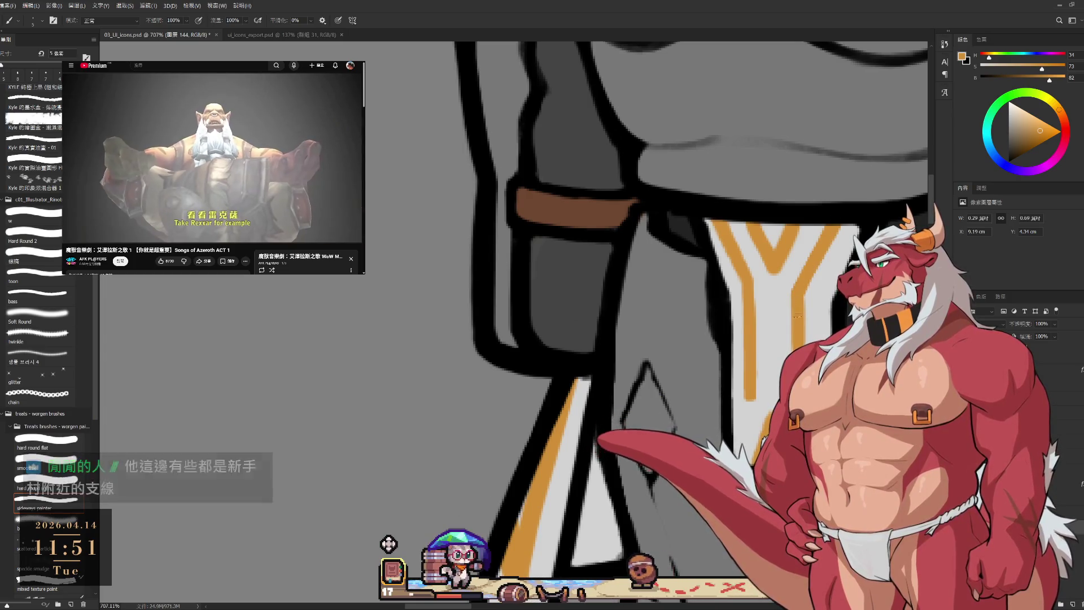
pyautogui.moveTo(759, 274); pyautogui.dragTo(748, 342)
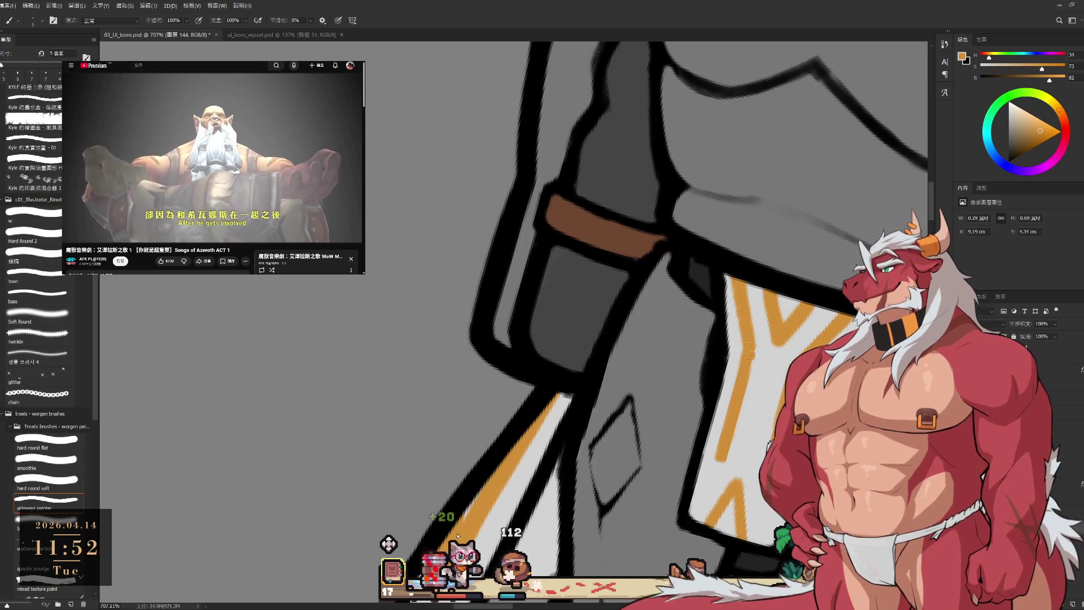
pyautogui.press('r')
pyautogui.moveTo(458, 534)
pyautogui.mouseDown()
pyautogui.moveTo(677, 339)
pyautogui.moveTo(827, 266)
pyautogui.mouseUp()
pyautogui.press('b')
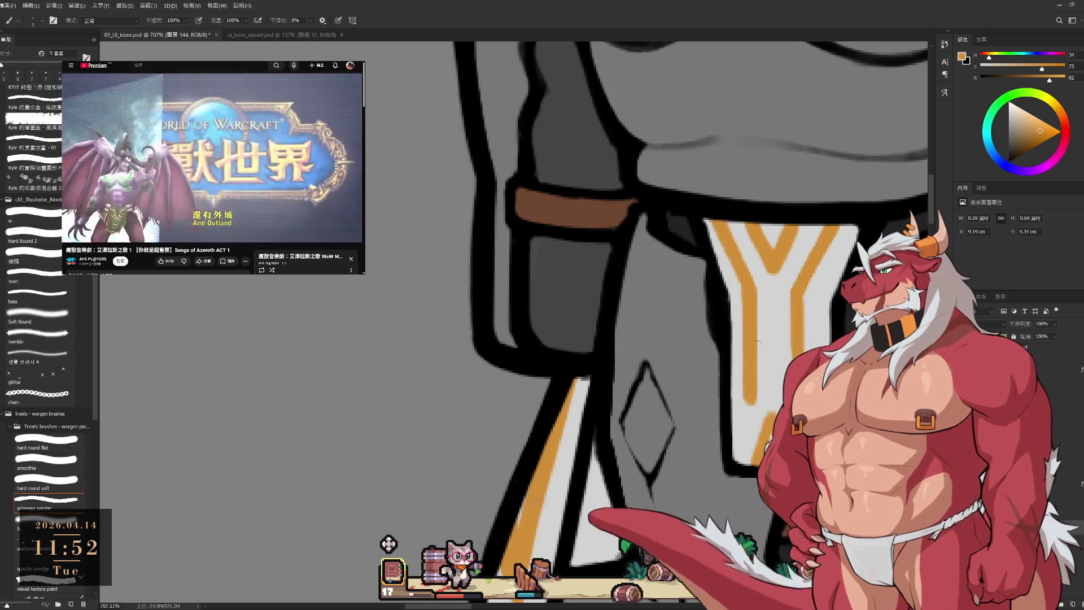
pyautogui.hotkey('ctrl', '0')
pyautogui.moveTo(725, 352); pyautogui.dragTo(672, 281)
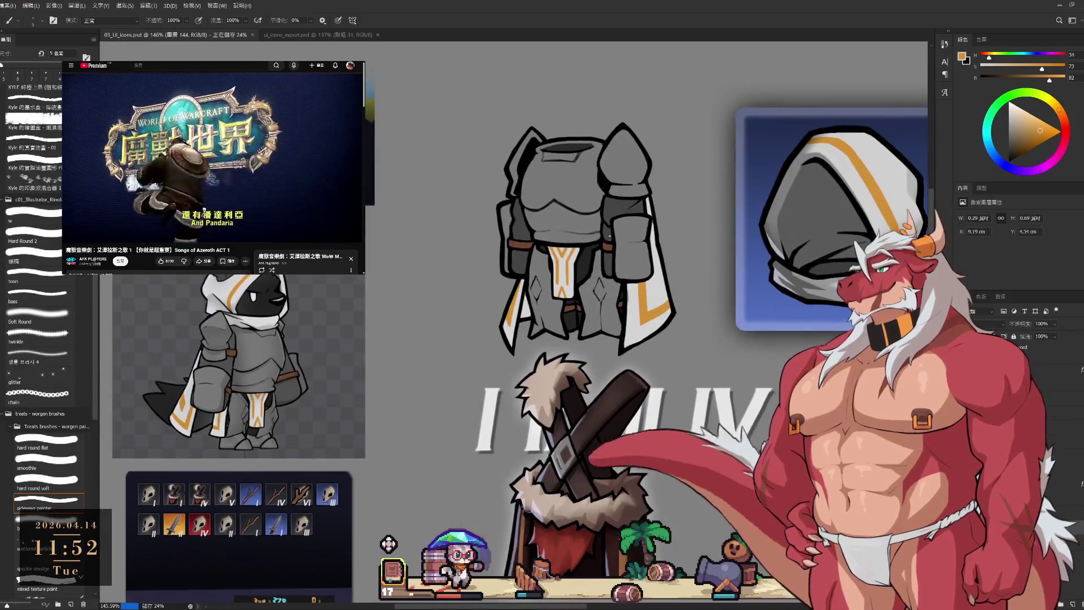
pyautogui.moveTo(619, 236); pyautogui.dragTo(648, 332)
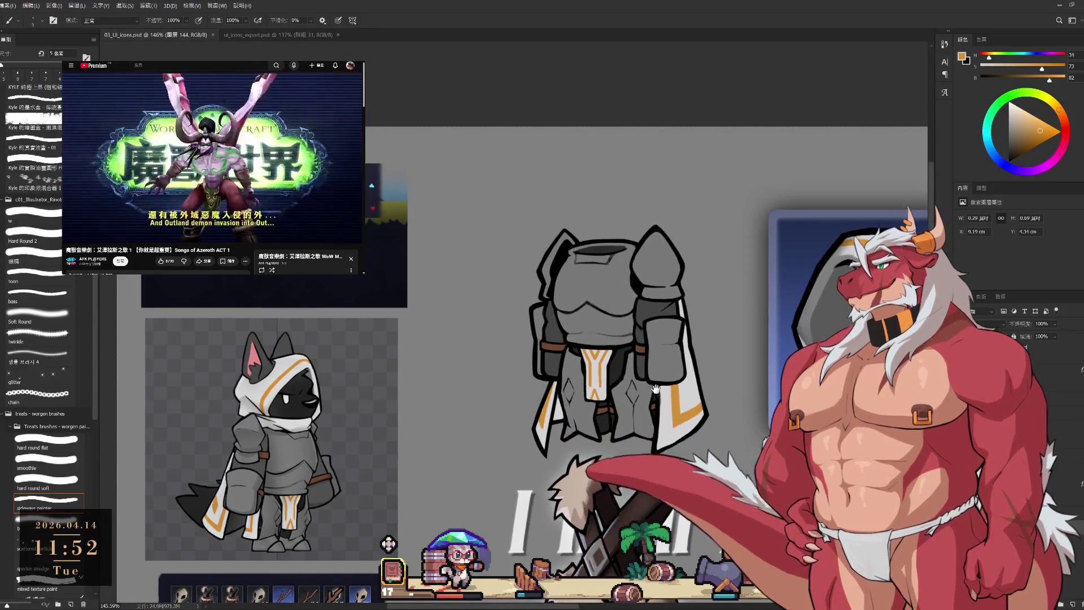
pyautogui.scroll(3, 686, 404)
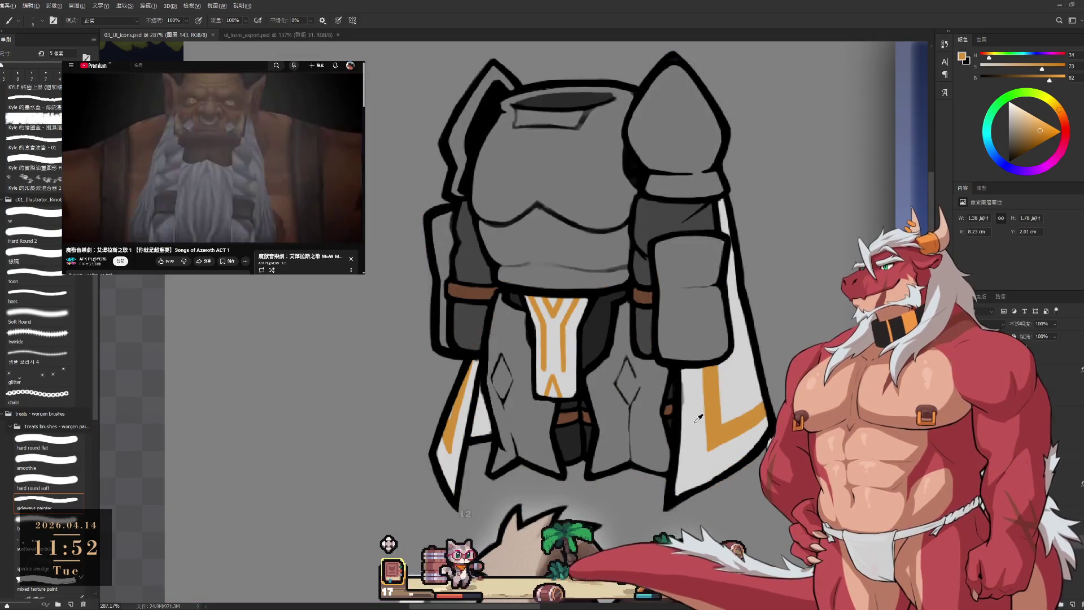
pyautogui.keyDown('alt'); pyautogui.click(696, 421); pyautogui.keyUp('alt')
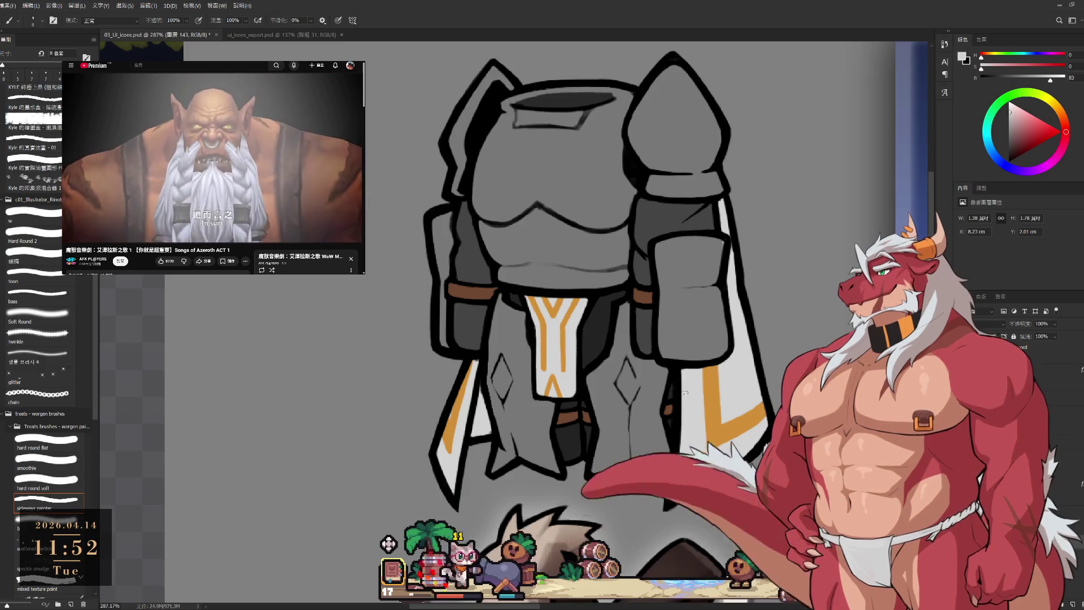
pyautogui.hotkey('ctrl', 'z')
pyautogui.hotkey('ctrl', 'z')
pyautogui.scroll(5, 672, 390)
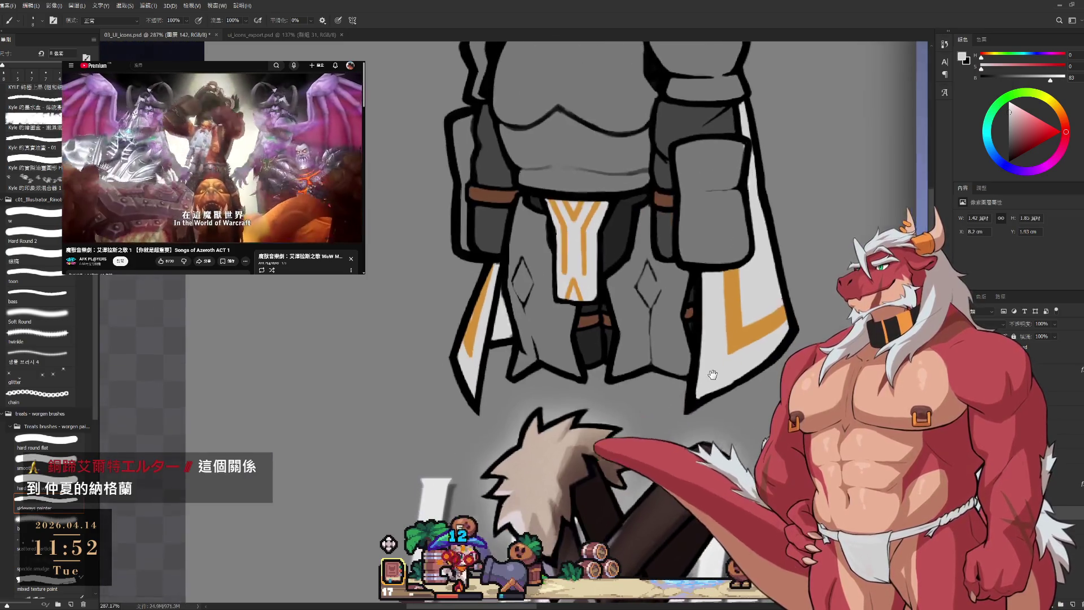
pyautogui.press('e')
pyautogui.press('[')
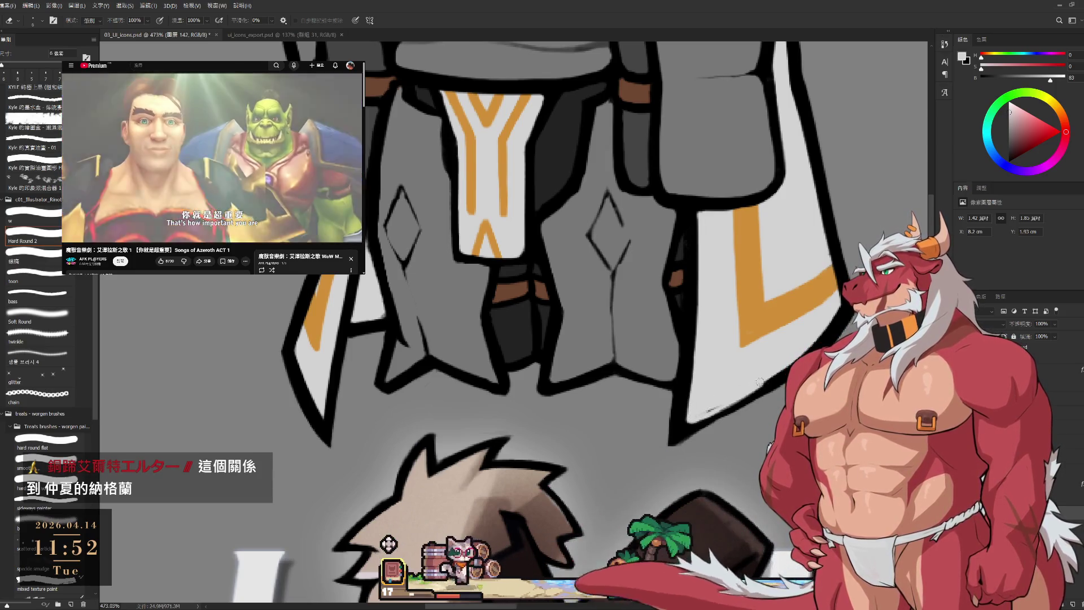
pyautogui.press('r')
pyautogui.moveTo(841, 325)
pyautogui.mouseDown()
pyautogui.moveTo(800, 308)
pyautogui.moveTo(872, 185)
pyautogui.mouseUp()
pyautogui.press('e')
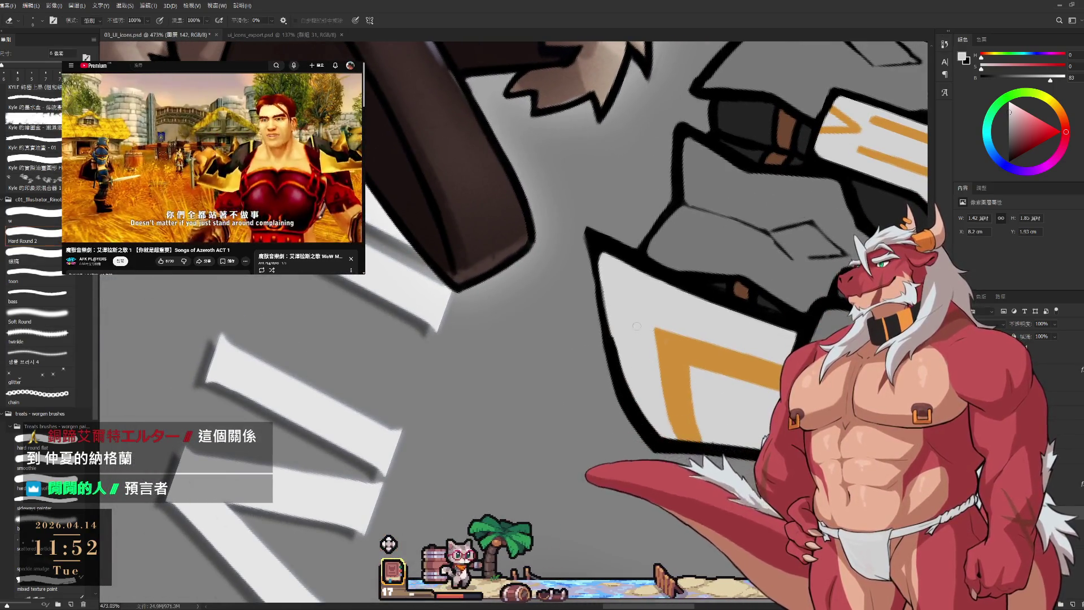
pyautogui.press('b')
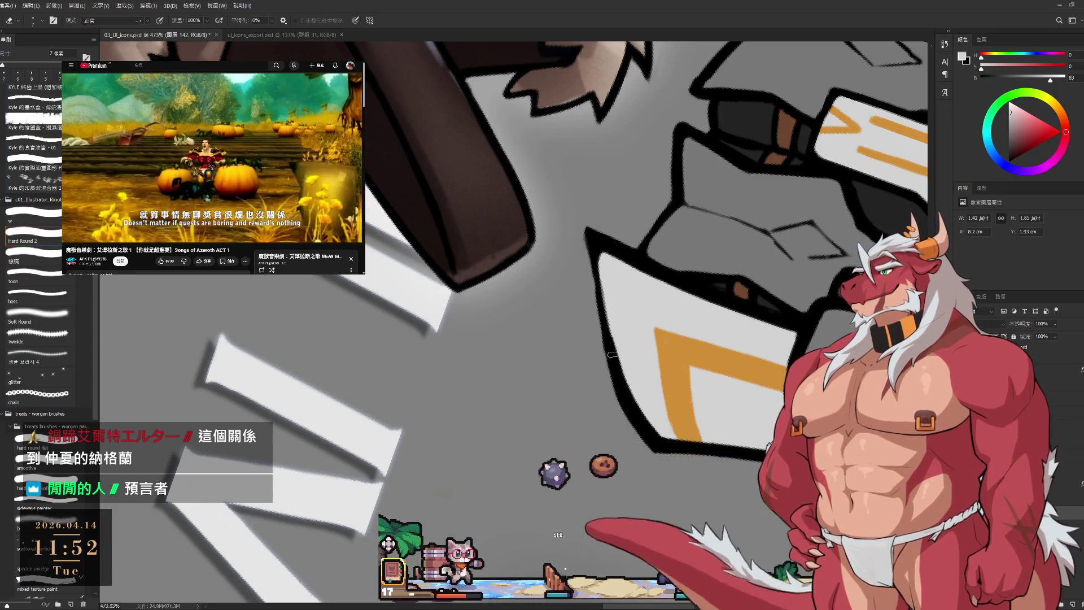
pyautogui.keyDown('alt'); pyautogui.click(616, 330); pyautogui.keyUp('alt')
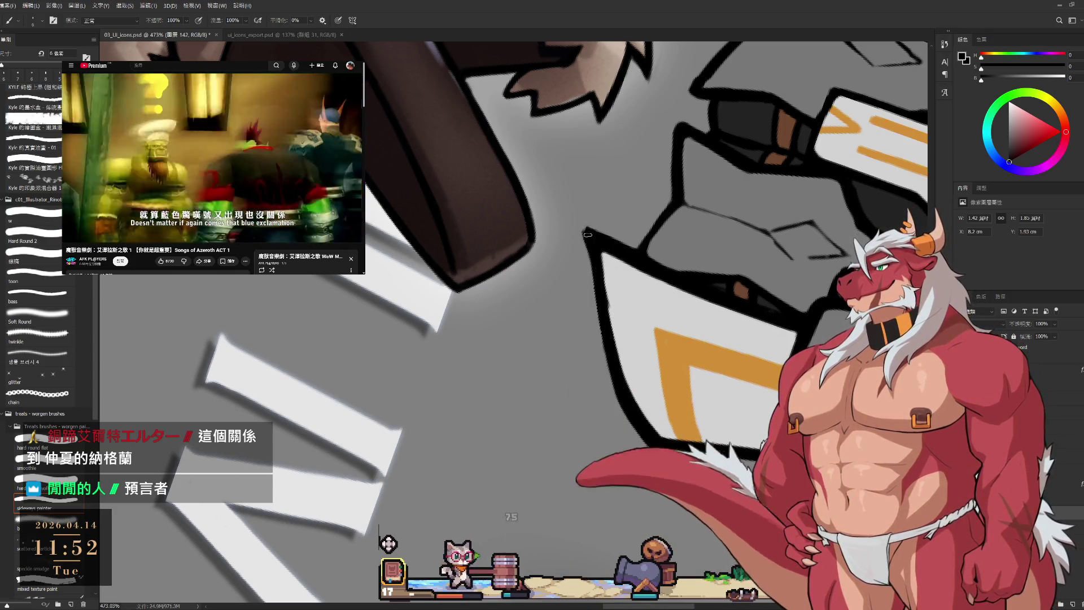
pyautogui.press('e')
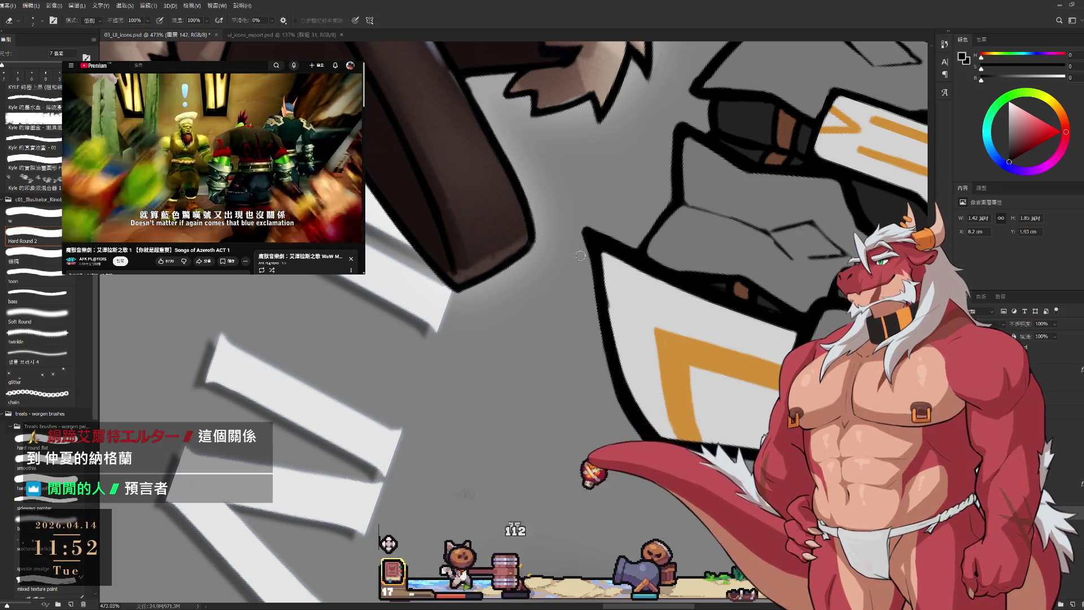
pyautogui.press('r')
pyautogui.moveTo(575, 154); pyautogui.dragTo(715, 413)
pyautogui.moveTo(678, 373); pyautogui.dragTo(688, 375)
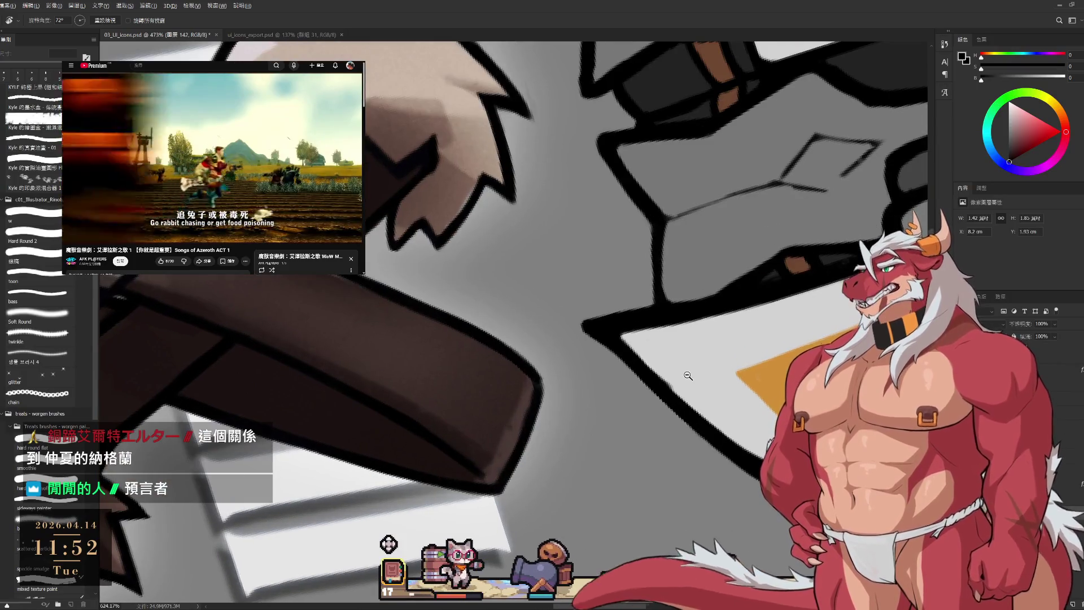
pyautogui.moveTo(738, 339); pyautogui.dragTo(652, 429)
pyautogui.press('e')
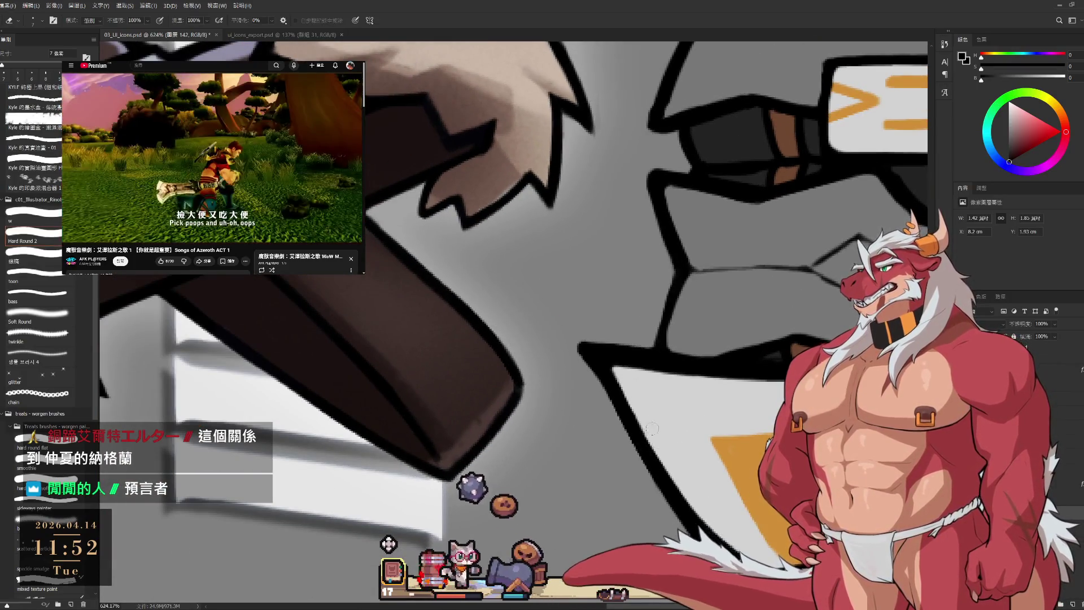
pyautogui.press('[')
pyautogui.press('r')
pyautogui.moveTo(638, 379); pyautogui.dragTo(796, 167)
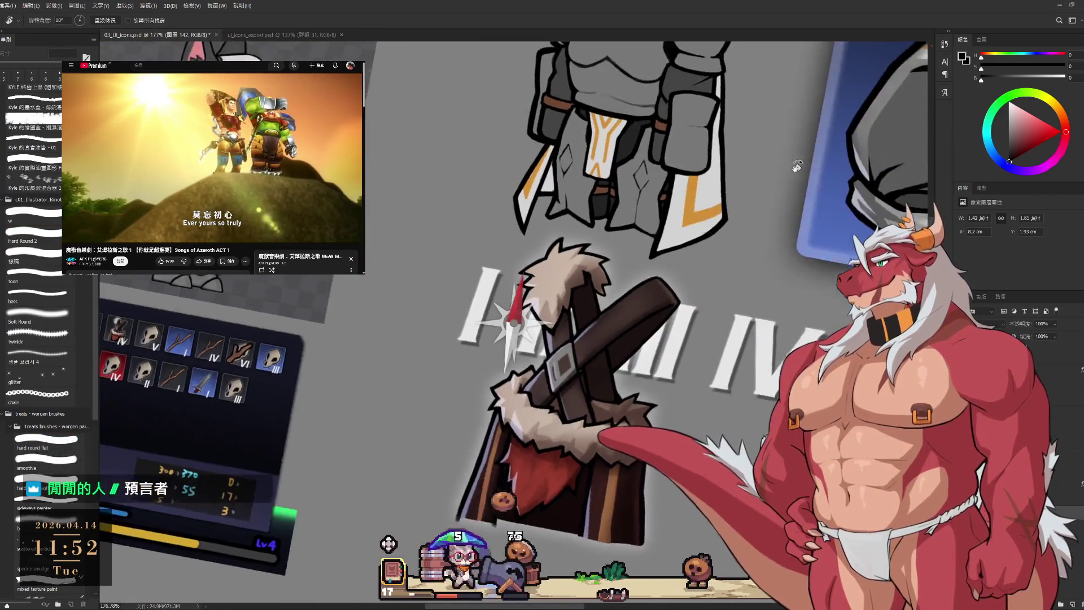
pyautogui.press('Escape')
pyautogui.scroll(-3, 779, 237)
pyautogui.scroll(4, 758, 315)
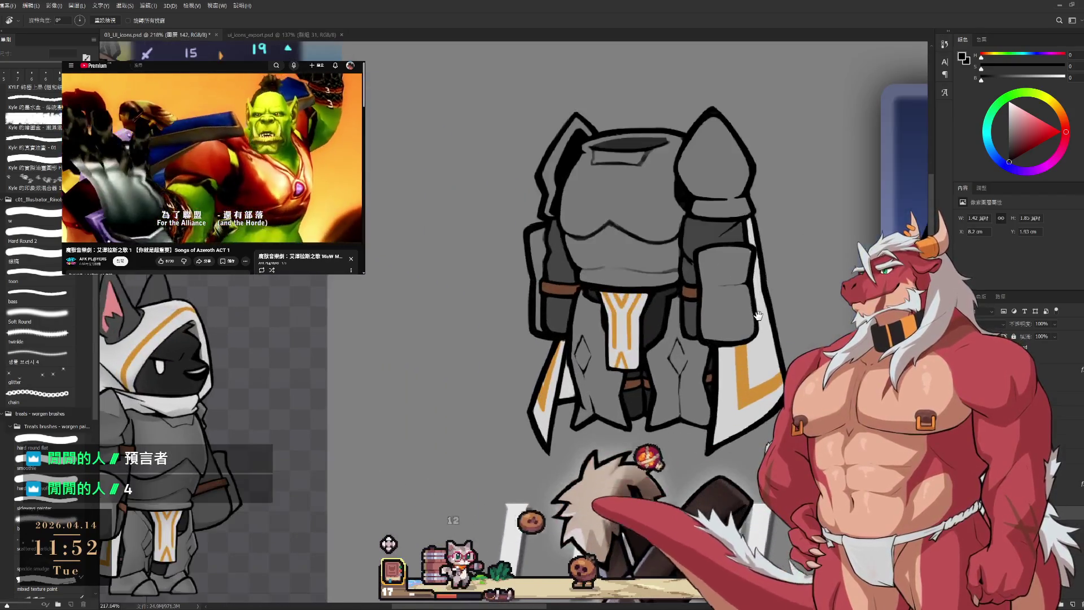
pyautogui.scroll(-1, 758, 315)
pyautogui.scroll(5, 656, 272)
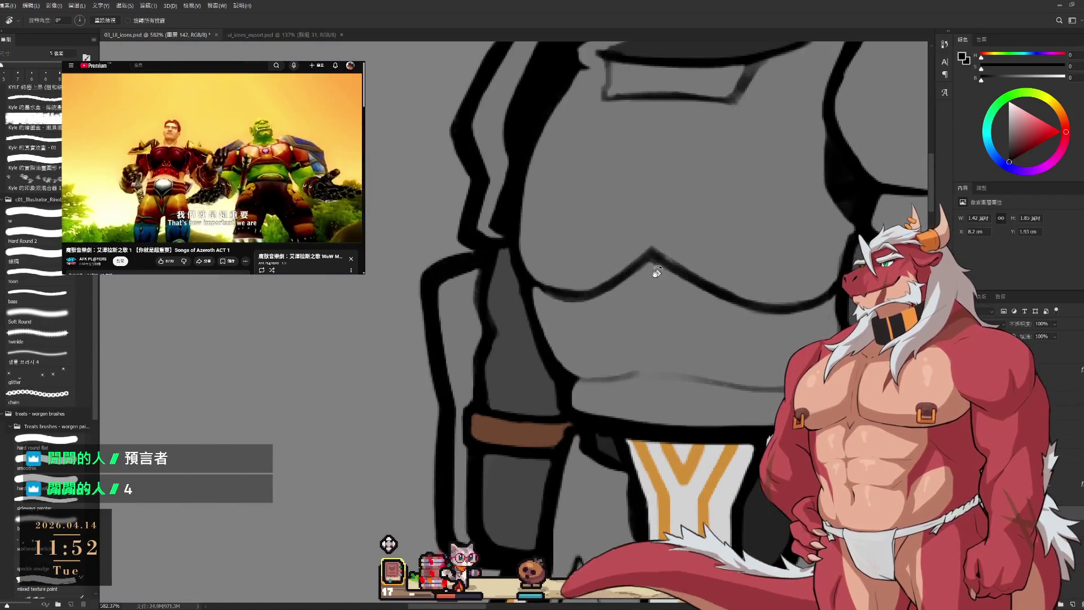
pyautogui.press('e')
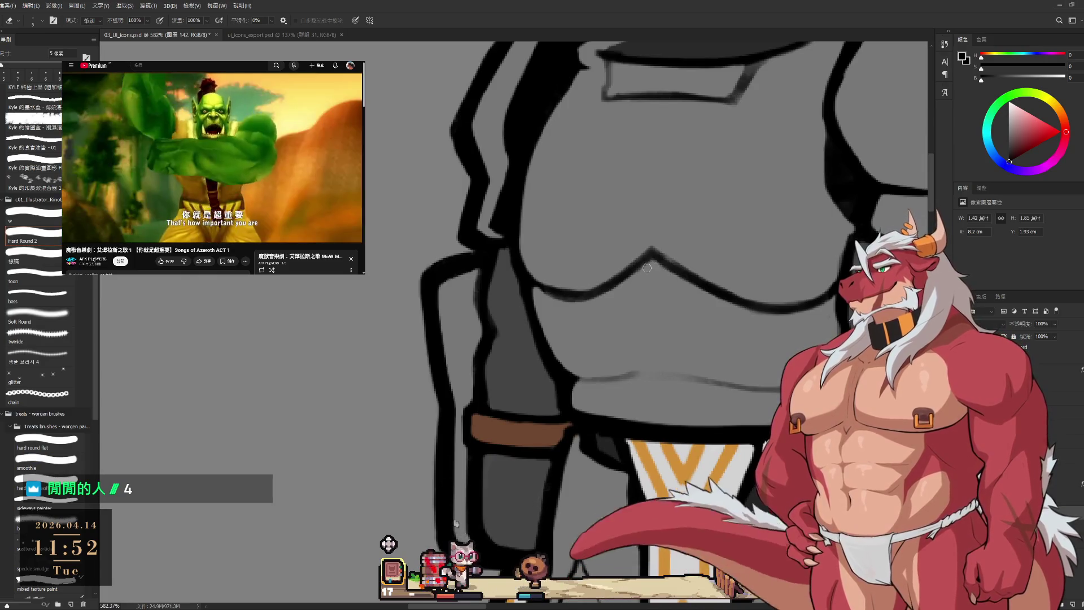
pyautogui.moveTo(732, 360)
pyautogui.mouseDown()
pyautogui.moveTo(714, 351)
pyautogui.moveTo(680, 383)
pyautogui.moveTo(726, 400)
pyautogui.moveTo(711, 452)
pyautogui.mouseUp()
pyautogui.moveTo(682, 410)
pyautogui.mouseDown()
pyautogui.moveTo(716, 409)
pyautogui.moveTo(672, 369)
pyautogui.moveTo(632, 366)
pyautogui.mouseUp()
pyautogui.press('b')
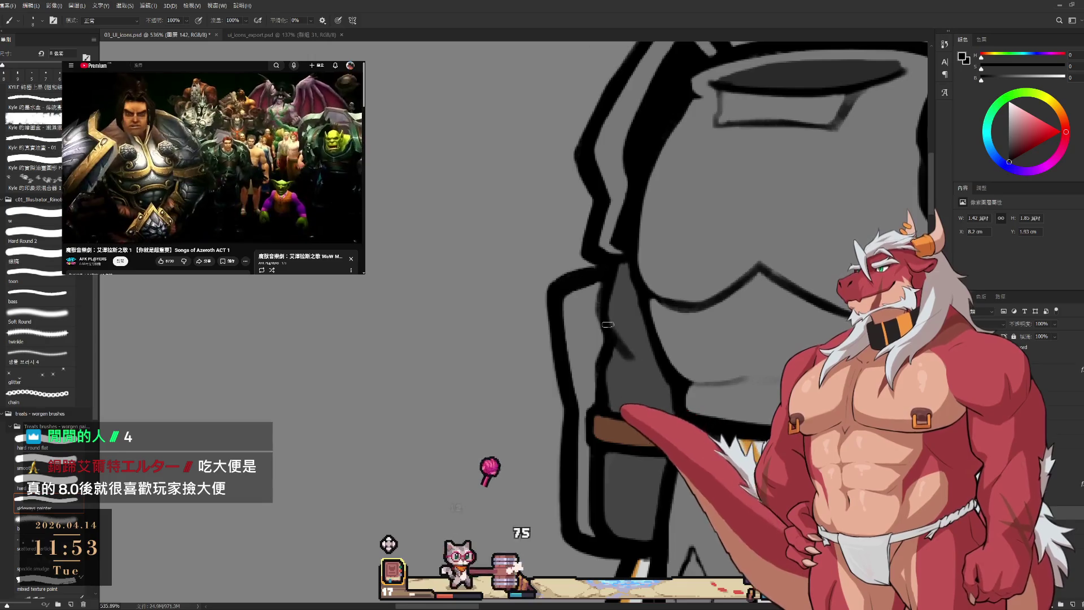
pyautogui.moveTo(662, 428)
pyautogui.mouseDown()
pyautogui.moveTo(669, 369)
pyautogui.moveTo(627, 384)
pyautogui.moveTo(624, 402)
pyautogui.mouseUp()
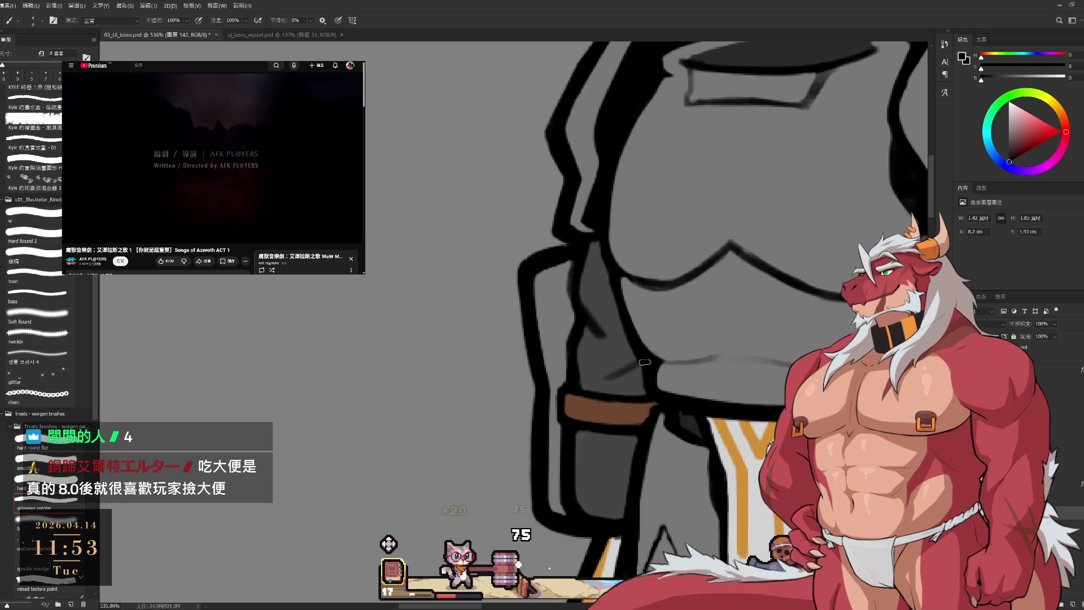
pyautogui.scroll(-5, 644, 362)
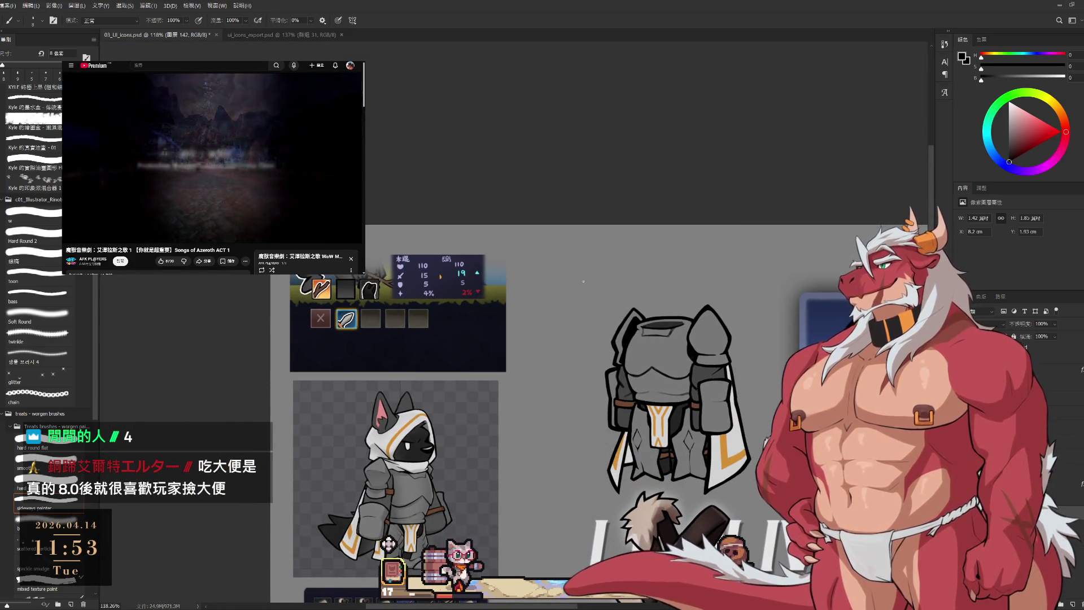
# - Add an empty Layer 144 above the knight artwork using Ctrl+Shift+N
pyautogui.moveTo(584, 282); pyautogui.dragTo(552, 243)
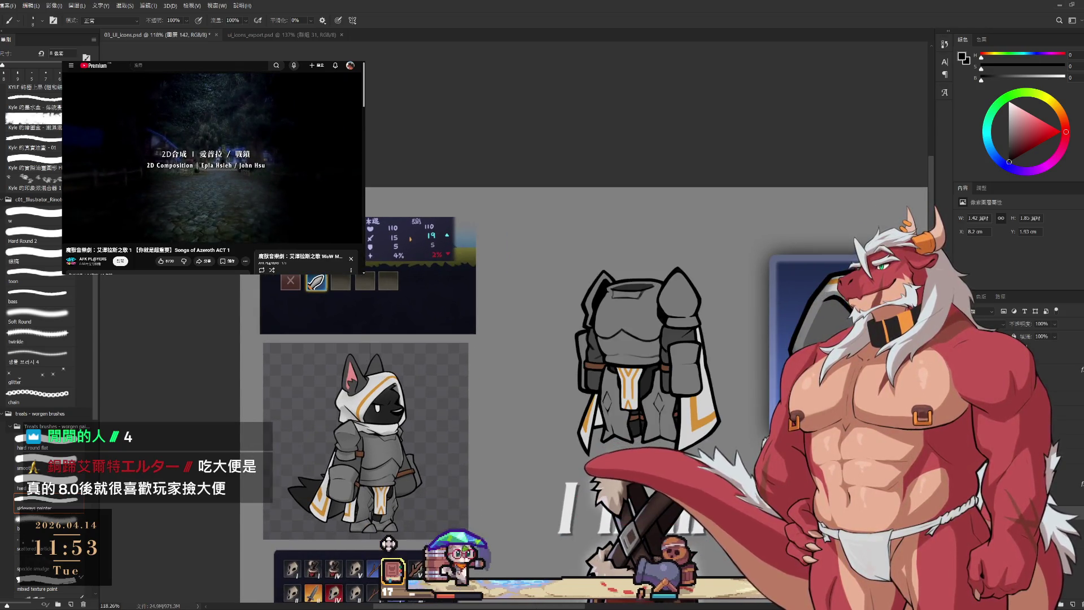
pyautogui.hotkey('ctrl', 'v')
pyautogui.hotkey('ctrl', 'shift', 'alt', 'n')
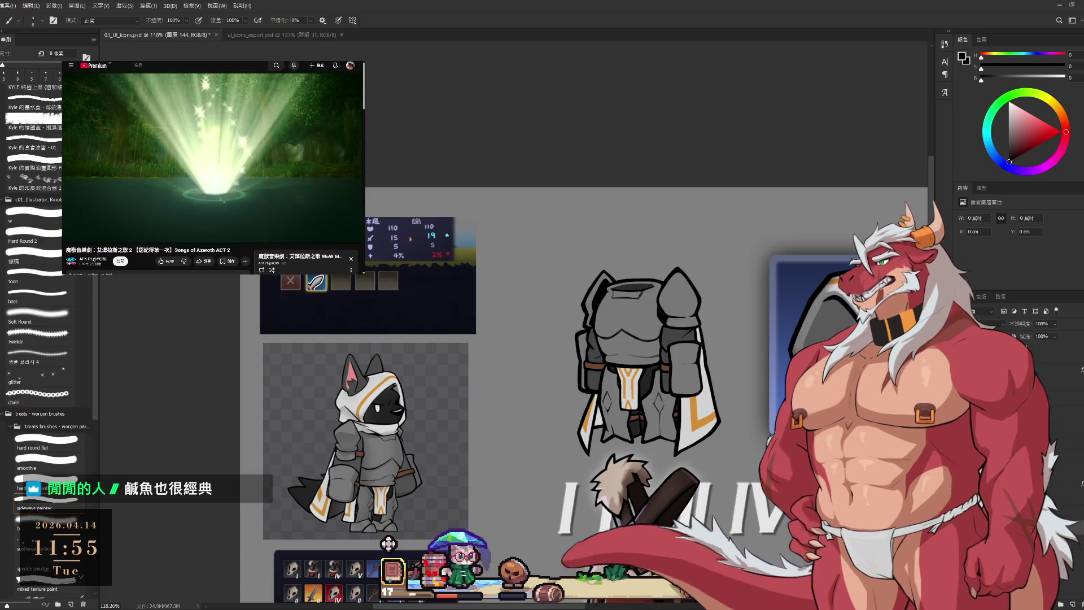
# - Rotate the view sideways and erase to thin the armor's inner outlines
pyautogui.moveTo(615, 305)
pyautogui.mouseDown()
pyautogui.moveTo(732, 289)
pyautogui.moveTo(676, 419)
pyautogui.moveTo(788, 322)
pyautogui.mouseUp()
pyautogui.press('r')
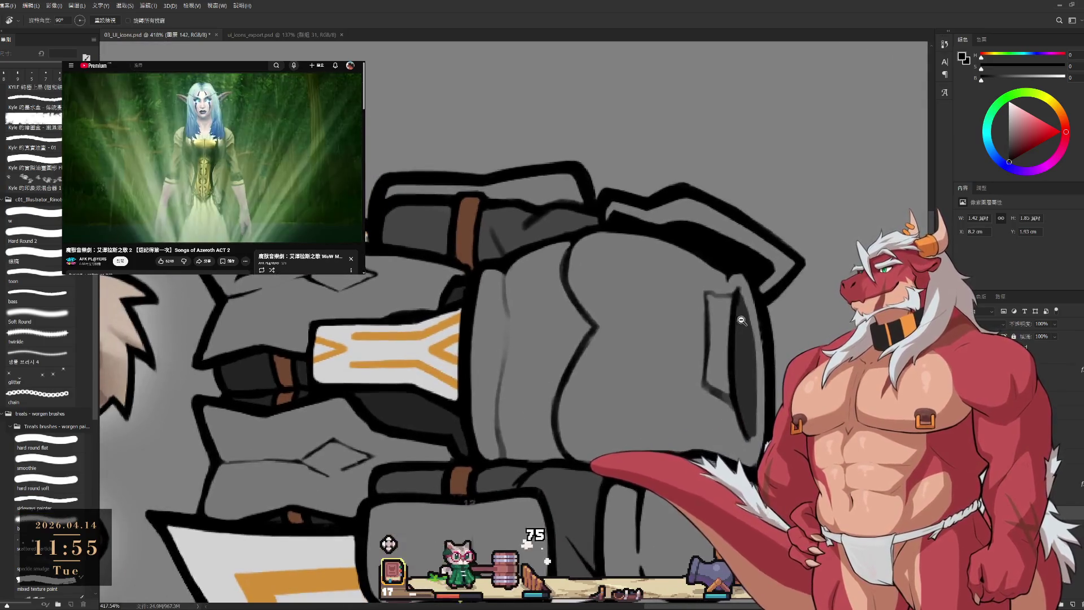
pyautogui.scroll(2, 705, 305)
pyautogui.press('e')
pyautogui.moveTo(700, 313); pyautogui.dragTo(703, 298)
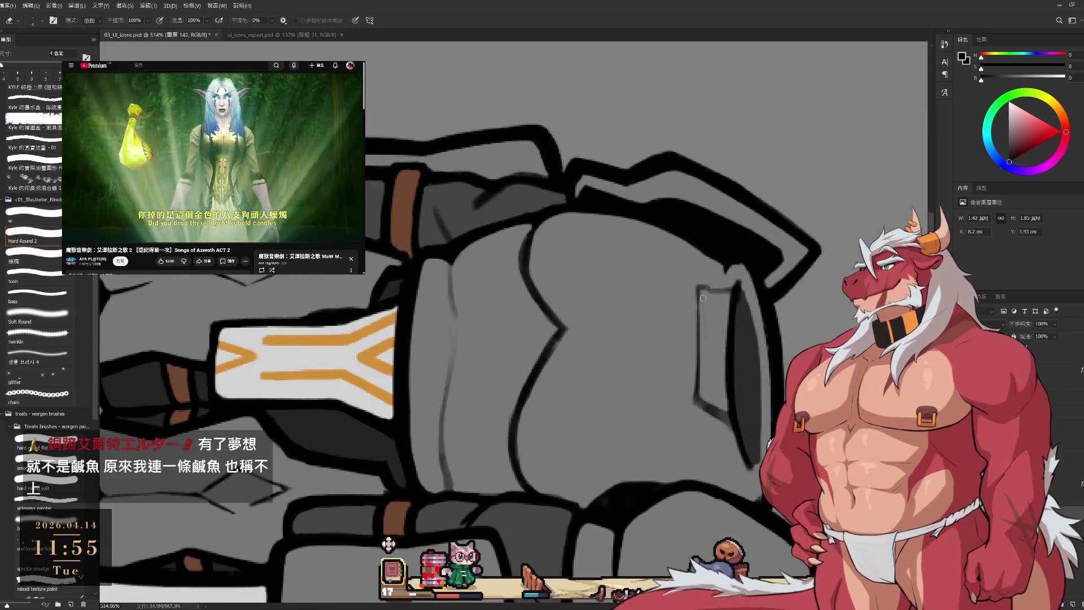
pyautogui.press(']')
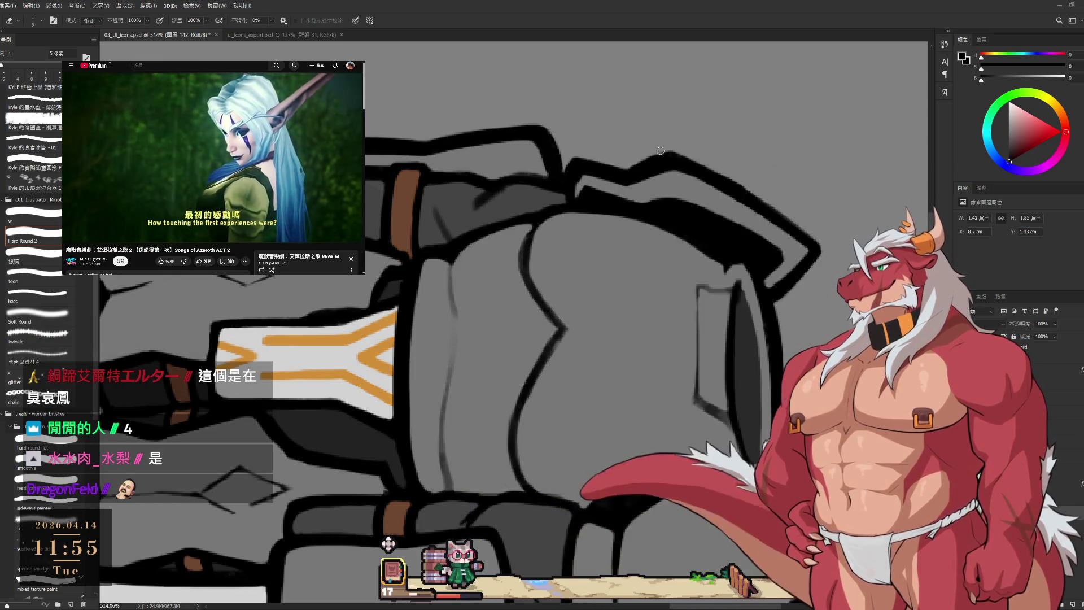
pyautogui.moveTo(679, 302); pyautogui.dragTo(662, 325)
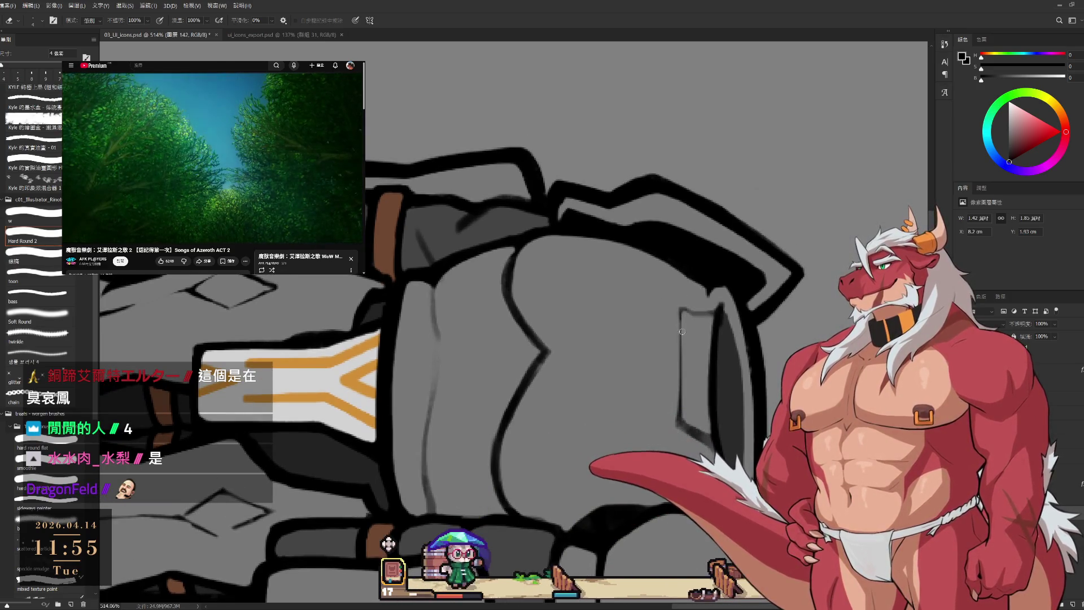
# - Turn the view back upright, recentre on the armor body, and save the document
pyautogui.press('r')
pyautogui.moveTo(670, 415)
pyautogui.mouseDown()
pyautogui.moveTo(678, 214)
pyautogui.moveTo(480, 77)
pyautogui.mouseUp()
pyautogui.scroll(3, 664, 251)
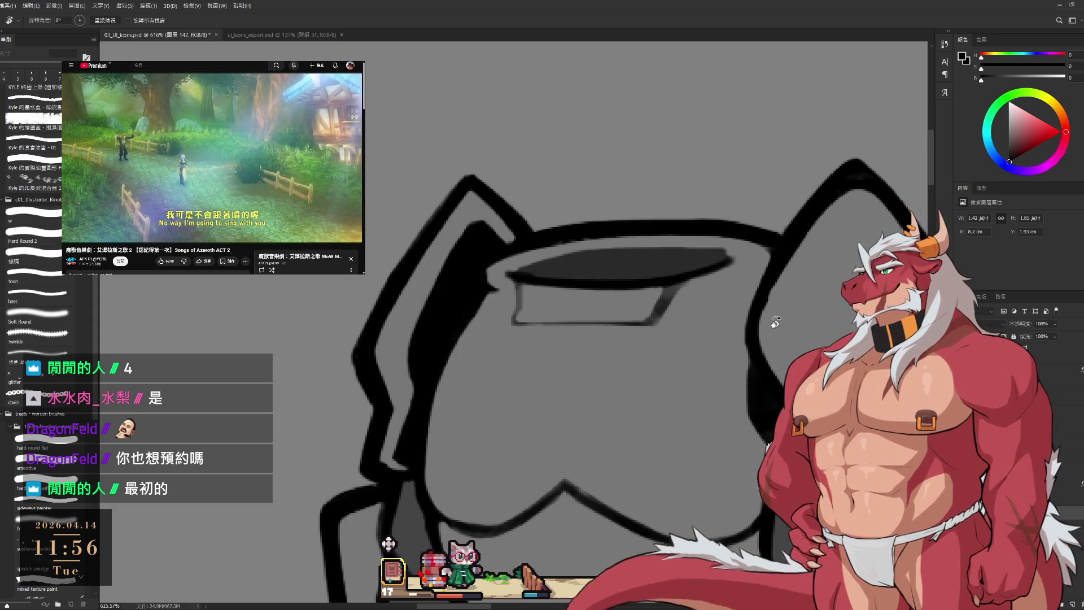
pyautogui.scroll(3, 747, 341)
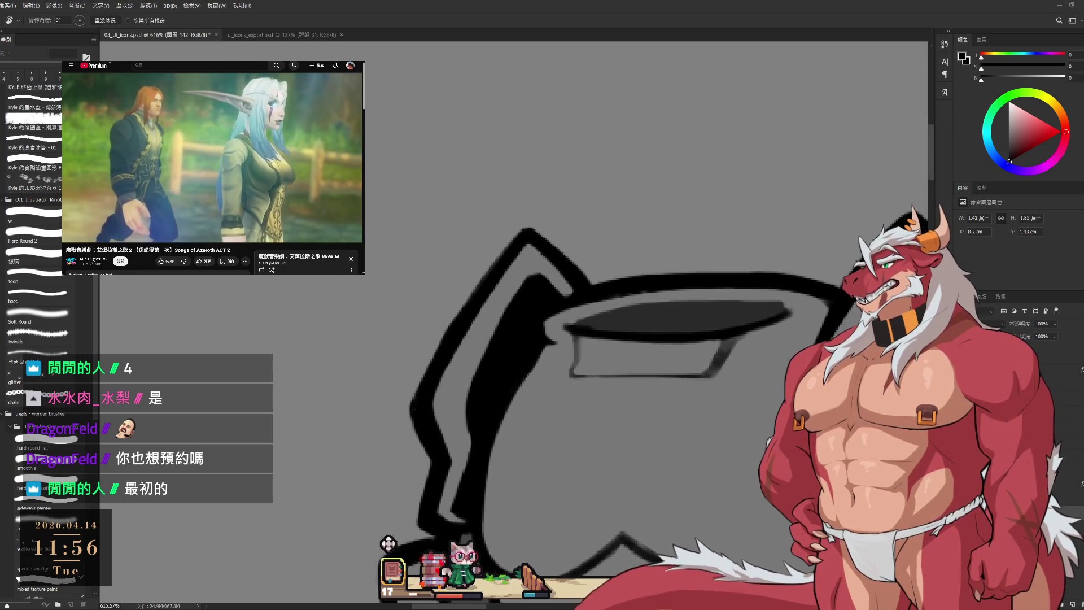
pyautogui.press('e')
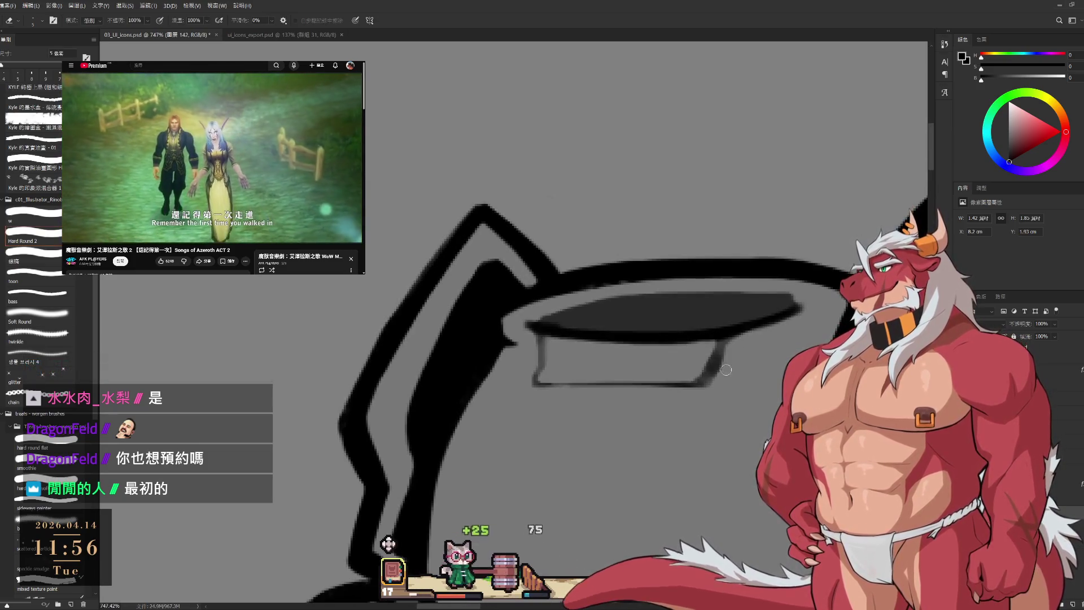
pyautogui.scroll(-5, 689, 375)
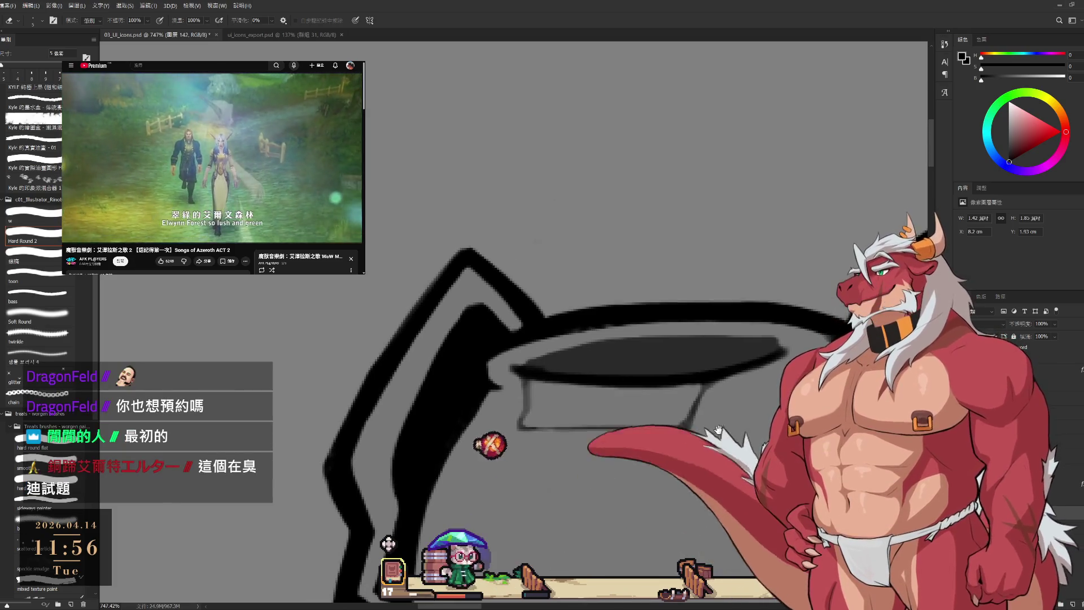
pyautogui.moveTo(689, 375); pyautogui.dragTo(713, 301)
pyautogui.hotkey('ctrl', 's')
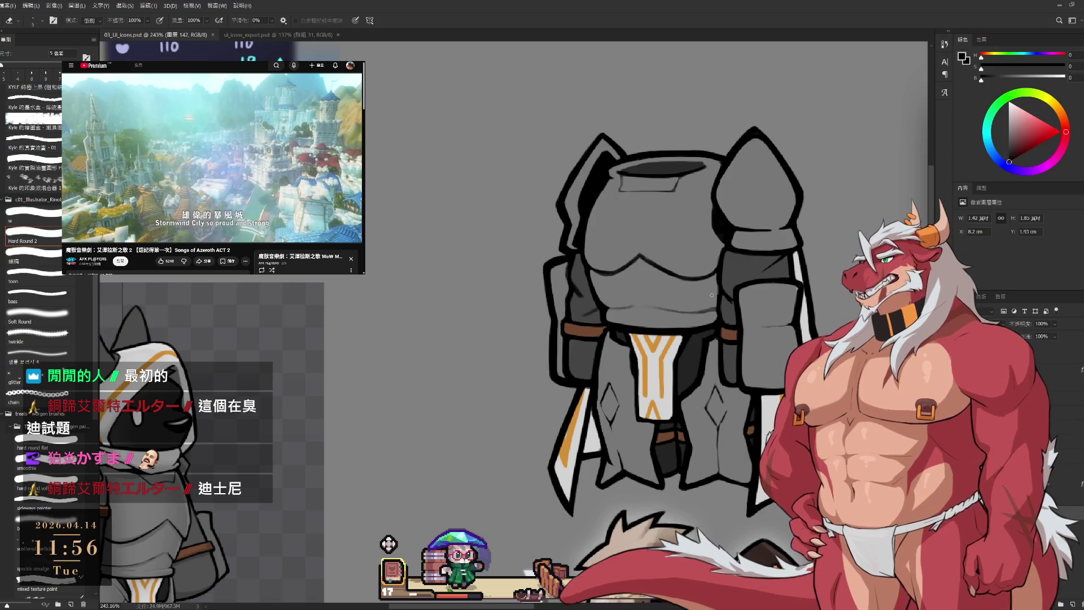
# - Briefly hide the black lineart to check fills, then set a Hard Round brush at 200 px
pyautogui.press('b')
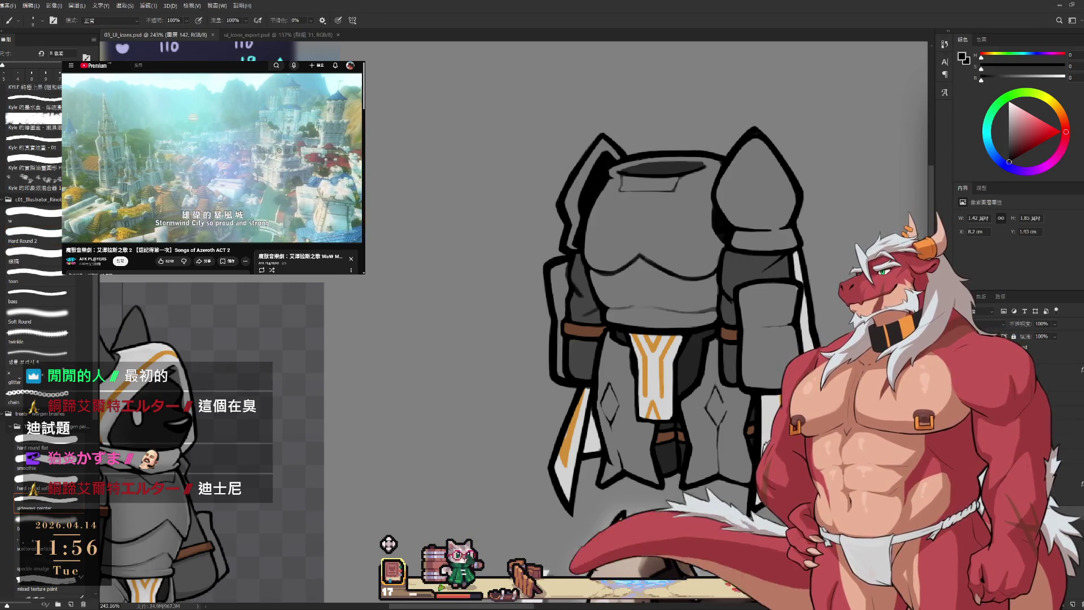
pyautogui.press('Delete')
pyautogui.hotkey('ctrl', 'z')
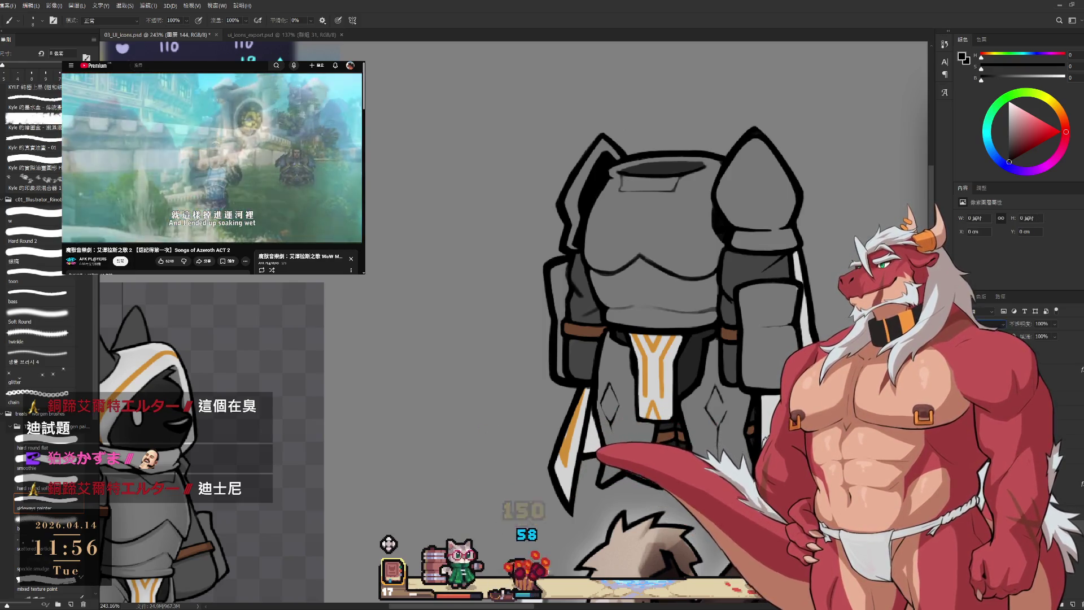
pyautogui.scroll(-3, 771, 367)
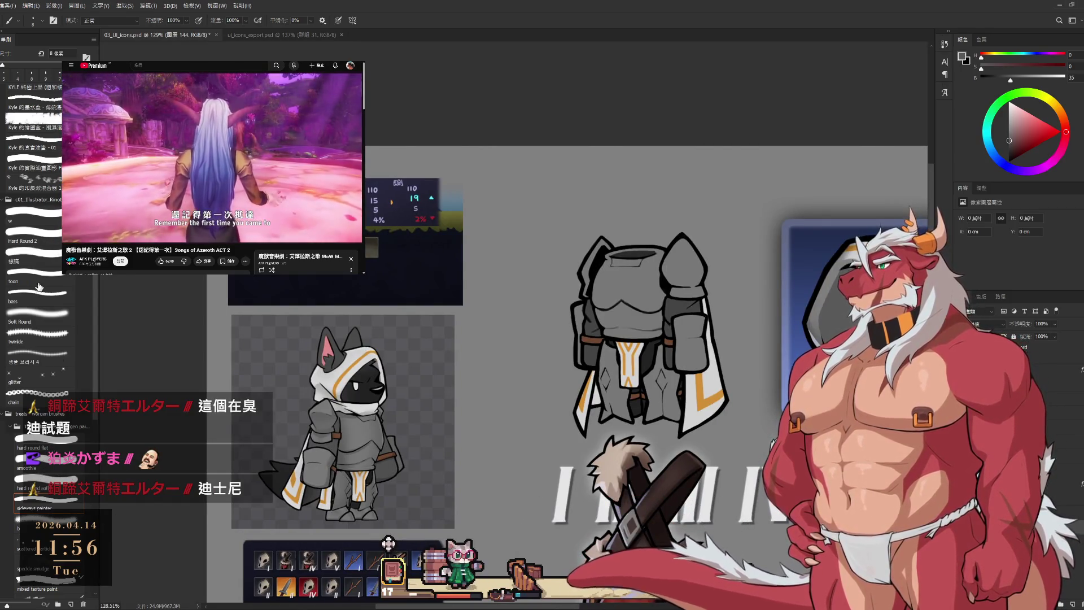
pyautogui.click(44, 239)
pyautogui.scroll(-2, 654, 223)
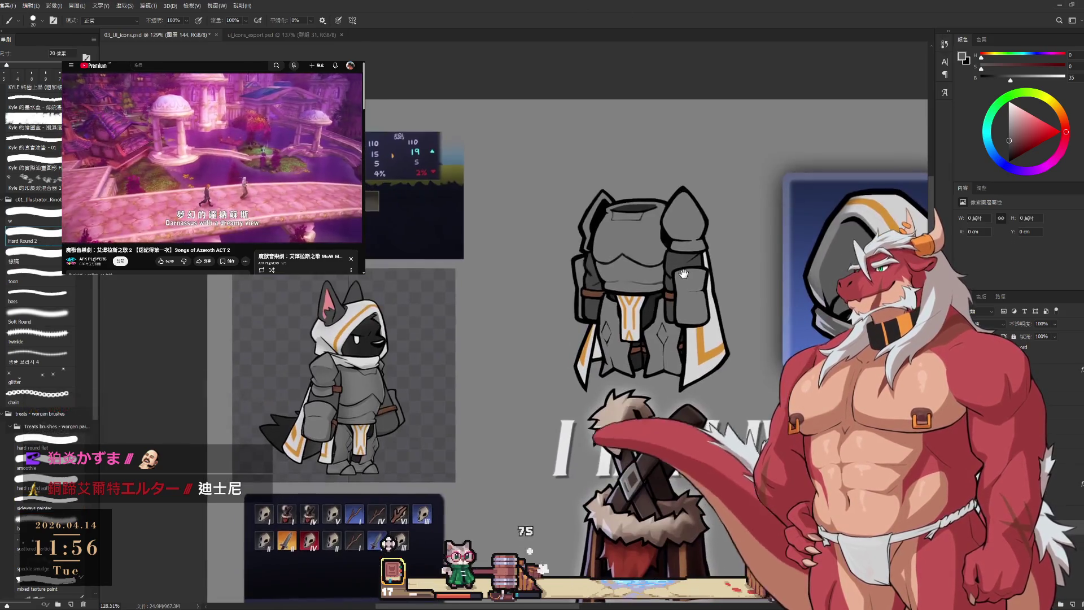
pyautogui.press(']')
pyautogui.press(']')
pyautogui.press(']')
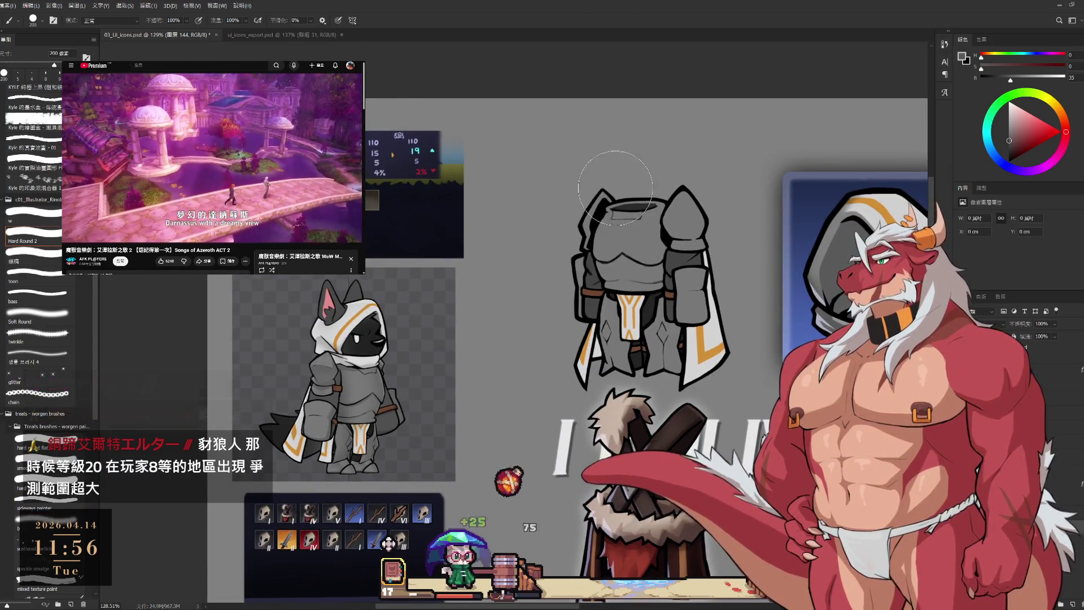
# - Paint lighter grey shading down the armor's left side and erase it back along the centre
pyautogui.moveTo(1027, 81); pyautogui.dragTo(1030, 81)
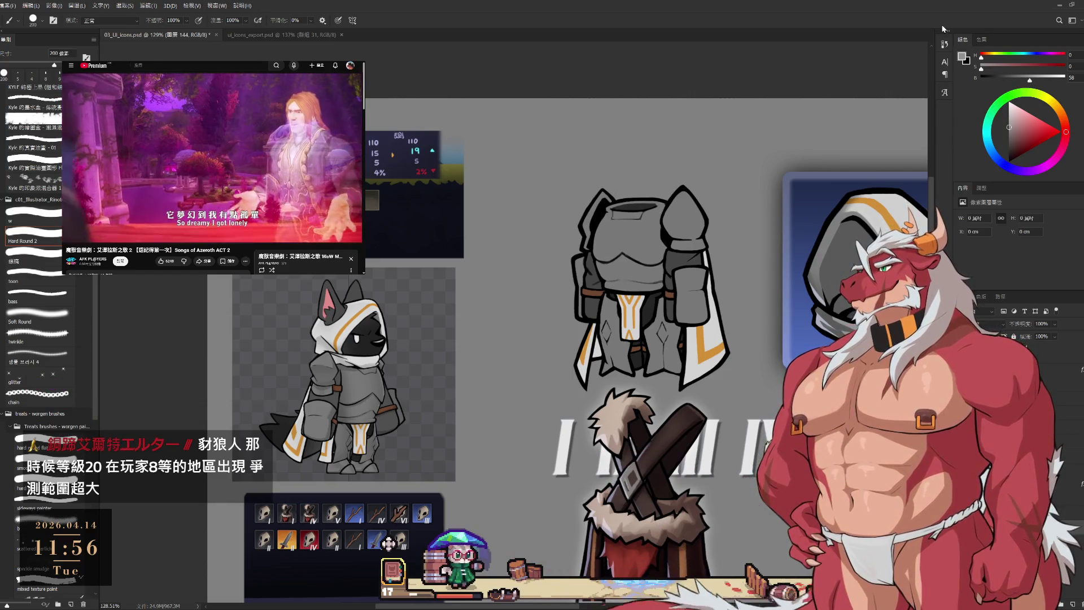
pyautogui.moveTo(621, 209); pyautogui.dragTo(618, 367)
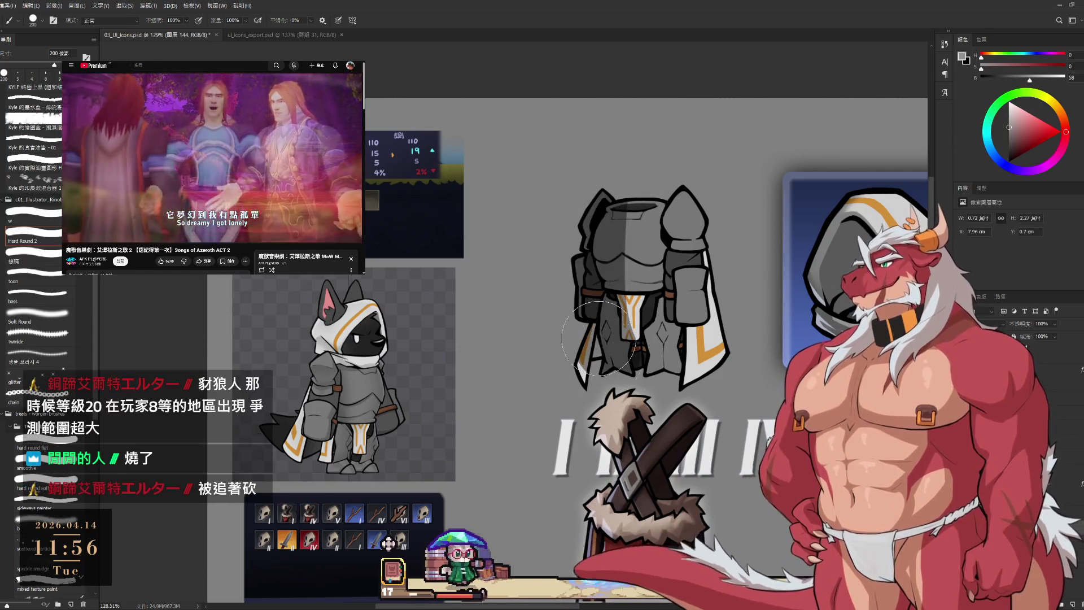
pyautogui.moveTo(632, 215)
pyautogui.mouseDown()
pyautogui.moveTo(615, 333)
pyautogui.moveTo(647, 361)
pyautogui.moveTo(651, 385)
pyautogui.mouseUp()
pyautogui.press('[')
pyautogui.press('[')
pyautogui.press('[')
pyautogui.press('[')
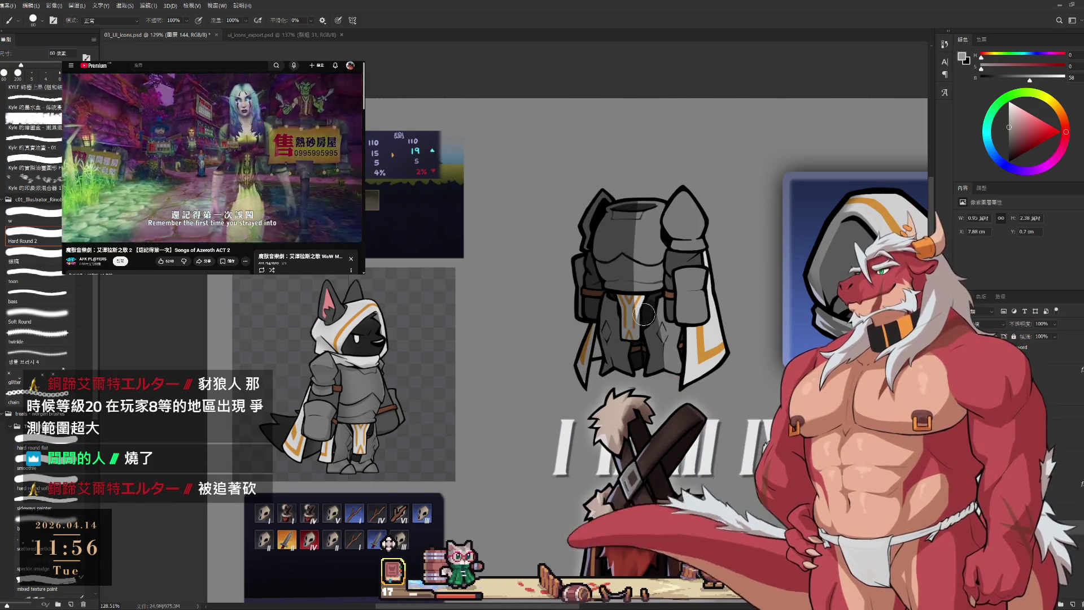
pyautogui.press('e')
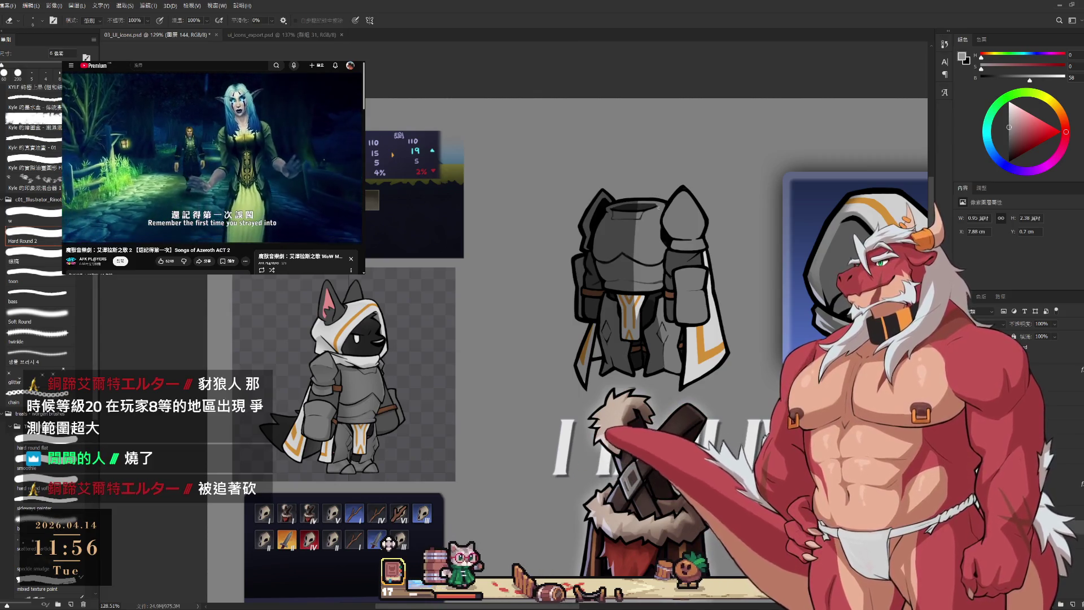
pyautogui.moveTo(641, 201)
pyautogui.mouseDown()
pyautogui.moveTo(626, 330)
pyautogui.moveTo(639, 317)
pyautogui.mouseUp()
pyautogui.scroll(-3, 638, 316)
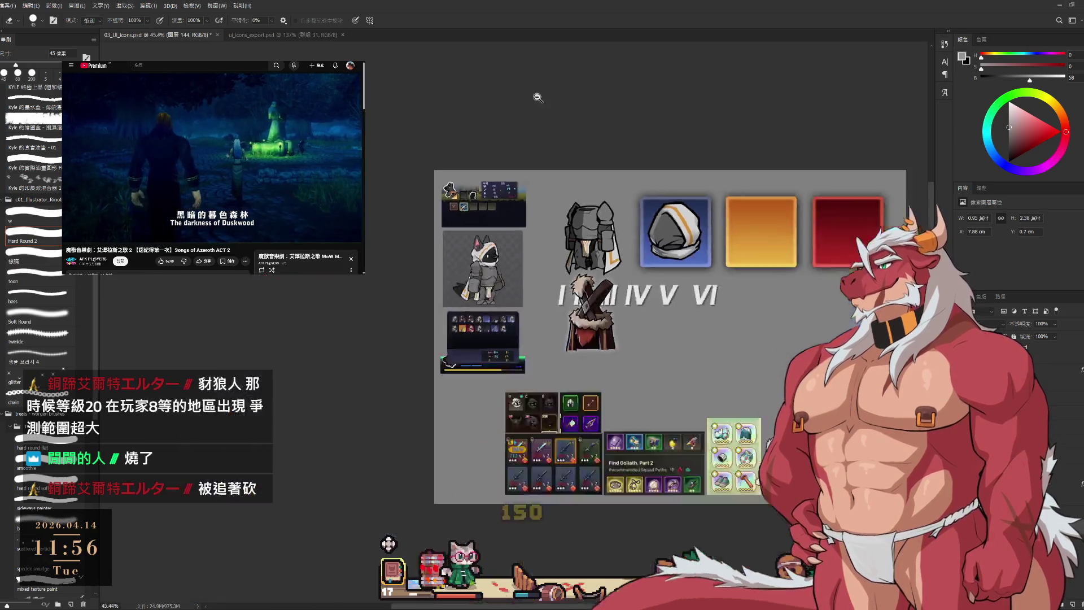
# - Erase a light streak down the armor's centre and refine chest shading with a smaller brush
pyautogui.scroll(3, 630, 236)
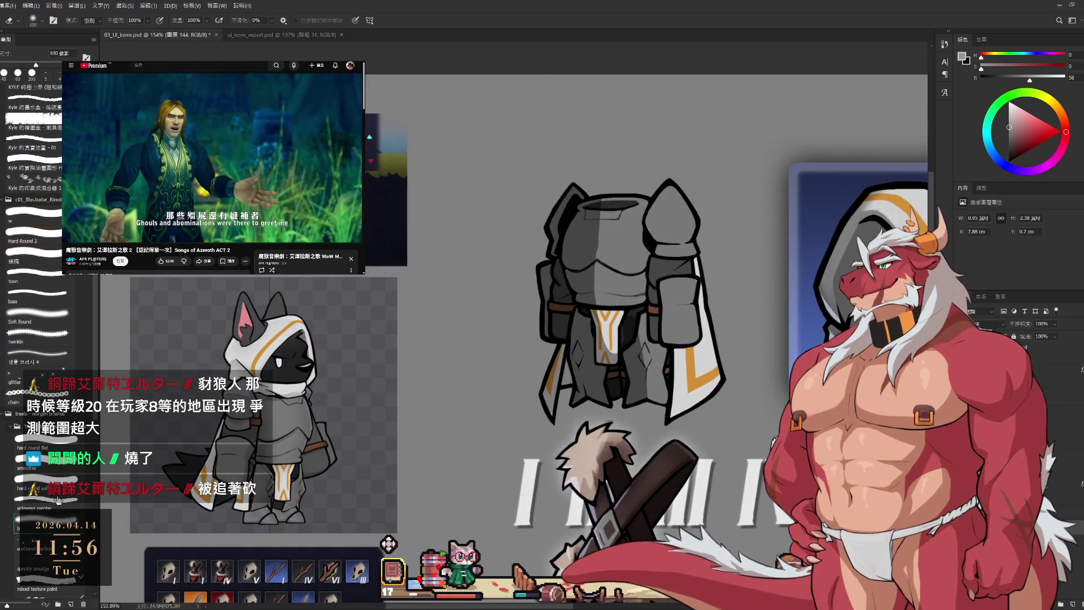
pyautogui.press('[')
pyautogui.press('[')
pyautogui.press('[')
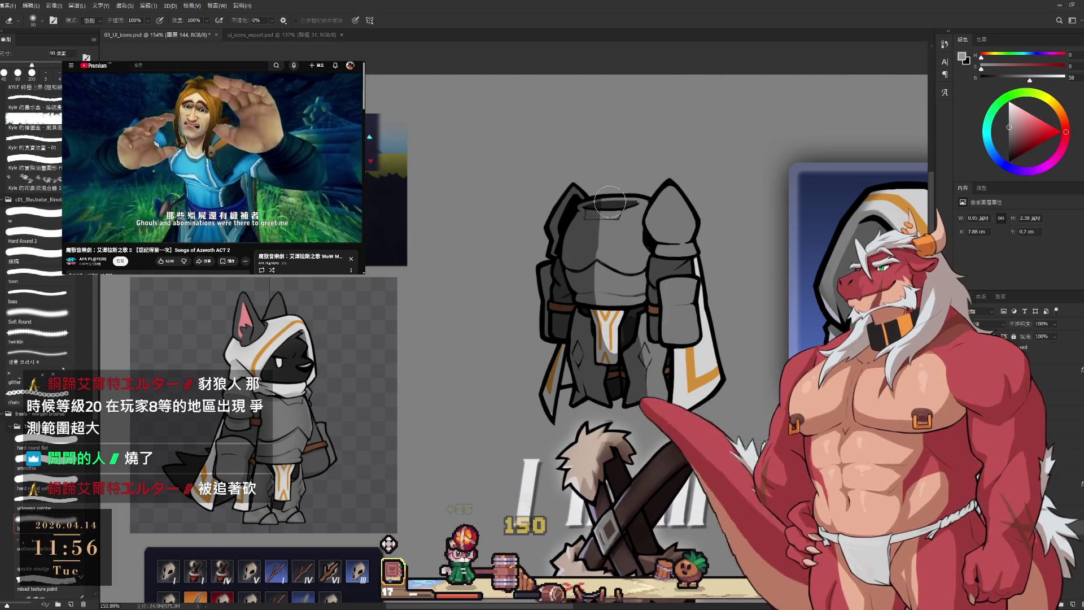
pyautogui.moveTo(593, 228)
pyautogui.mouseDown()
pyautogui.moveTo(616, 301)
pyautogui.moveTo(590, 243)
pyautogui.moveTo(618, 224)
pyautogui.mouseUp()
pyautogui.press('b')
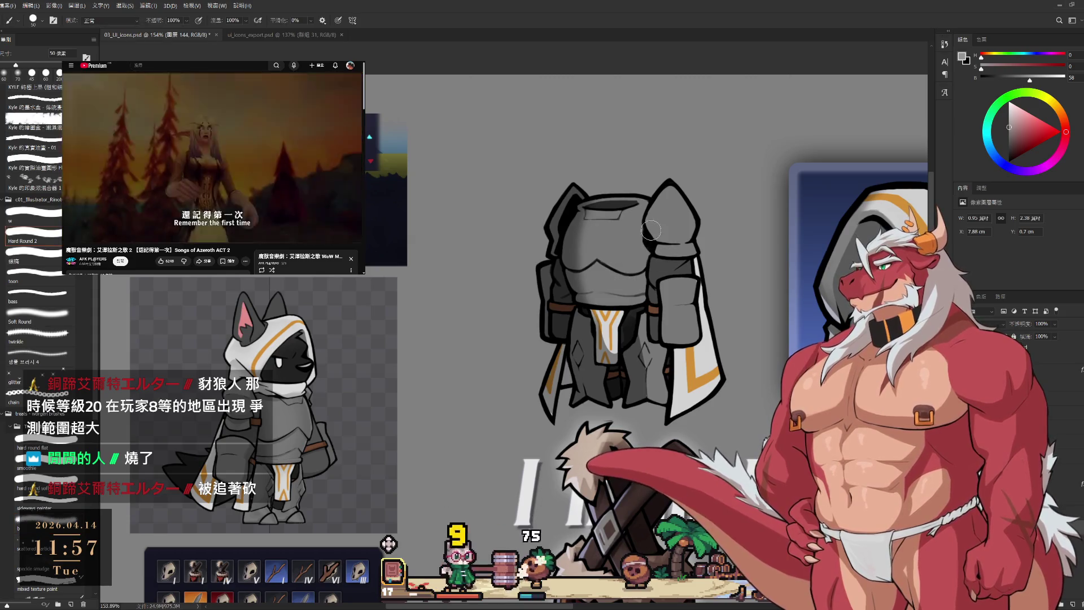
pyautogui.press('[')
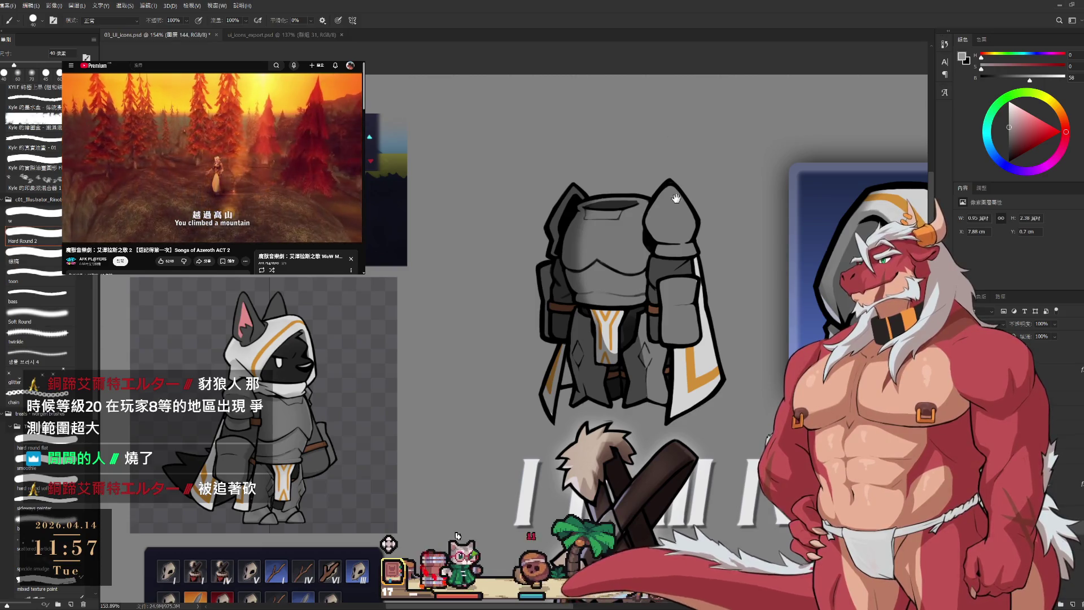
pyautogui.scroll(2, 676, 199)
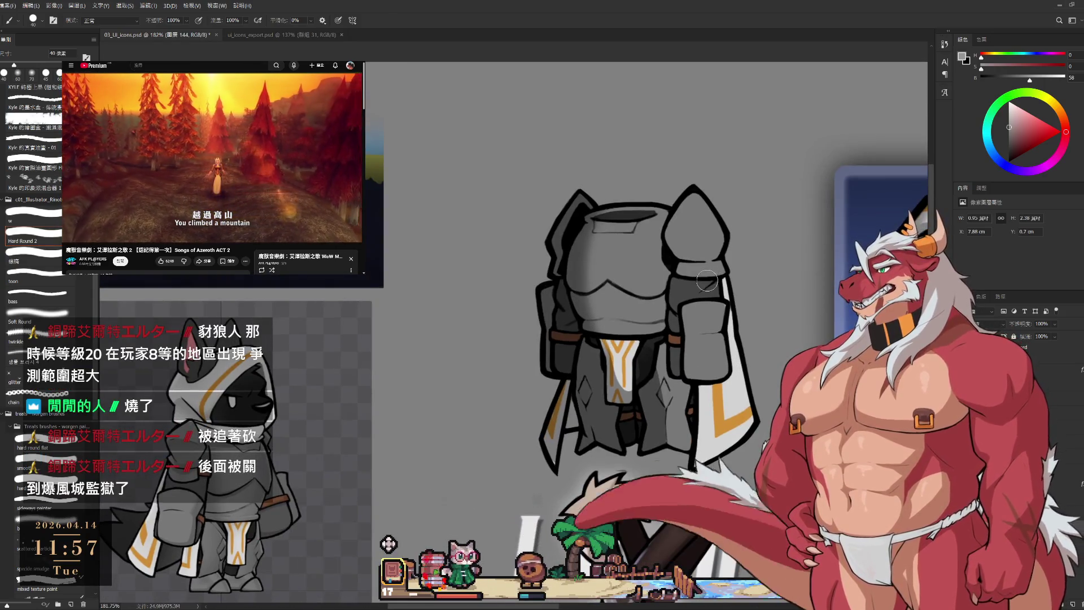
pyautogui.press('[')
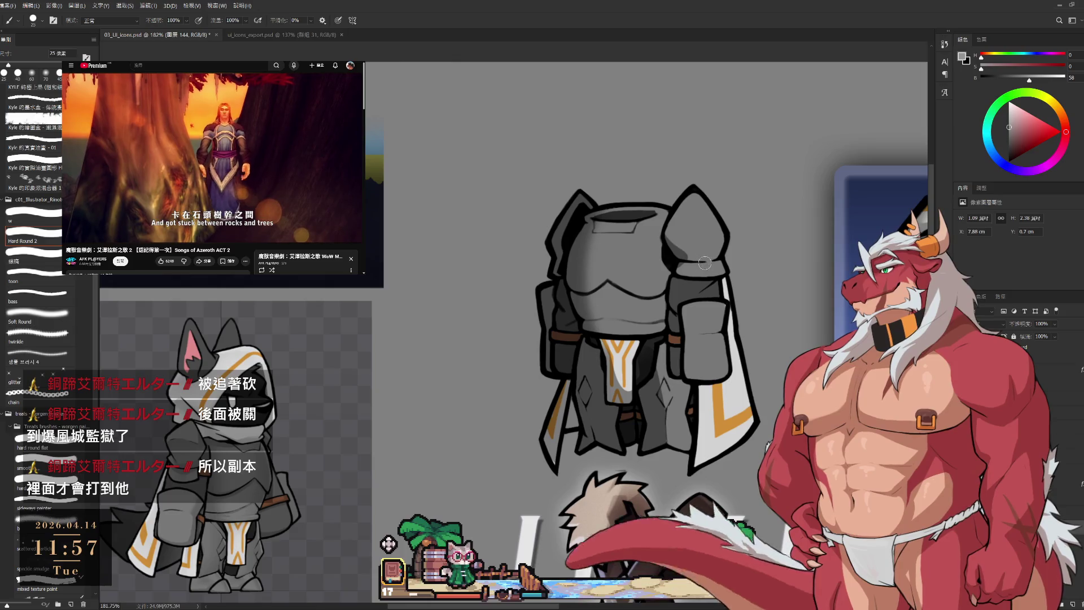
pyautogui.press('e')
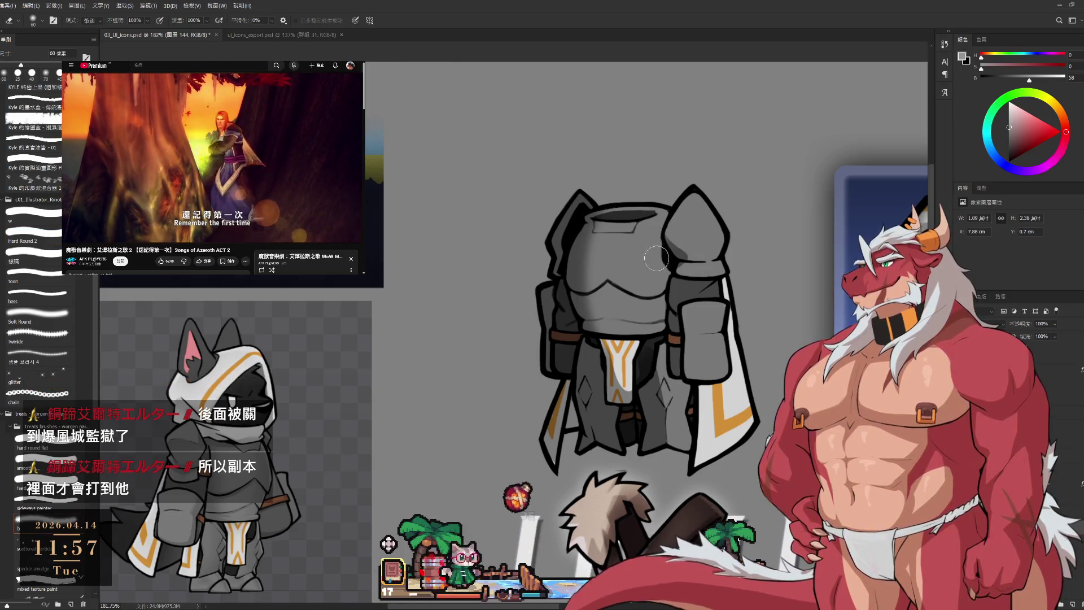
pyautogui.press('b')
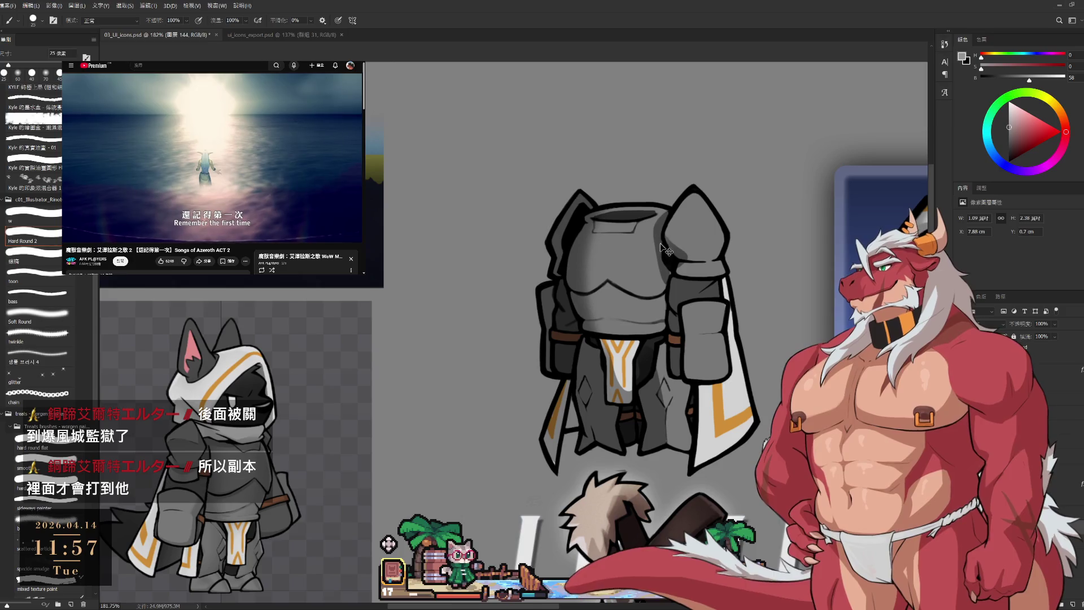
pyautogui.press('e')
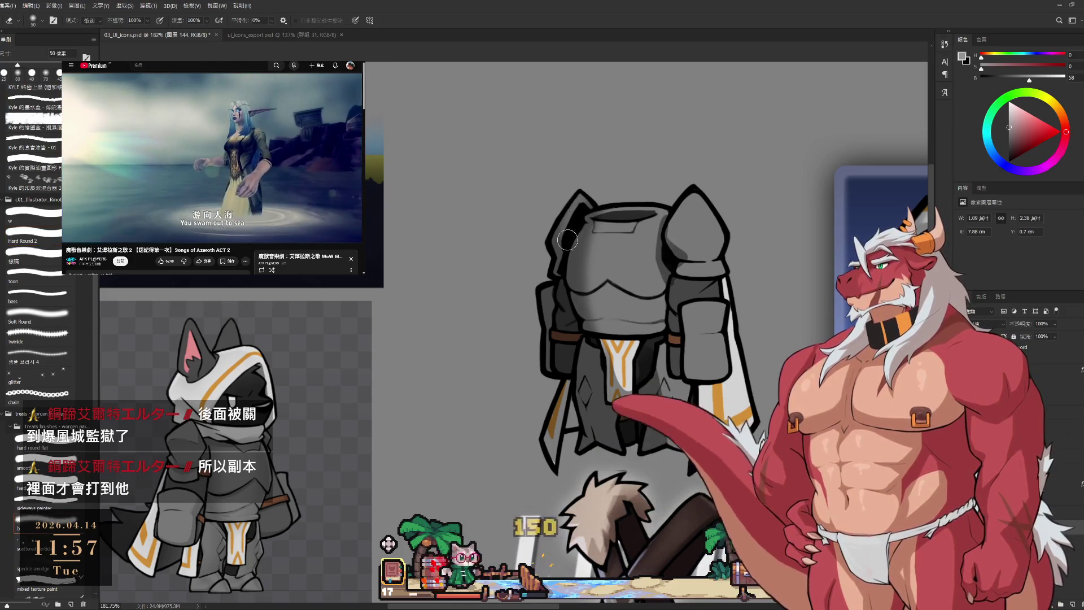
# - With the Hard Round 2 tip, alternate brush and eraser at varied sizes to refine torso shading
pyautogui.click(51, 240)
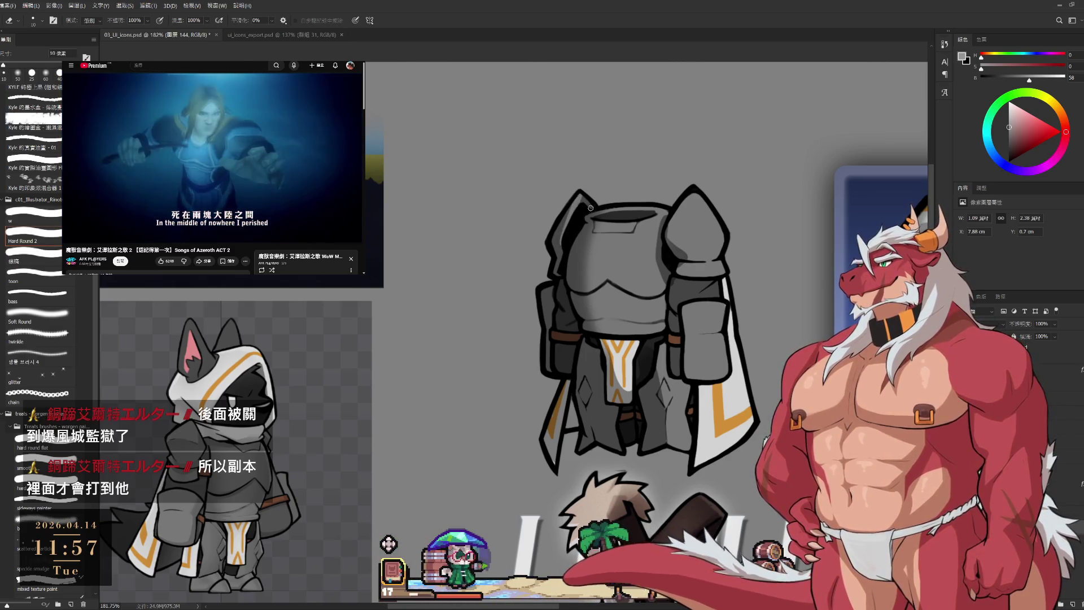
pyautogui.press(']')
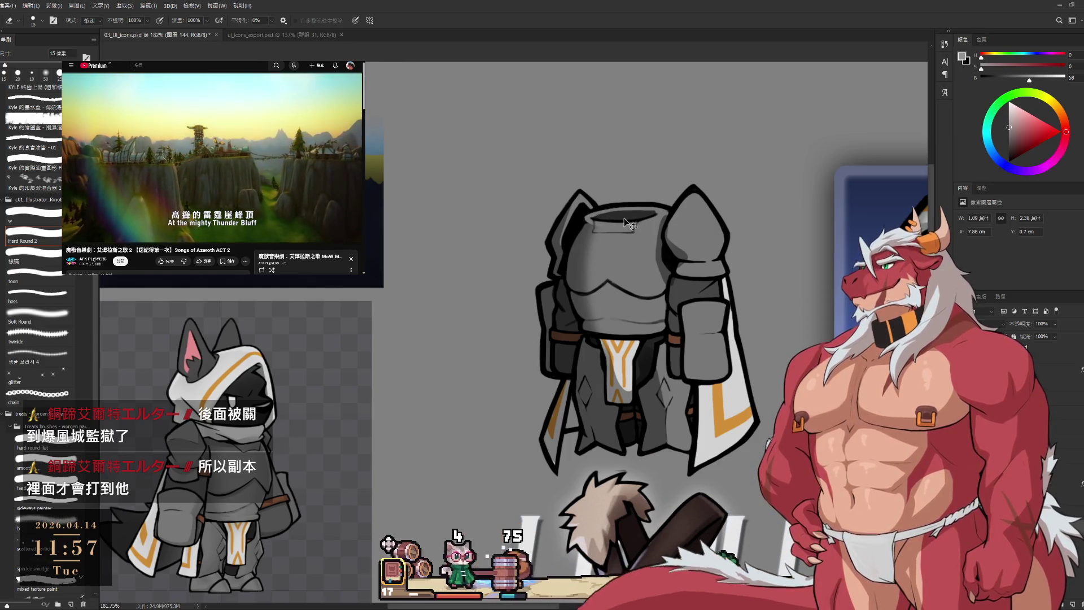
pyautogui.press('b')
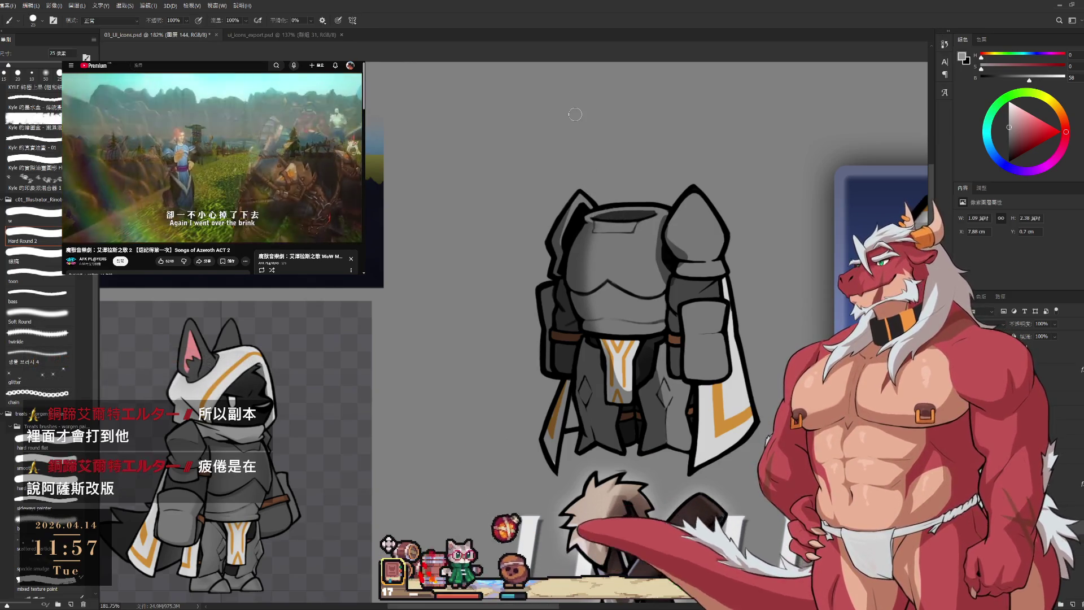
pyautogui.scroll(-2, 630, 226)
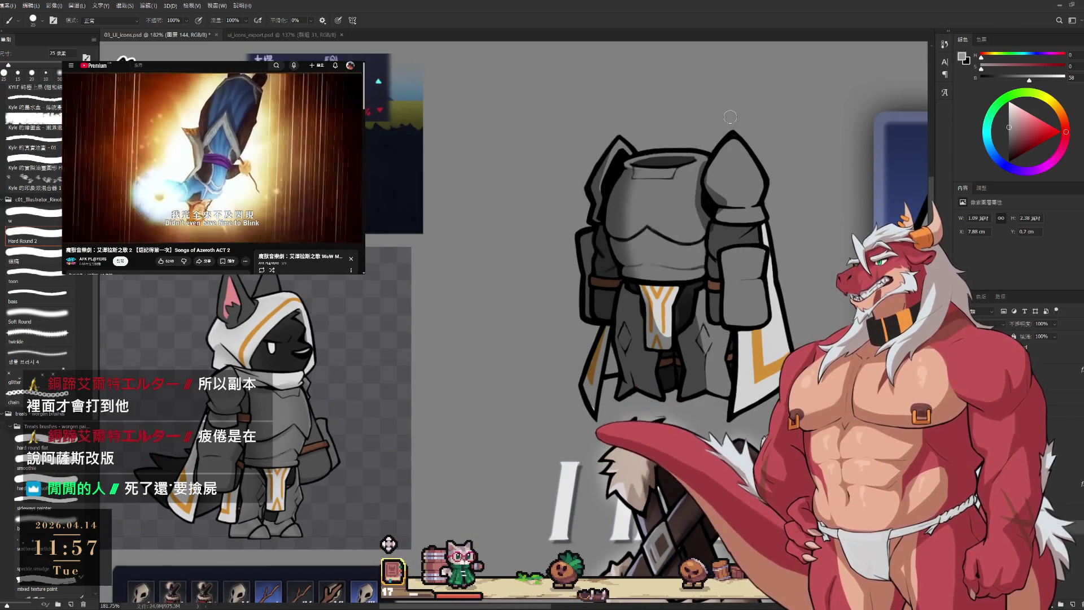
pyautogui.press('[')
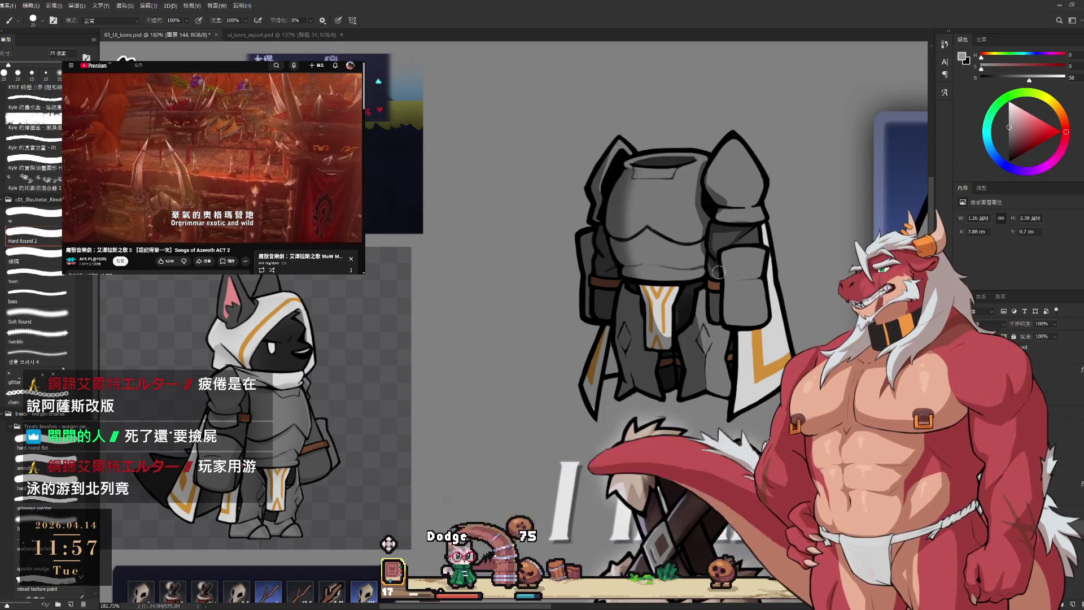
pyautogui.press(']')
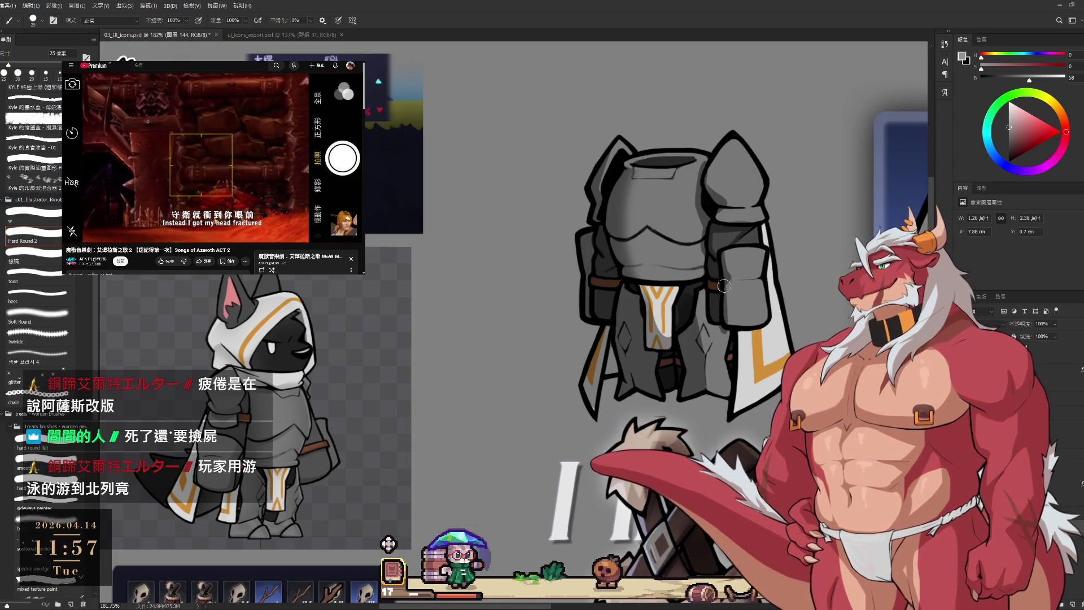
pyautogui.moveTo(743, 324); pyautogui.dragTo(744, 343)
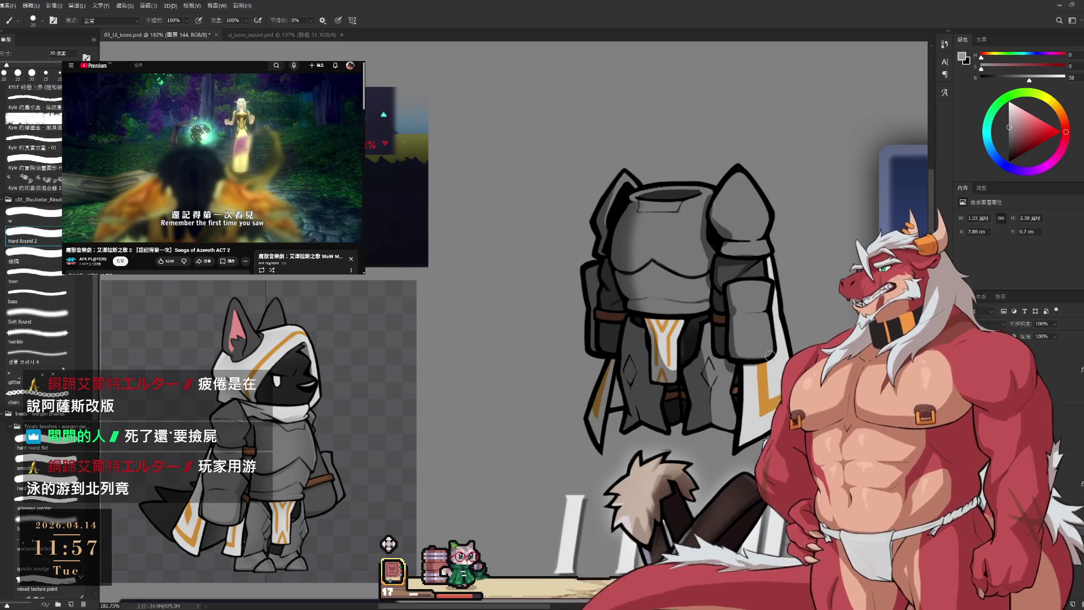
pyautogui.press(']')
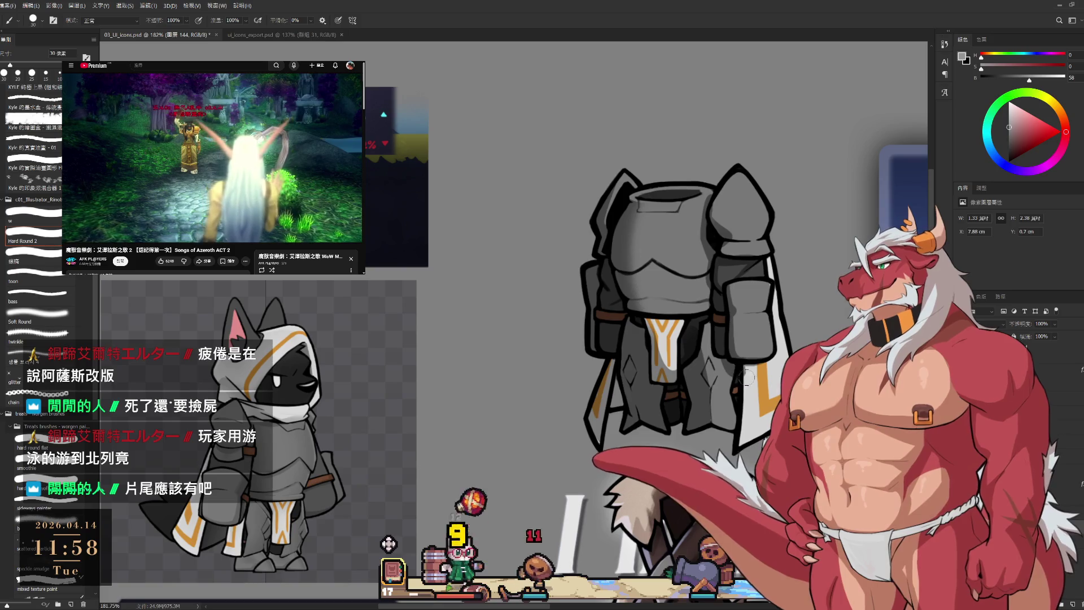
pyautogui.press('e')
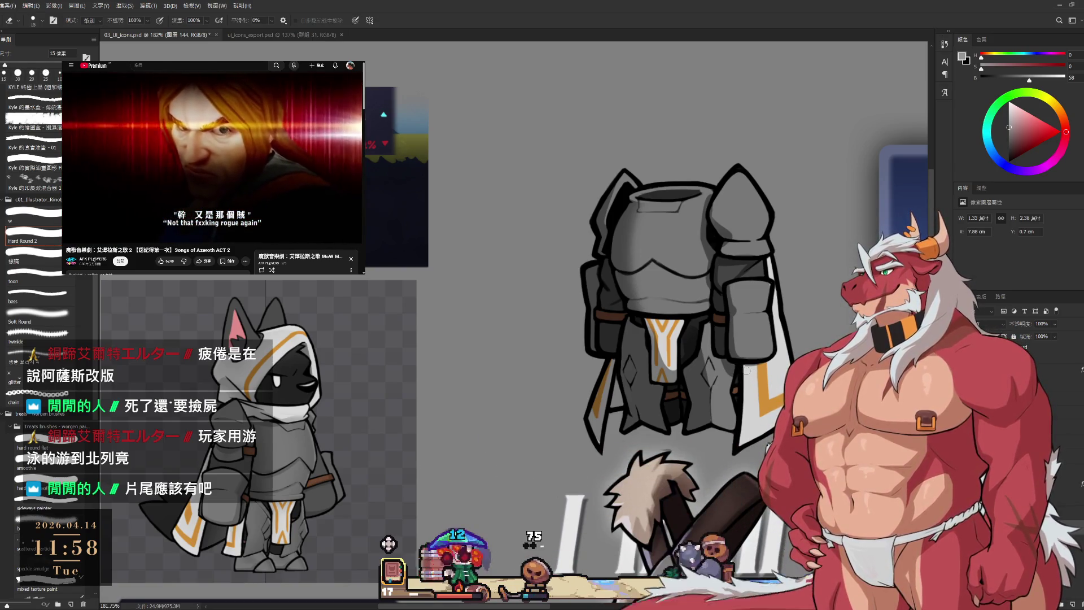
pyautogui.press('b')
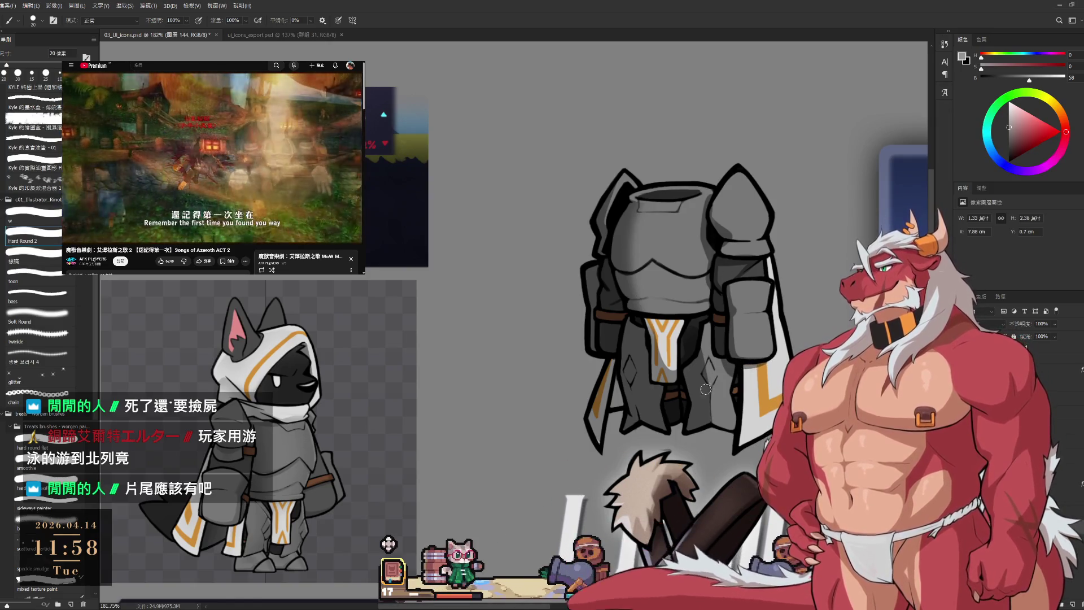
pyautogui.press('e')
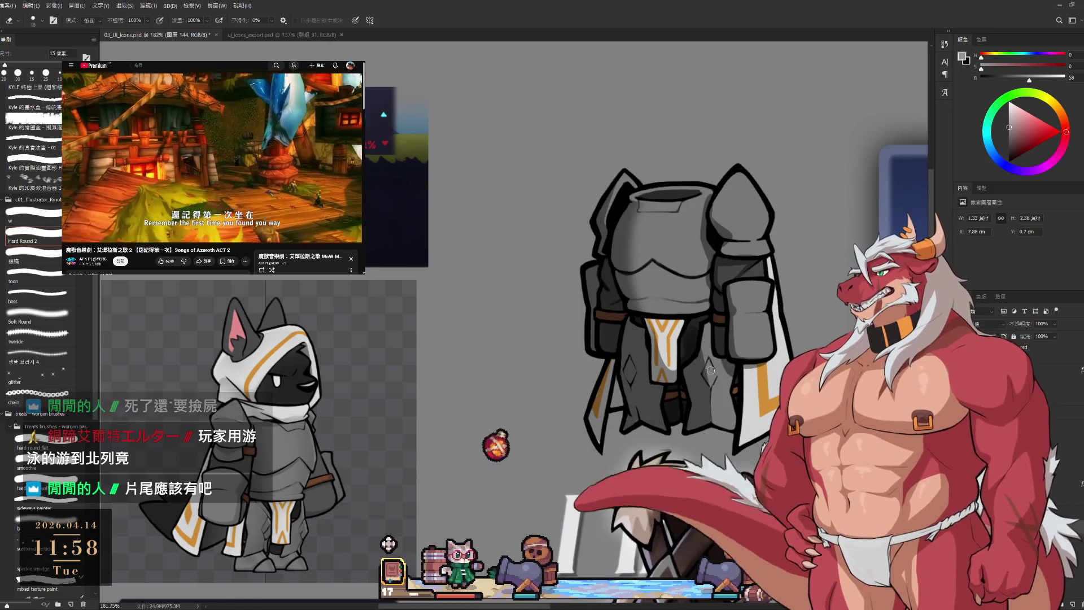
pyautogui.press('b')
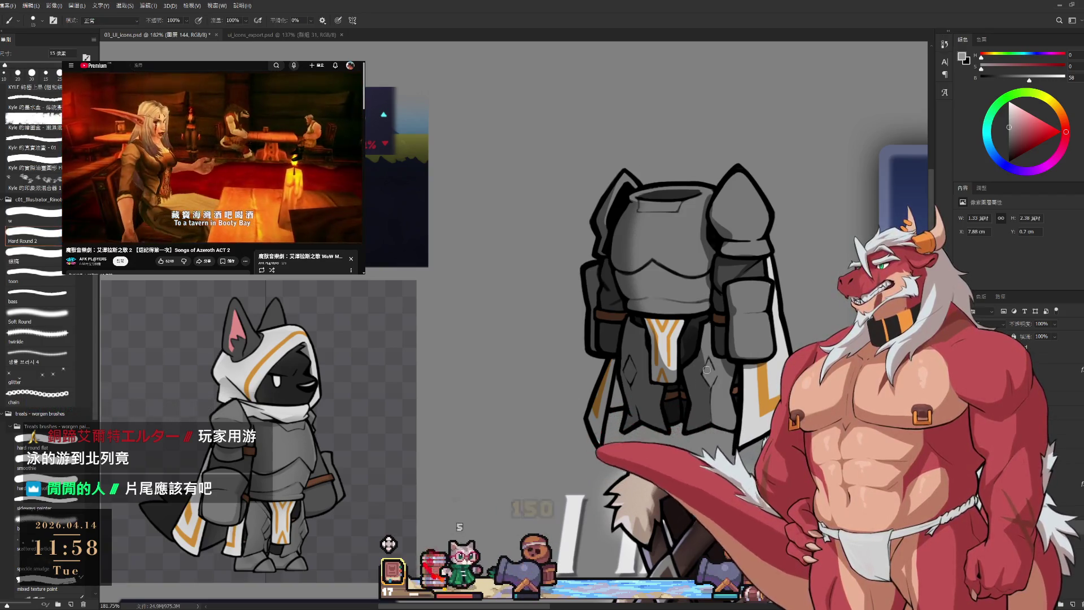
pyautogui.press('e')
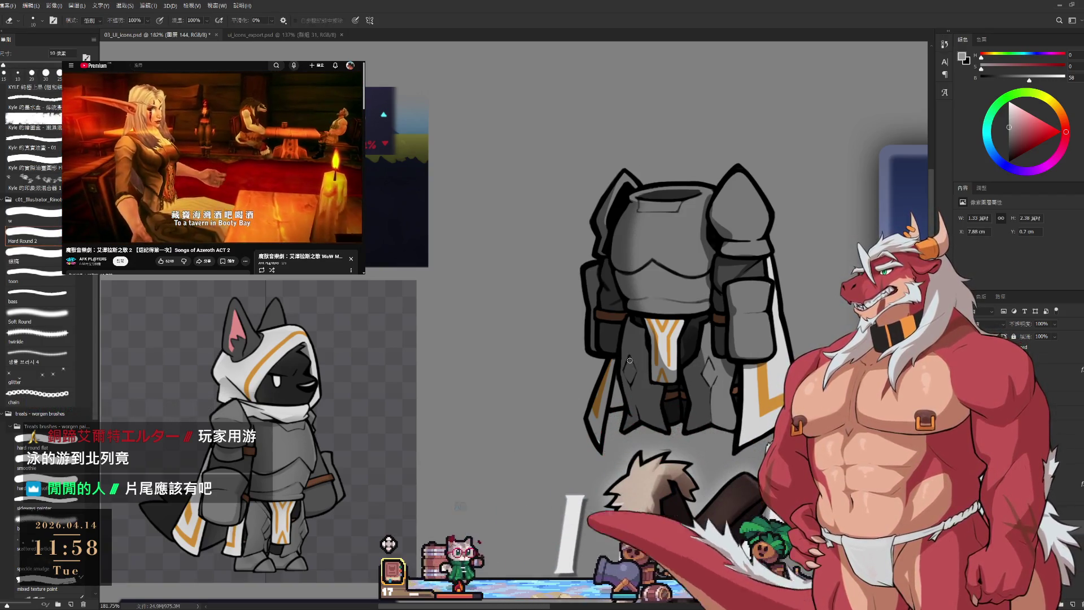
pyautogui.scroll(5, 630, 360)
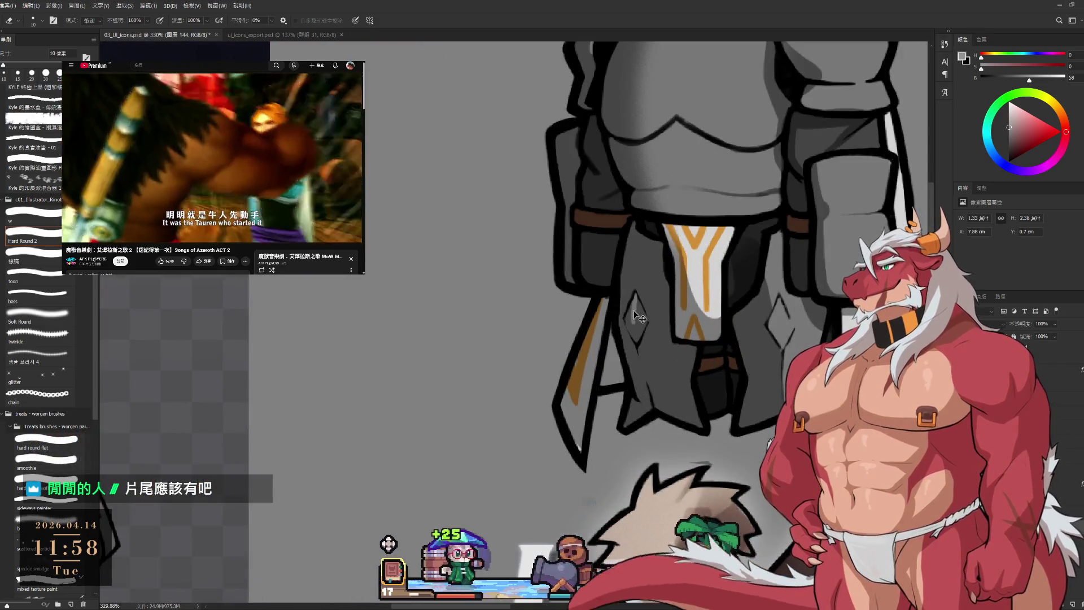
# - Erase the upper part of the light highlight inside the lower armor's diamond
pyautogui.moveTo(636, 338); pyautogui.dragTo(636, 323)
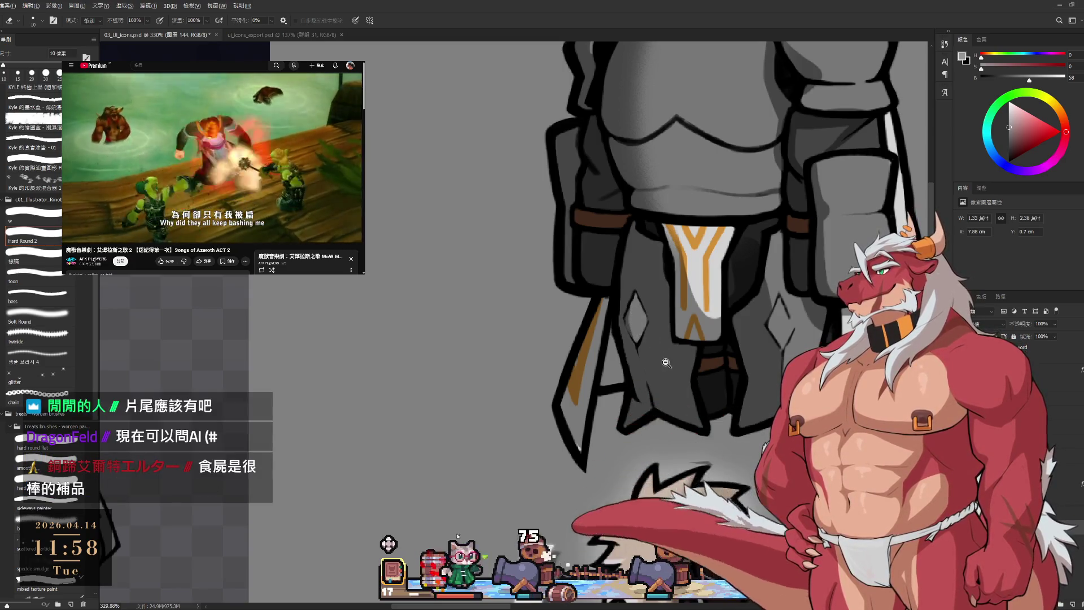
pyautogui.scroll(-3, 635, 334)
pyautogui.scroll(2, 635, 334)
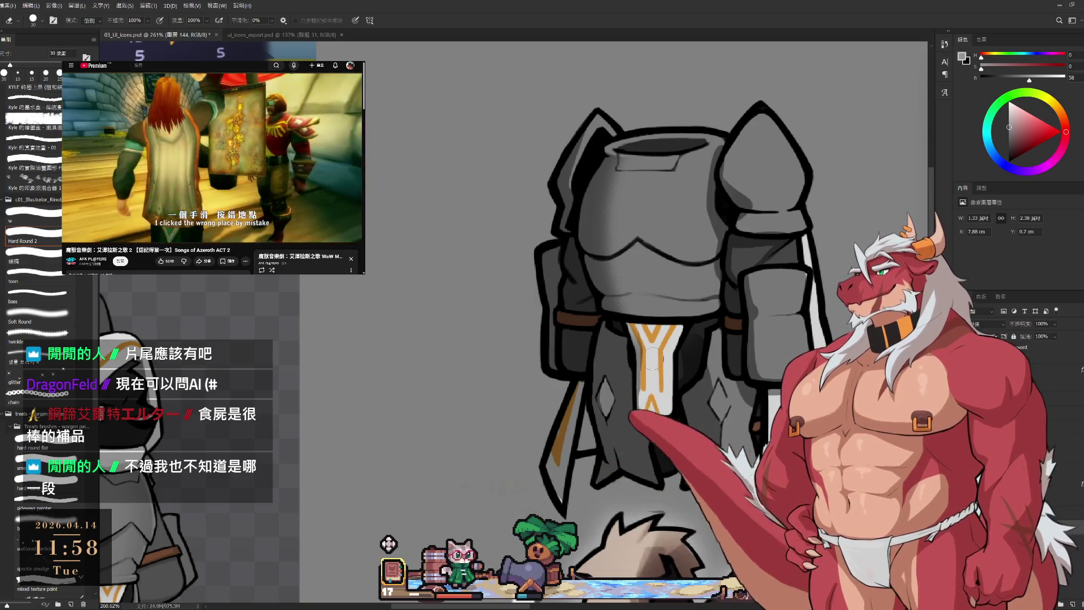
pyautogui.press('b')
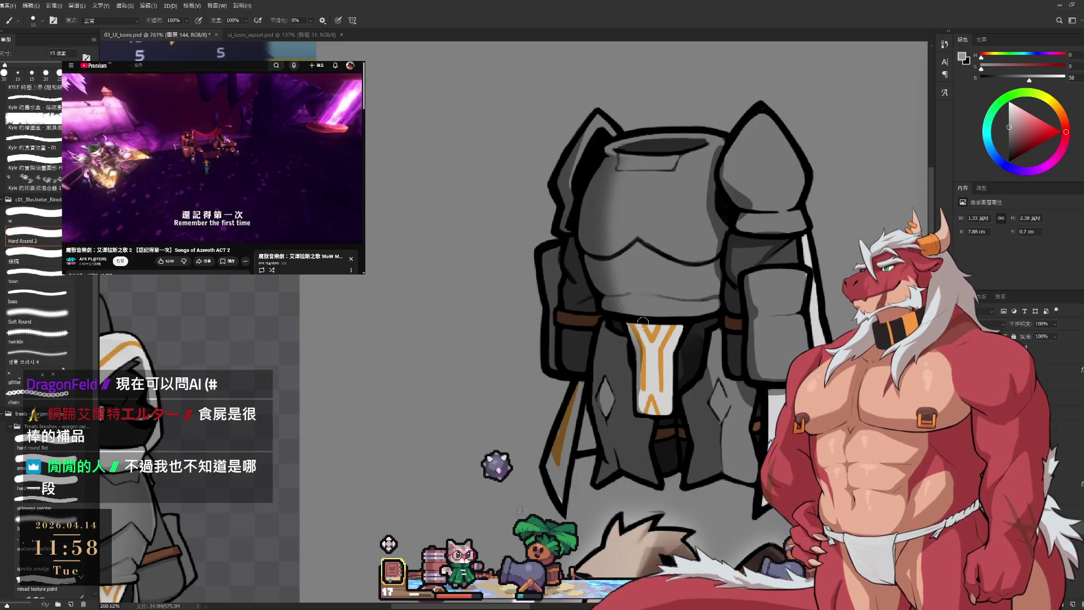
pyautogui.press(']')
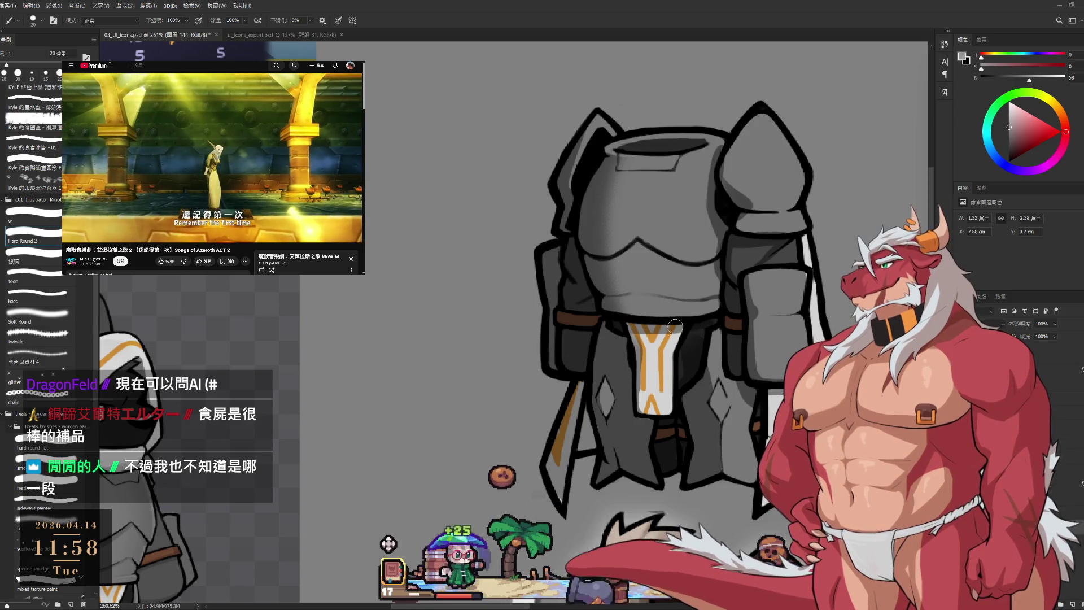
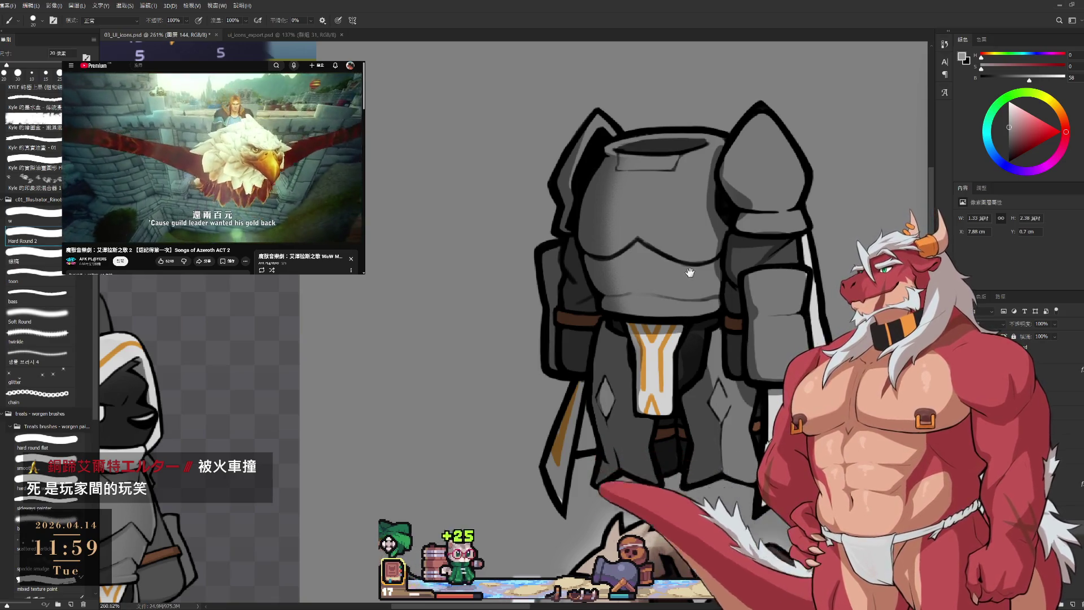
# - Tilt the canvas view and paint a dark touch-up stroke on the armor's line work
pyautogui.scroll(3, 683, 326)
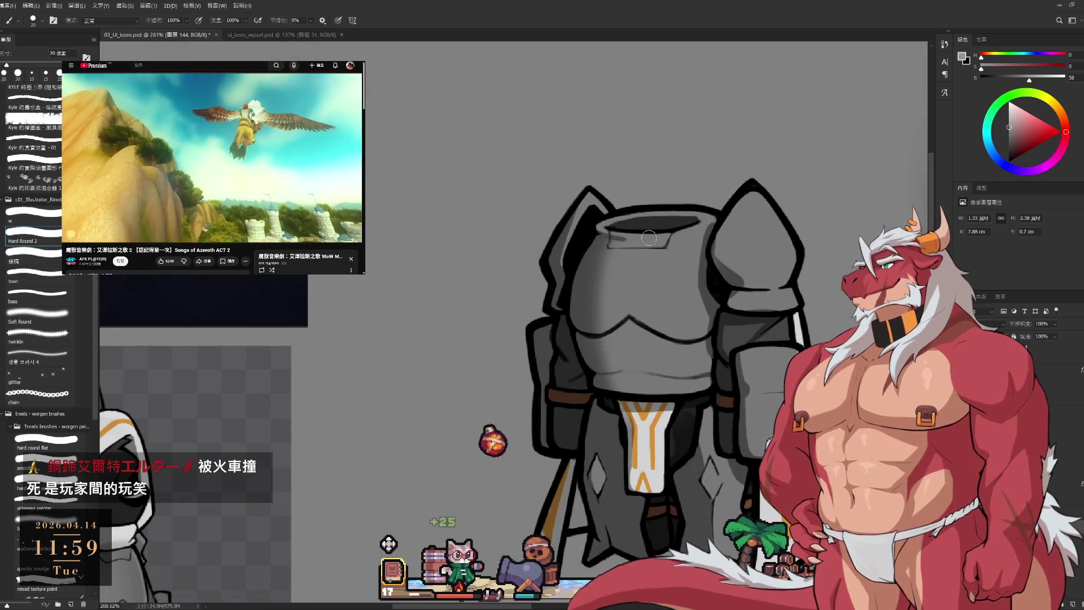
pyautogui.press('r')
pyautogui.moveTo(630, 229)
pyautogui.mouseDown()
pyautogui.moveTo(612, 460)
pyautogui.moveTo(576, 460)
pyautogui.mouseUp()
pyautogui.scroll(3, 576, 460)
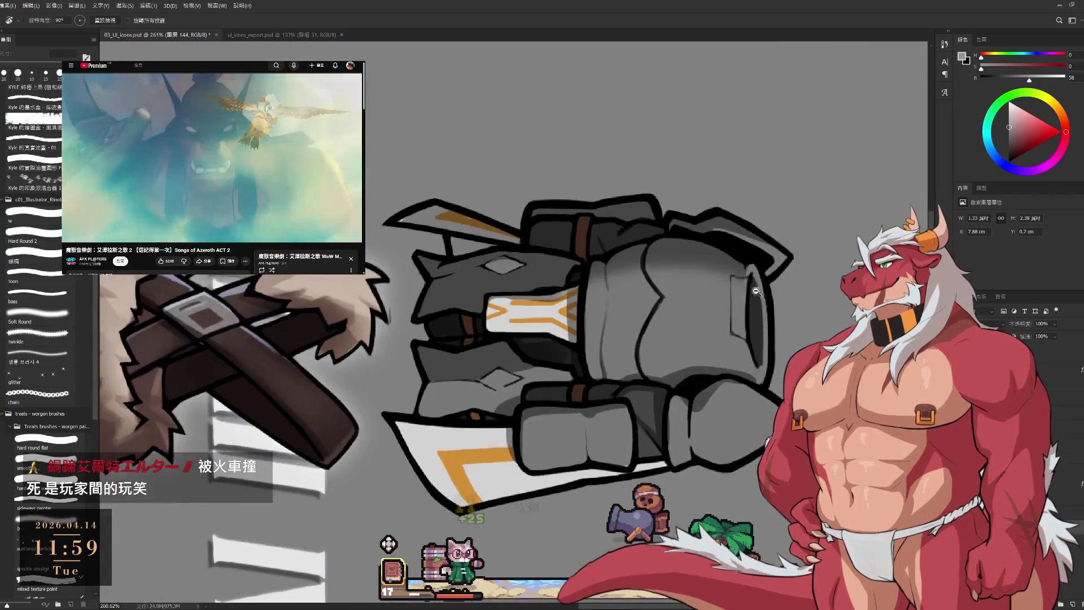
pyautogui.press('b')
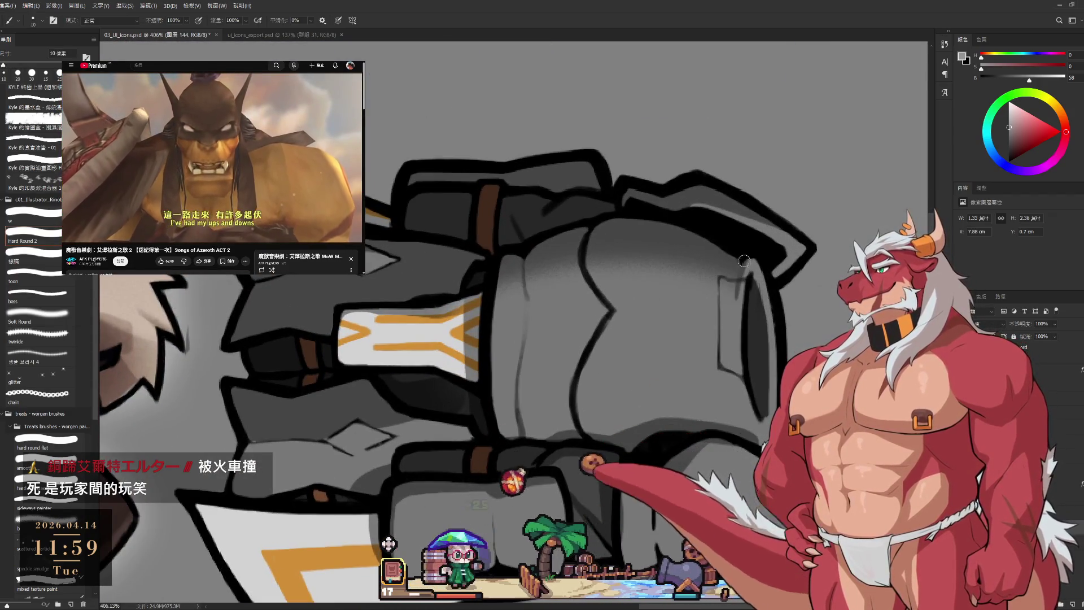
pyautogui.moveTo(739, 285); pyautogui.dragTo(737, 321)
pyautogui.press('e')
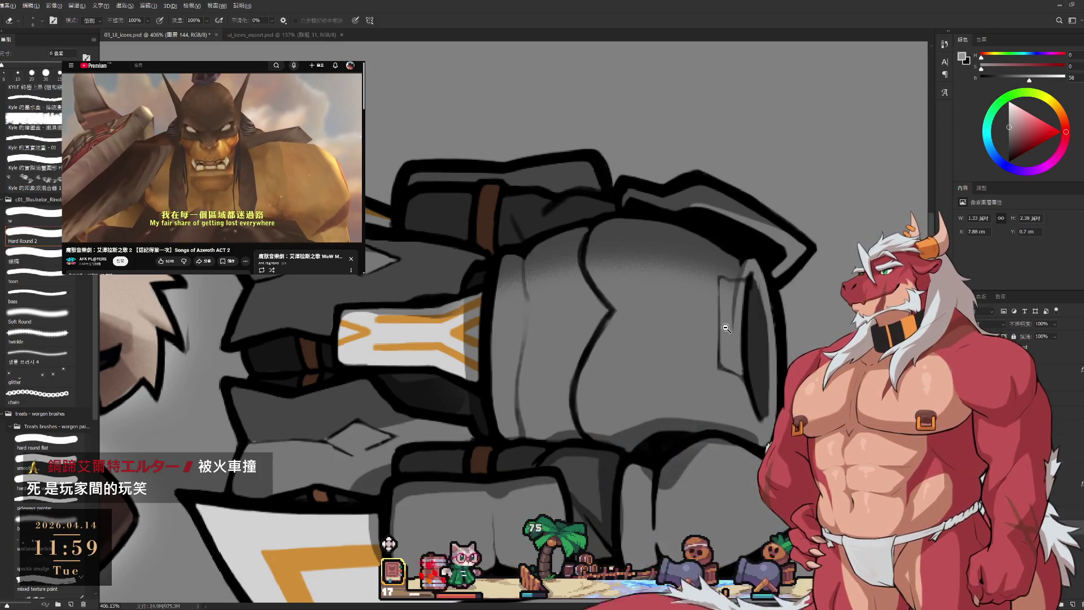
# - Rotate the view again and reframe it on the armor's upper right
pyautogui.scroll(-4, 726, 328)
pyautogui.press('r')
pyautogui.moveTo(729, 324); pyautogui.dragTo(771, 290)
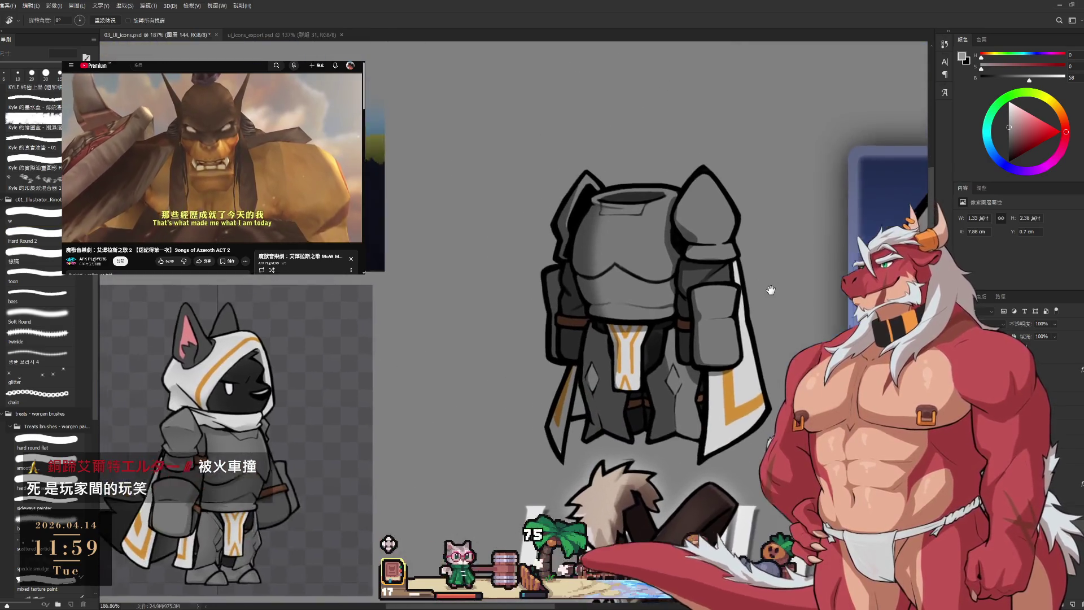
pyautogui.scroll(2, 720, 236)
pyautogui.press('b')
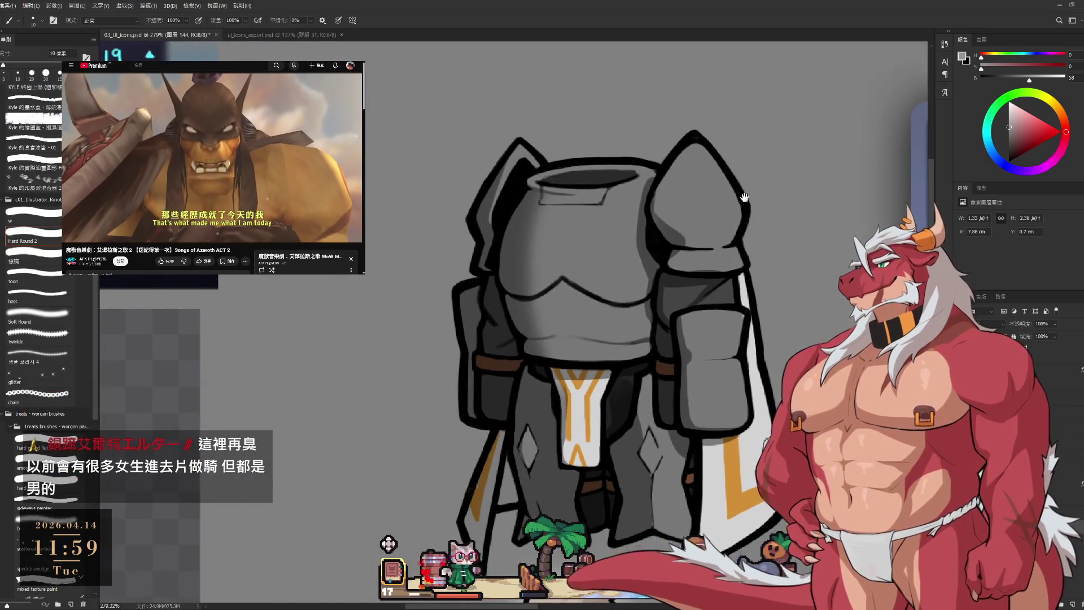
pyautogui.moveTo(744, 197); pyautogui.dragTo(789, 249)
# - Bring the brush down to 15 px and set the eraser to 15 px for line touch-ups
pyautogui.press('e')
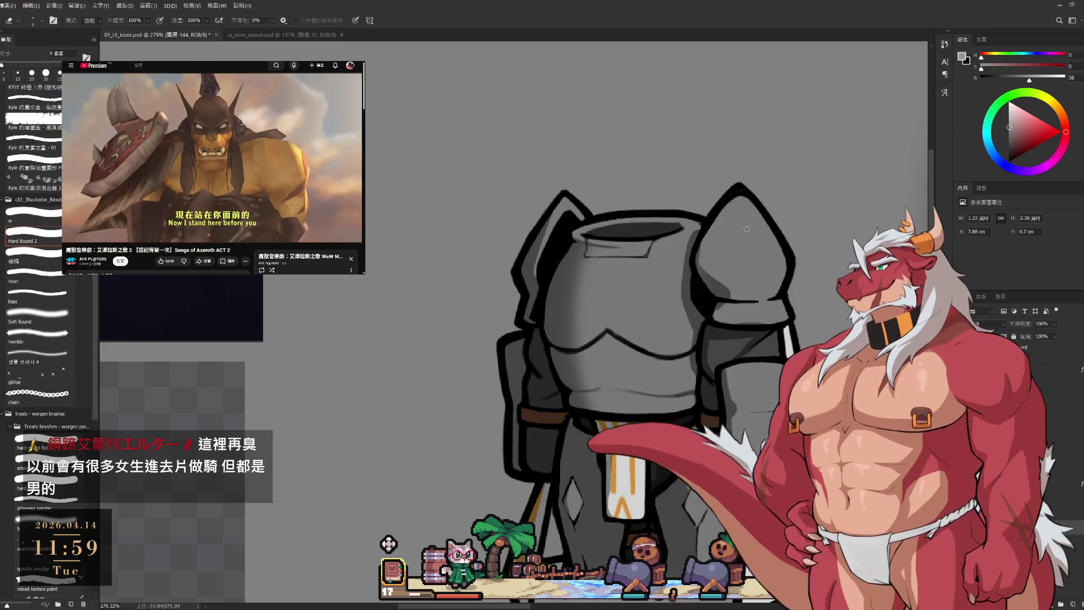
pyautogui.press('b')
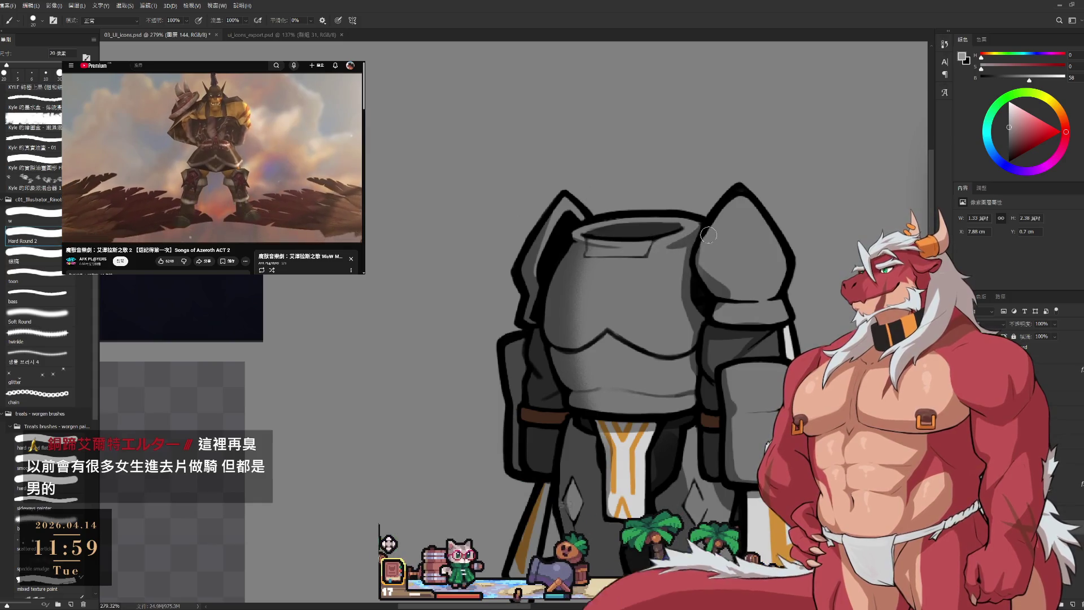
pyautogui.scroll(2, 718, 259)
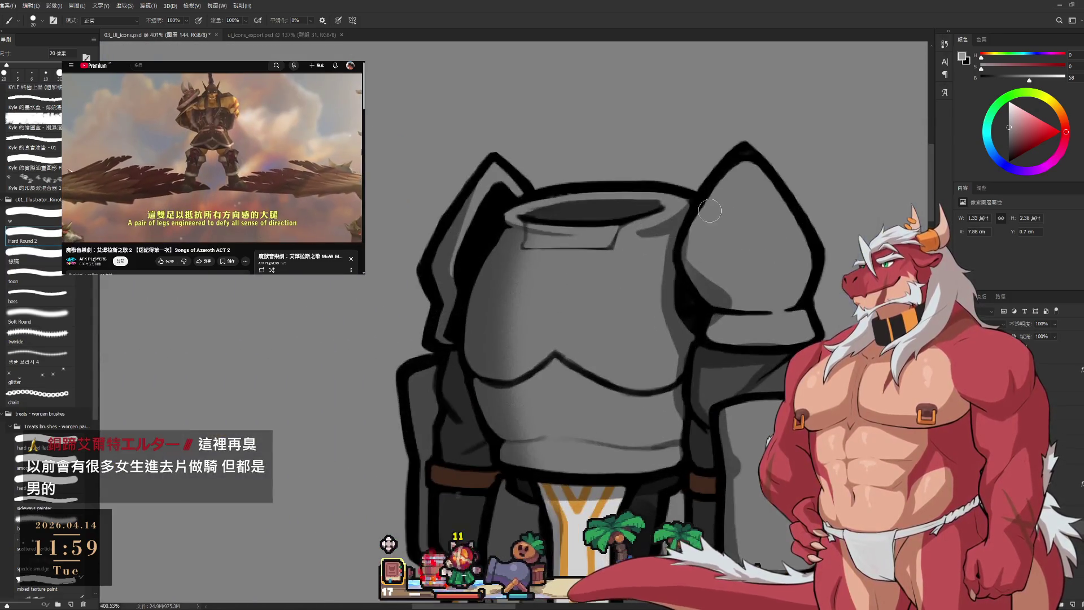
pyautogui.press(']')
pyautogui.press('[')
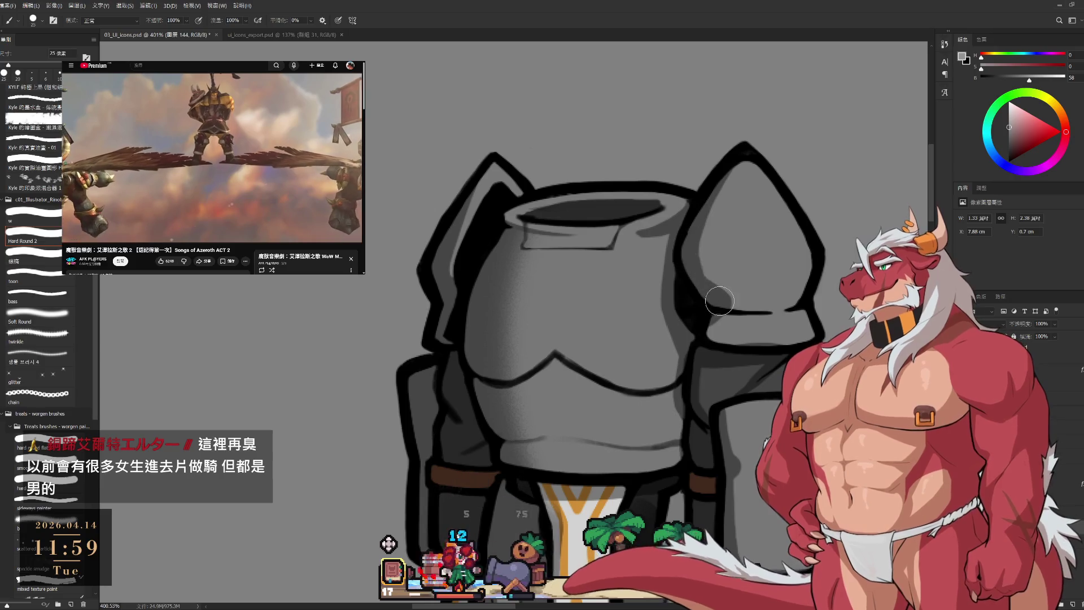
pyautogui.press('[')
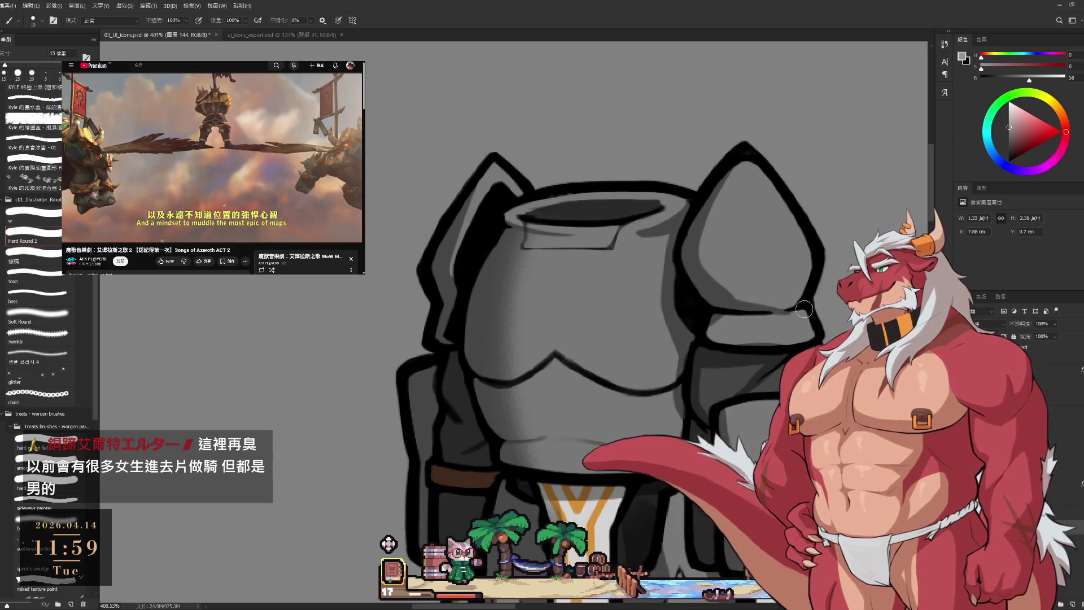
pyautogui.press('e')
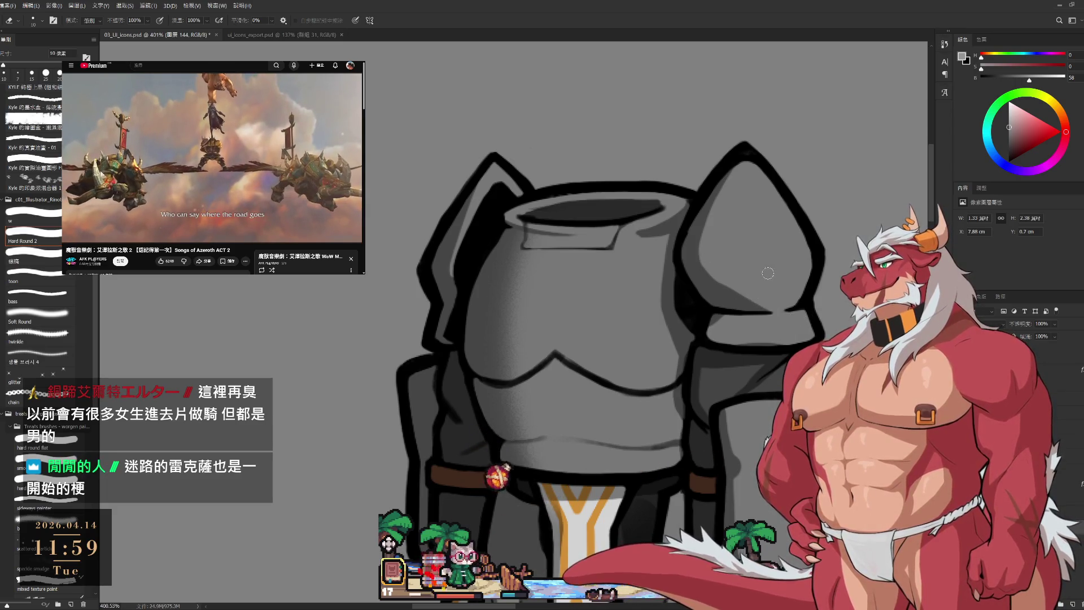
pyautogui.press(']')
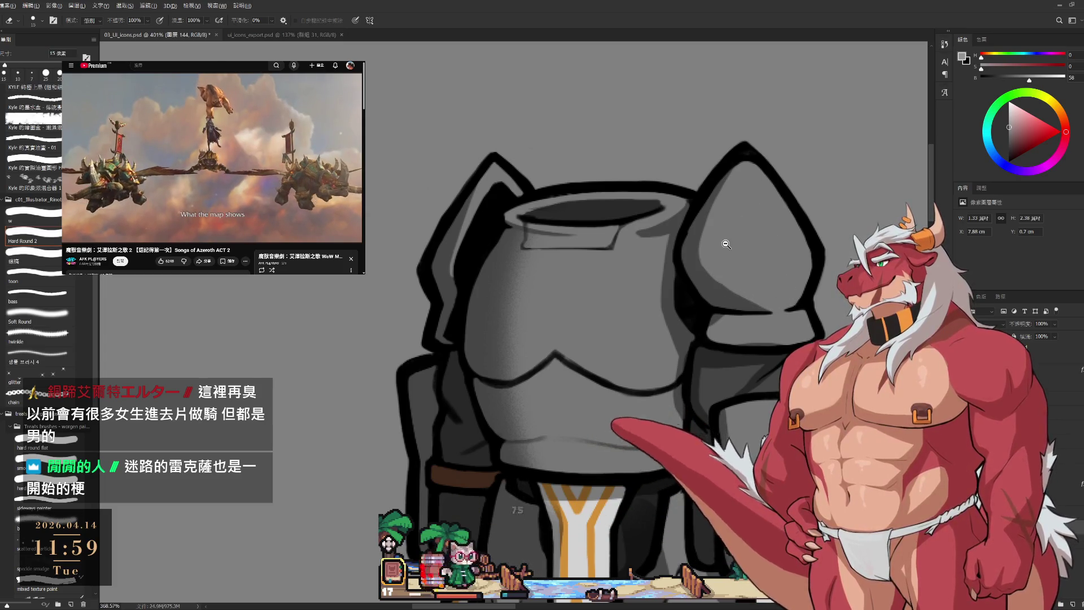
# - Reframe the view on the armor and cape, then begin lasso-outlining the cape's right side
pyautogui.scroll(-5, 712, 233)
pyautogui.scroll(2, 712, 233)
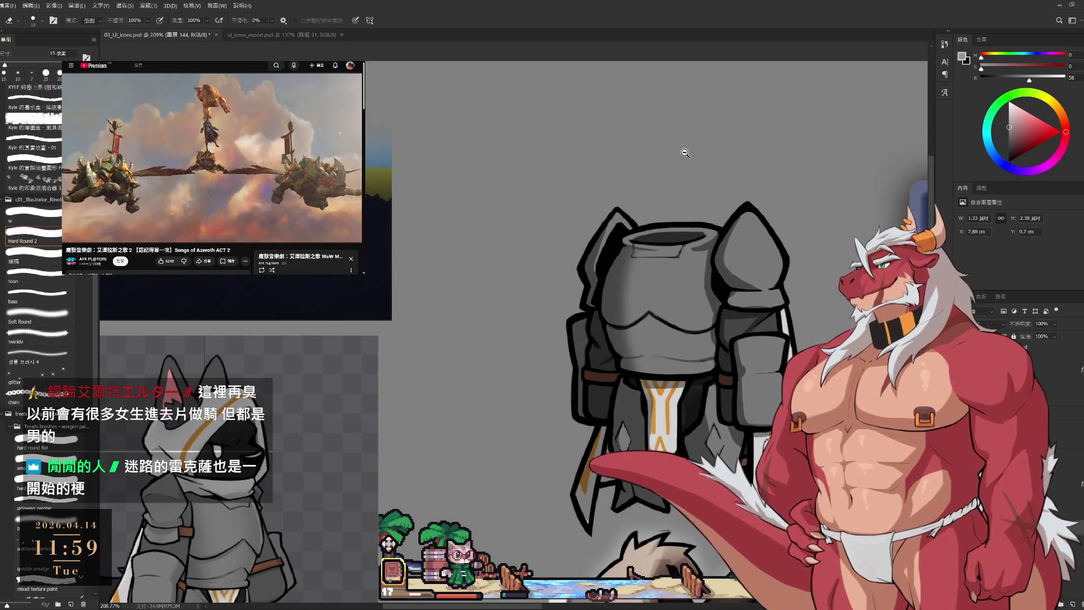
pyautogui.scroll(3, 686, 211)
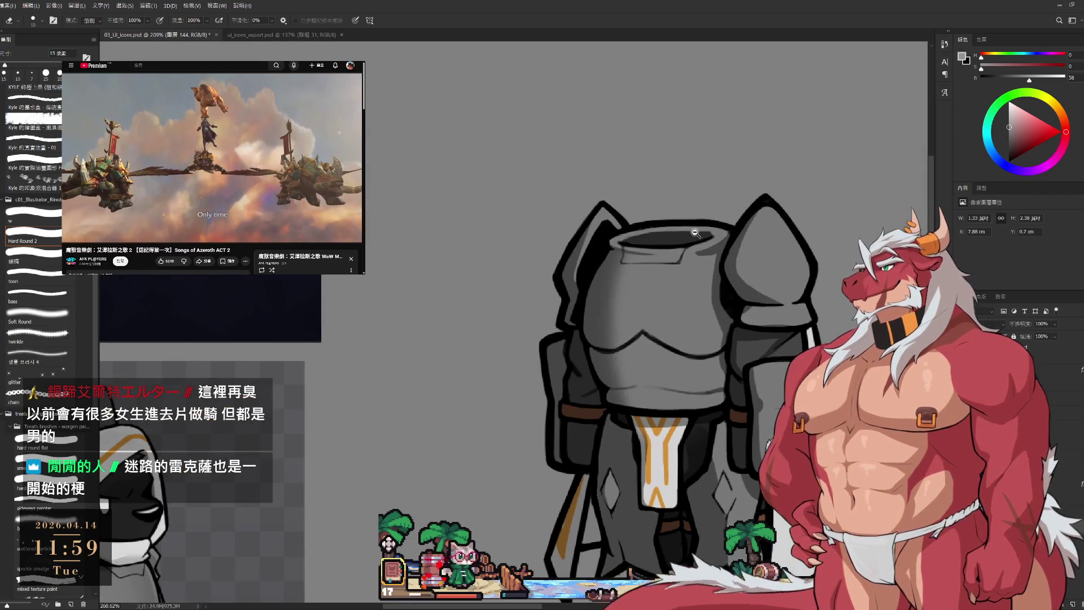
pyautogui.moveTo(708, 205); pyautogui.dragTo(698, 154)
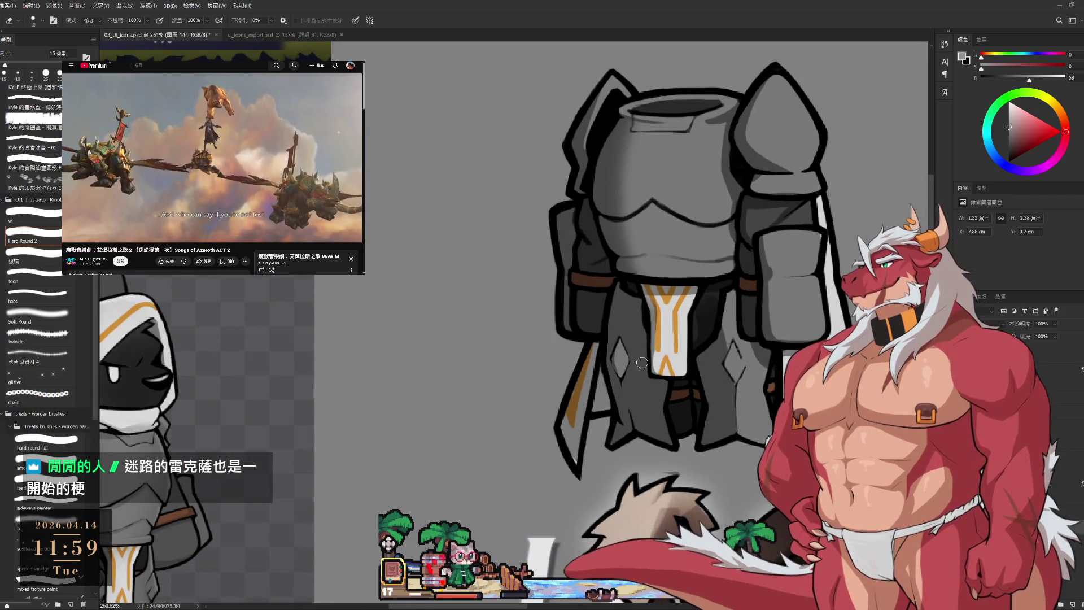
pyautogui.press('b')
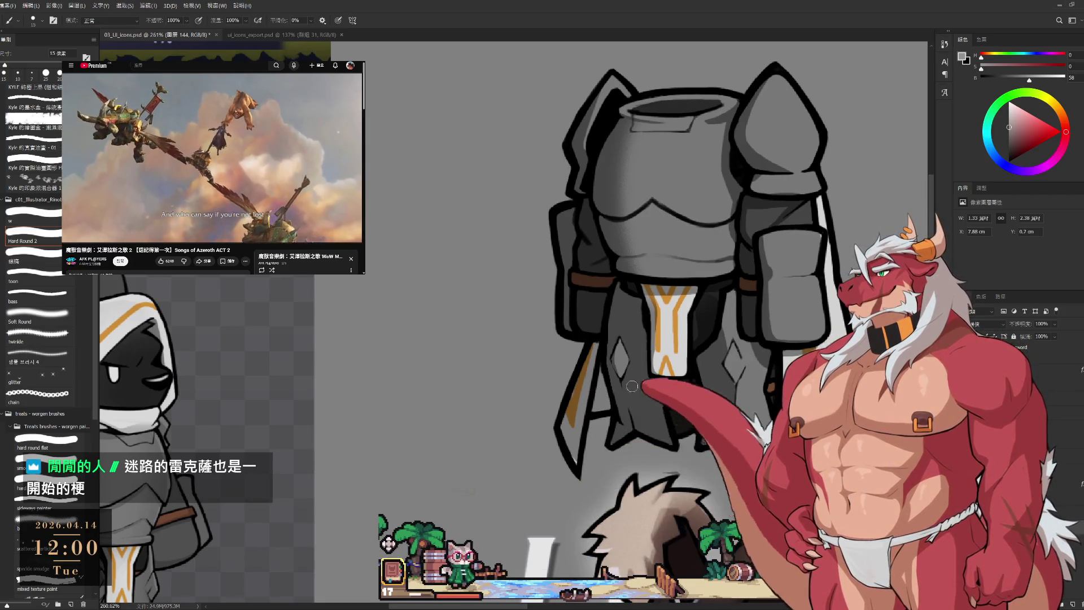
pyautogui.moveTo(749, 388); pyautogui.dragTo(709, 315)
pyautogui.press('l')
pyautogui.moveTo(739, 266)
pyautogui.mouseDown()
pyautogui.moveTo(720, 429)
pyautogui.moveTo(767, 444)
pyautogui.moveTo(904, 204)
pyautogui.moveTo(842, 62)
pyautogui.mouseUp()
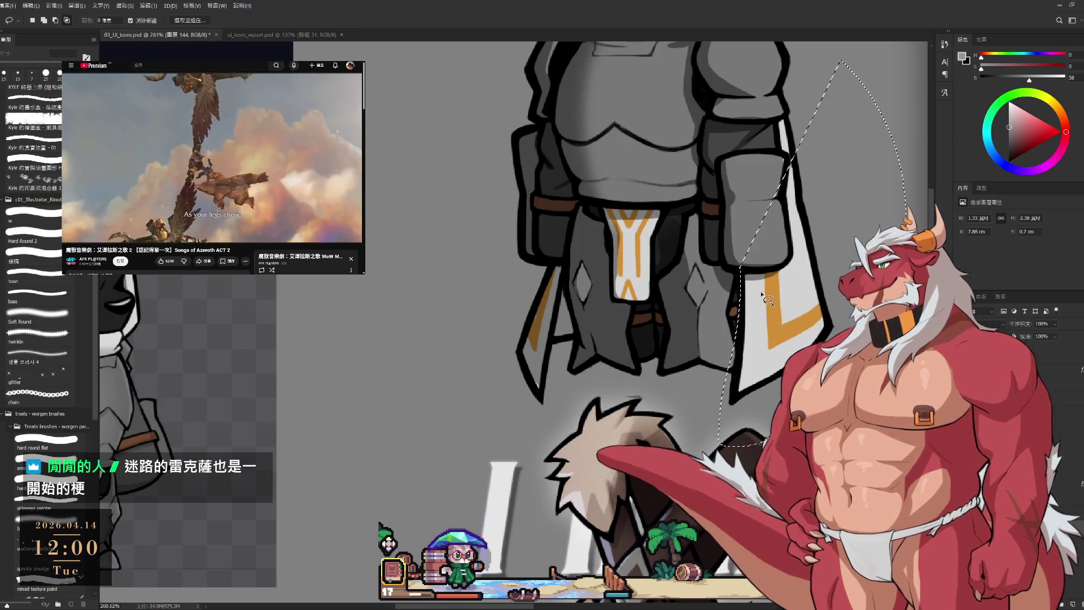
# - Set the brush to 125 px and make the lasso selection follow the cape's right outline
pyautogui.press('b')
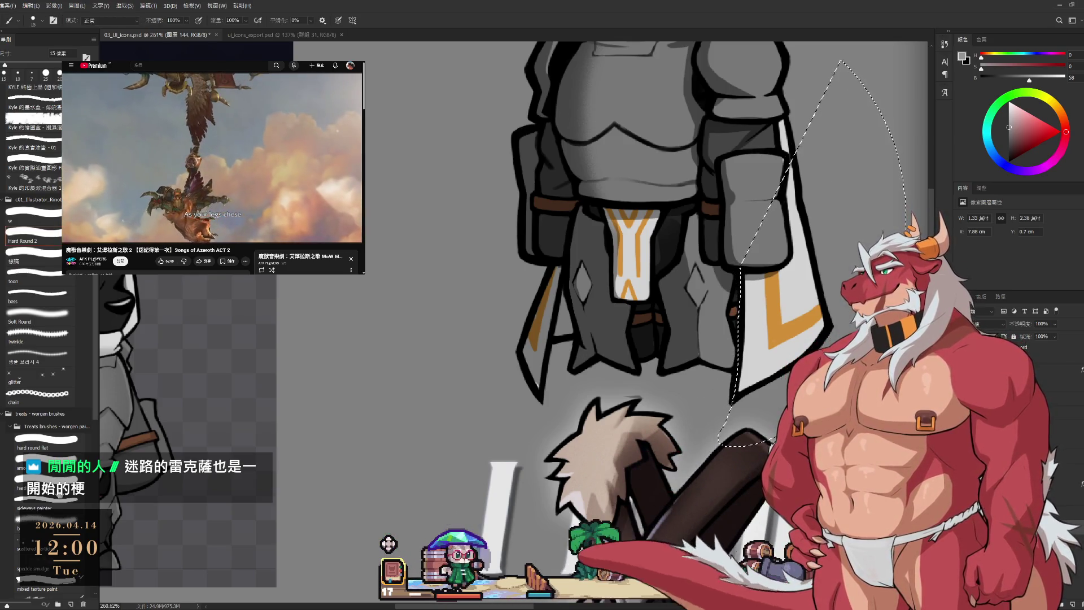
pyautogui.press(']')
pyautogui.press(']')
pyautogui.press(']')
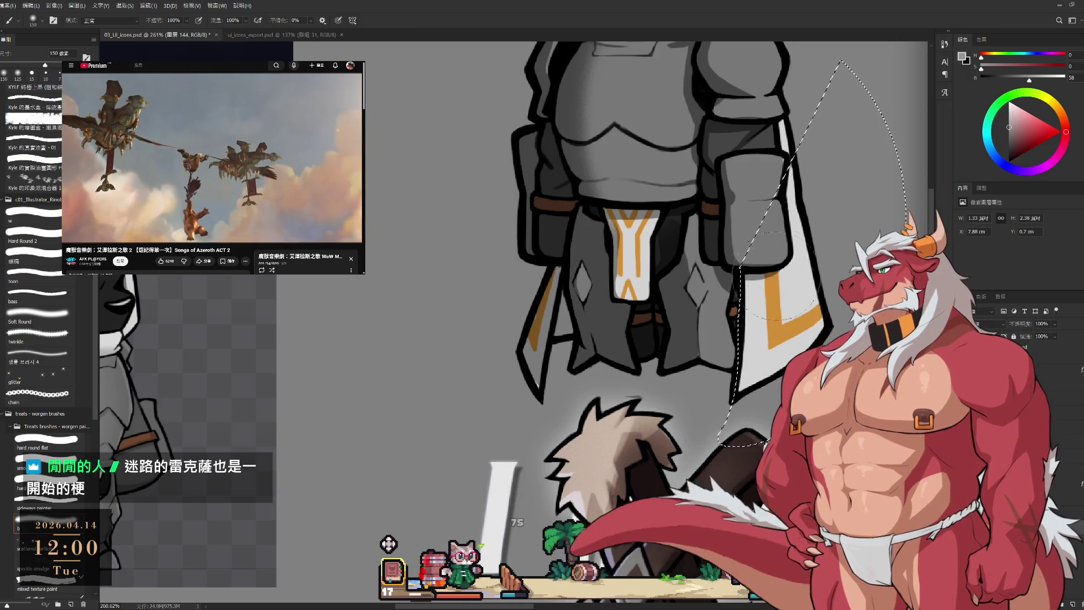
pyautogui.press('l')
pyautogui.moveTo(788, 172)
pyautogui.mouseDown()
pyautogui.moveTo(790, 254)
pyautogui.moveTo(742, 270)
pyautogui.moveTo(734, 293)
pyautogui.moveTo(742, 259)
pyautogui.moveTo(711, 297)
pyautogui.moveTo(740, 305)
pyautogui.moveTo(756, 282)
pyautogui.moveTo(778, 299)
pyautogui.mouseUp()
pyautogui.scroll(1, 734, 294)
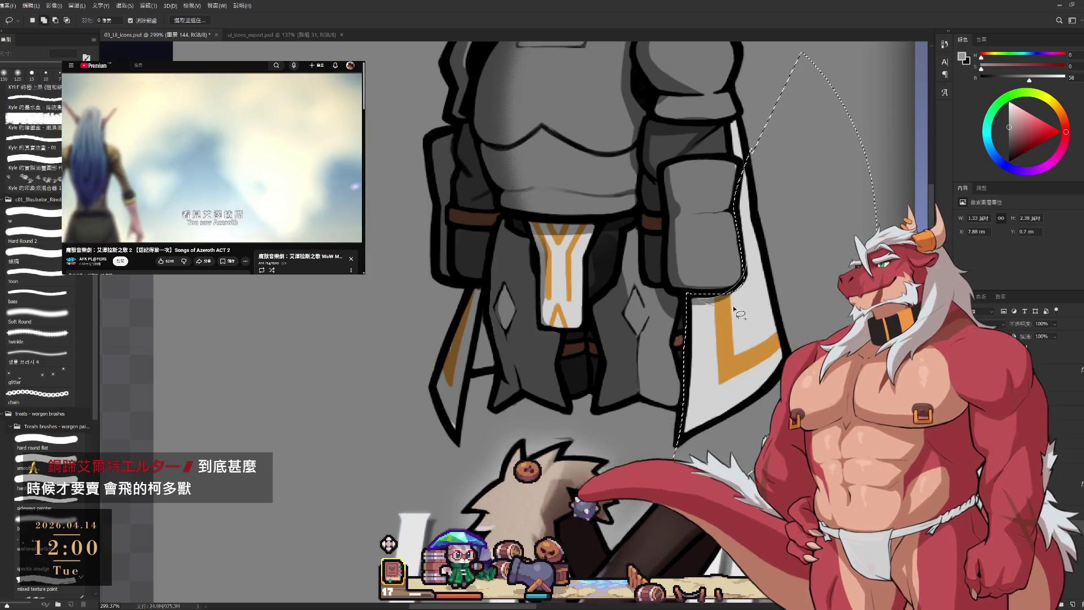
# - Paint darker shading on the cape's right side, then undo it and redraw the selection
pyautogui.press('b')
pyautogui.press('[')
pyautogui.press('[')
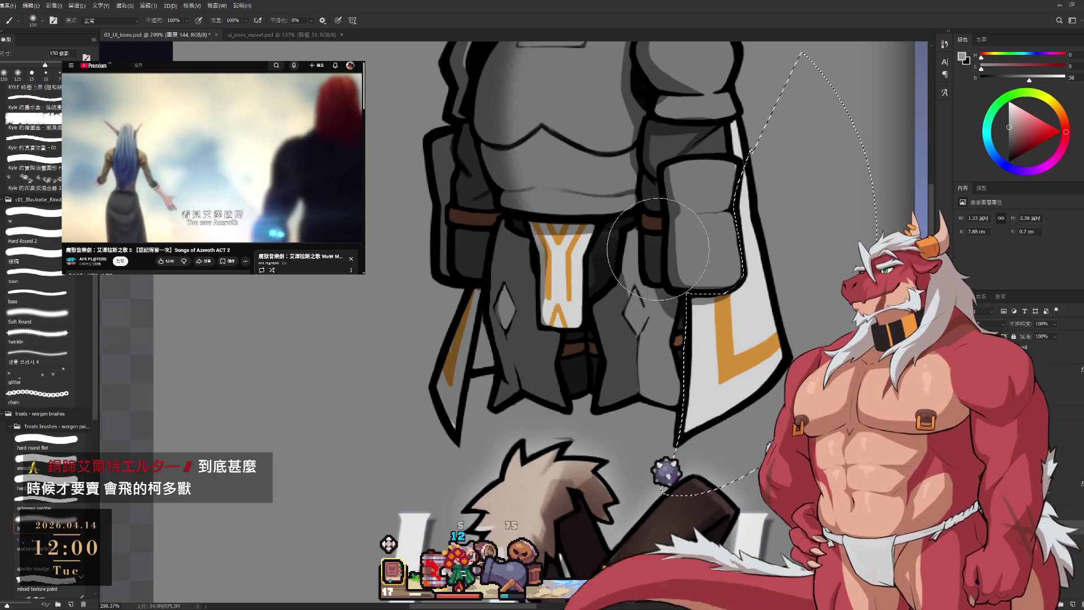
pyautogui.moveTo(757, 147); pyautogui.dragTo(793, 446)
pyautogui.hotkey('ctrl', 'z')
pyautogui.press('l')
pyautogui.moveTo(734, 150)
pyautogui.mouseDown()
pyautogui.moveTo(782, 169)
pyautogui.moveTo(776, 107)
pyautogui.moveTo(740, 118)
pyautogui.moveTo(757, 390)
pyautogui.mouseUp()
# - Add more shading inside the cape selection, with a 25 px eraser, then deselect
pyautogui.press('b')
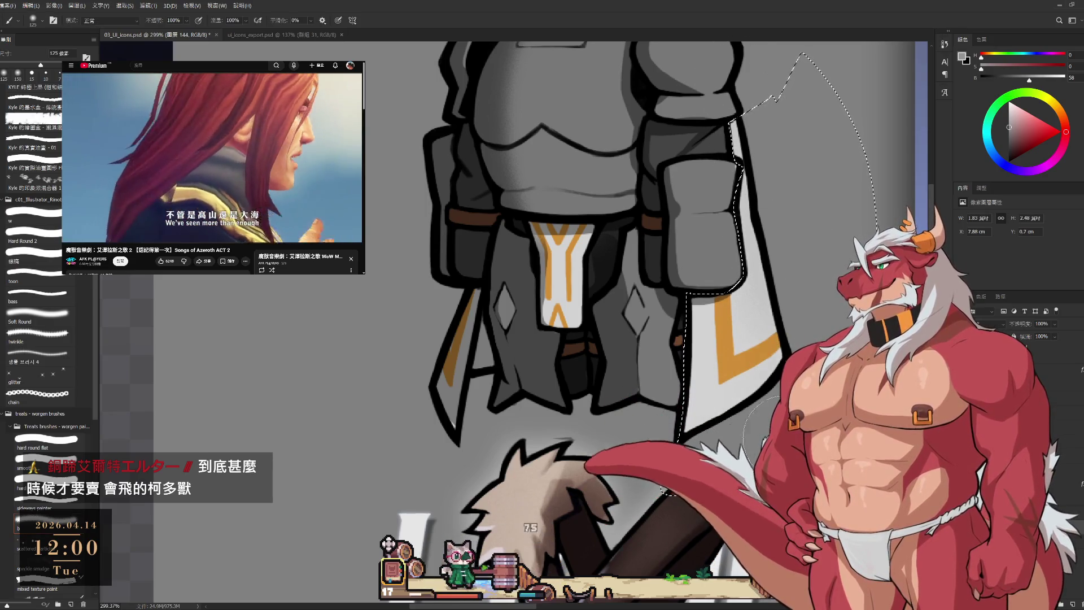
pyautogui.scroll(-3, 808, 333)
pyautogui.press('e')
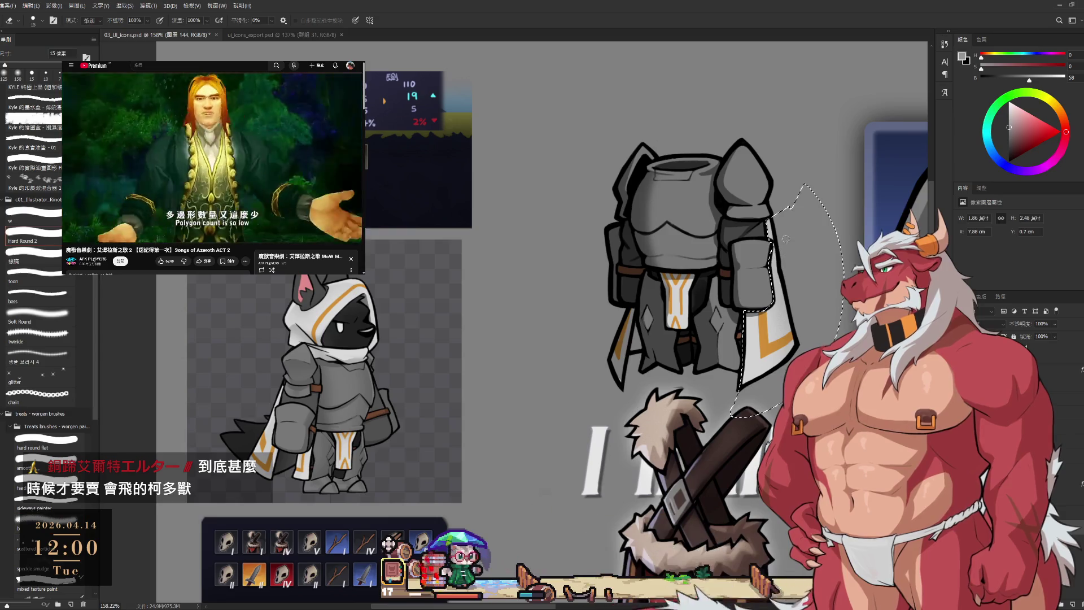
pyautogui.scroll(1, 752, 294)
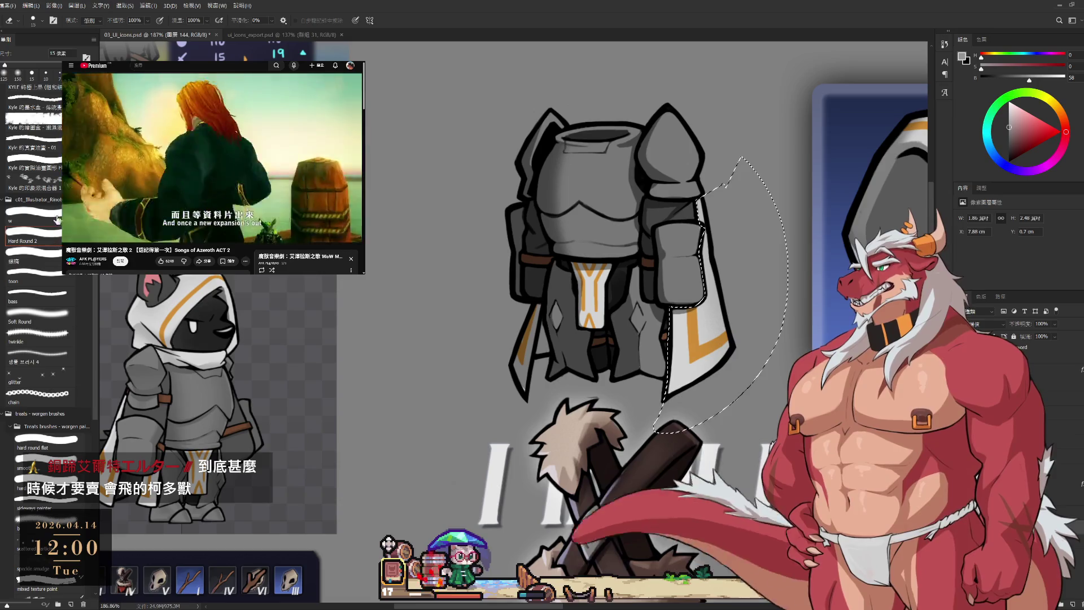
pyautogui.press(']')
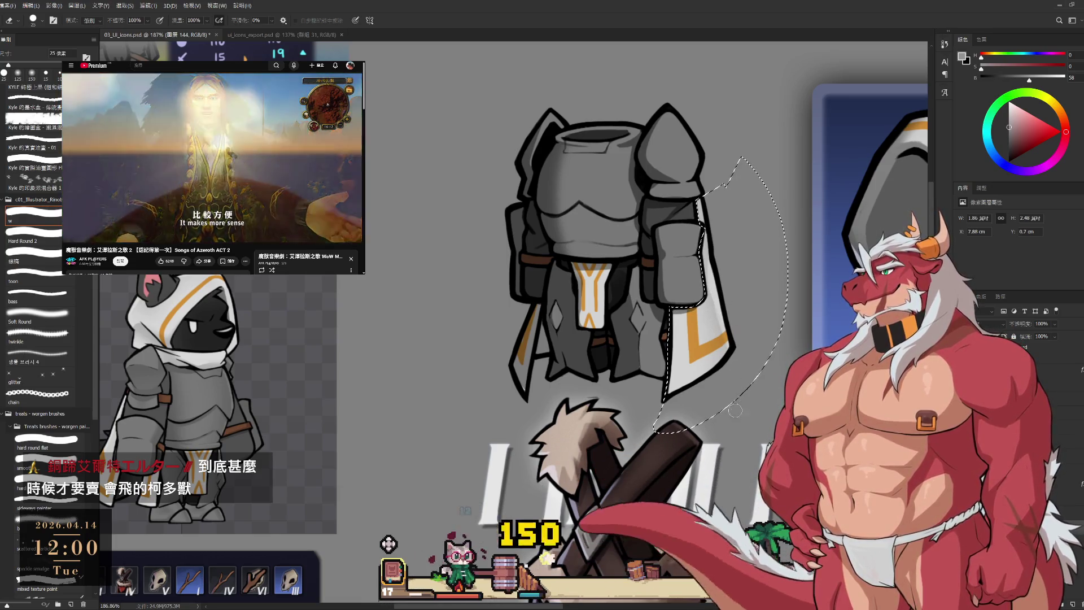
pyautogui.press('b')
pyautogui.moveTo(715, 333); pyautogui.dragTo(743, 313)
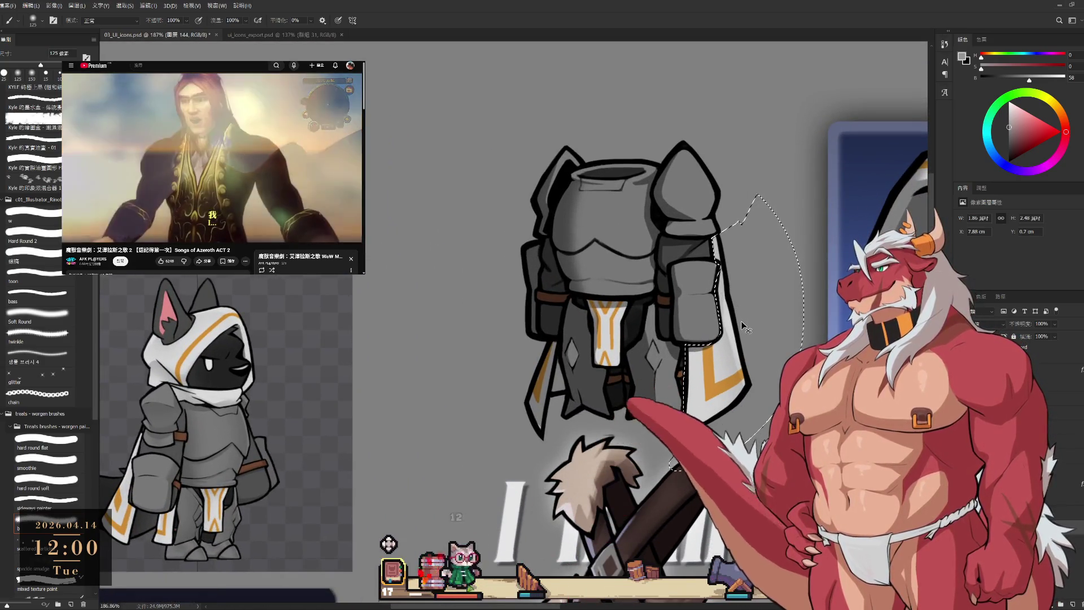
pyautogui.press('l')
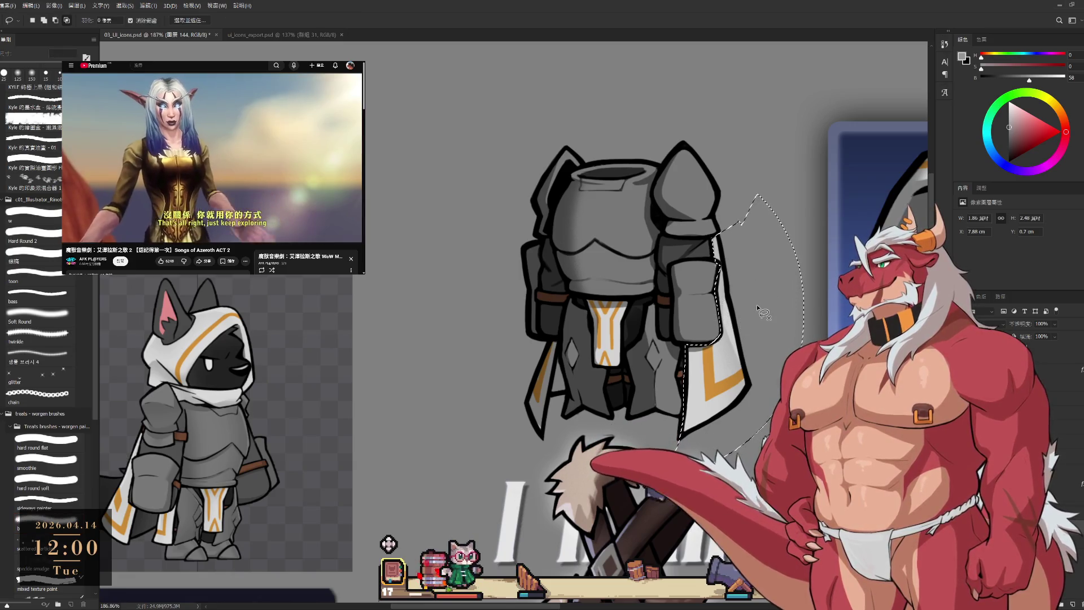
pyautogui.hotkey('ctrl', 'd')
pyautogui.scroll(-2, 733, 294)
# - Enlarge the eraser to 80 px and reframe the view on the armor drawing
pyautogui.press('e')
pyautogui.scroll(2, 733, 294)
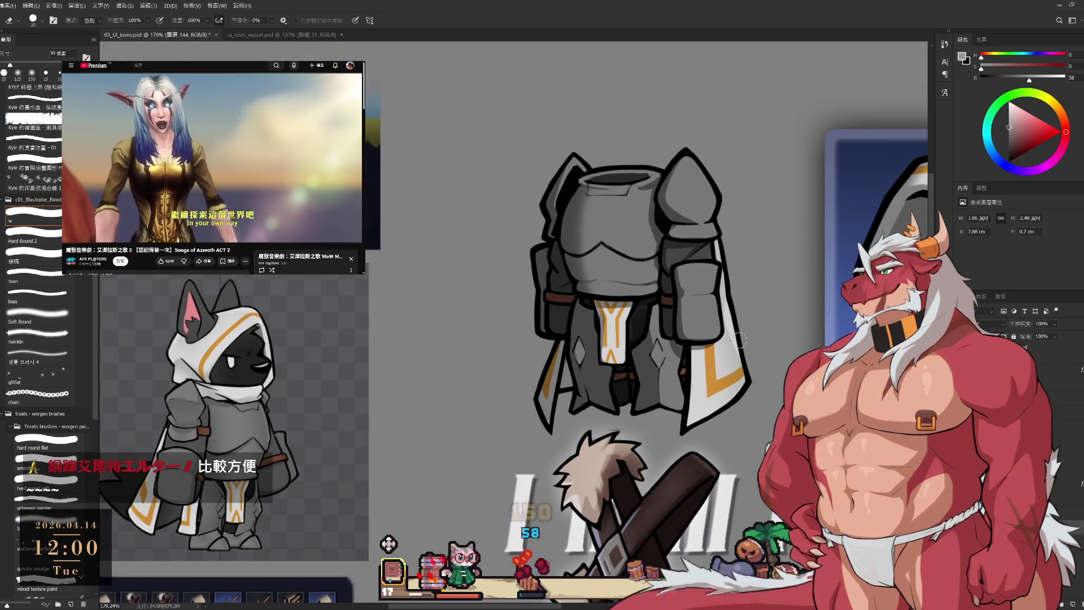
pyautogui.press(']')
pyautogui.press(']')
pyautogui.press(']')
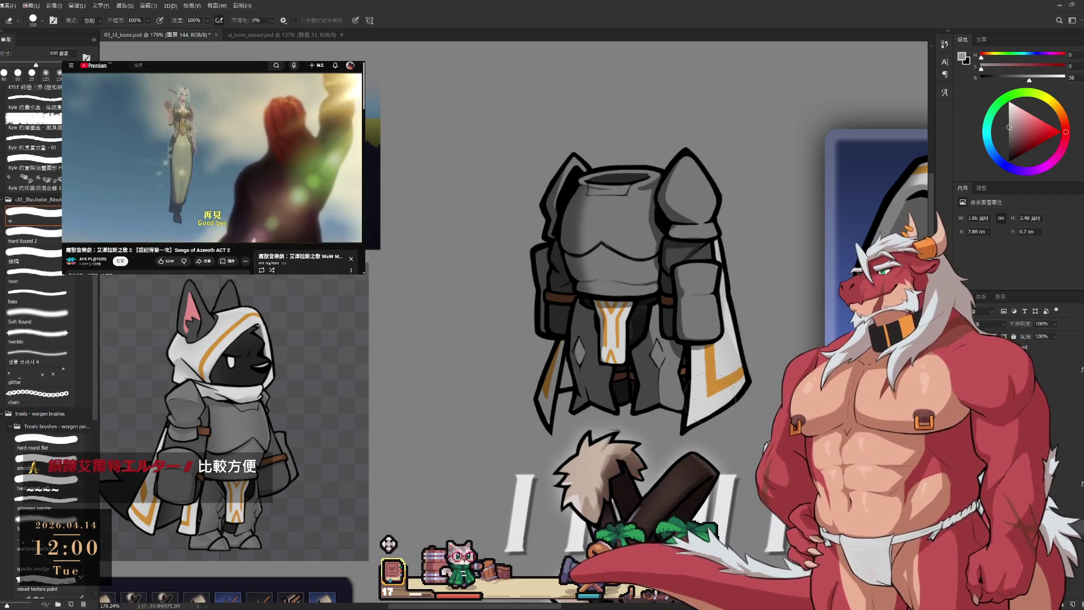
pyautogui.scroll(-3, 720, 397)
pyautogui.scroll(2, 734, 284)
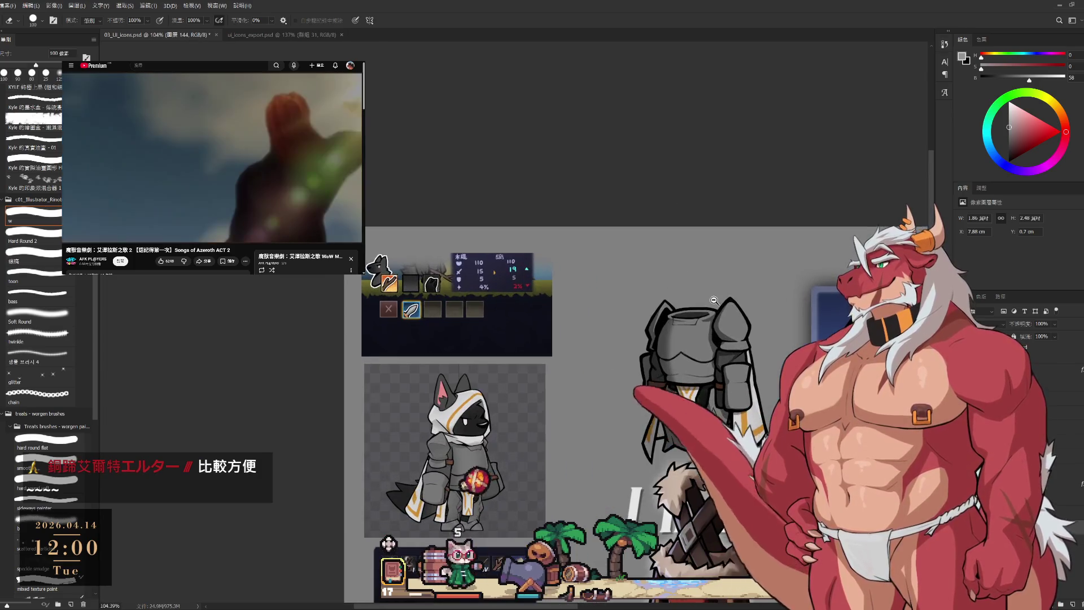
pyautogui.scroll(3, 697, 249)
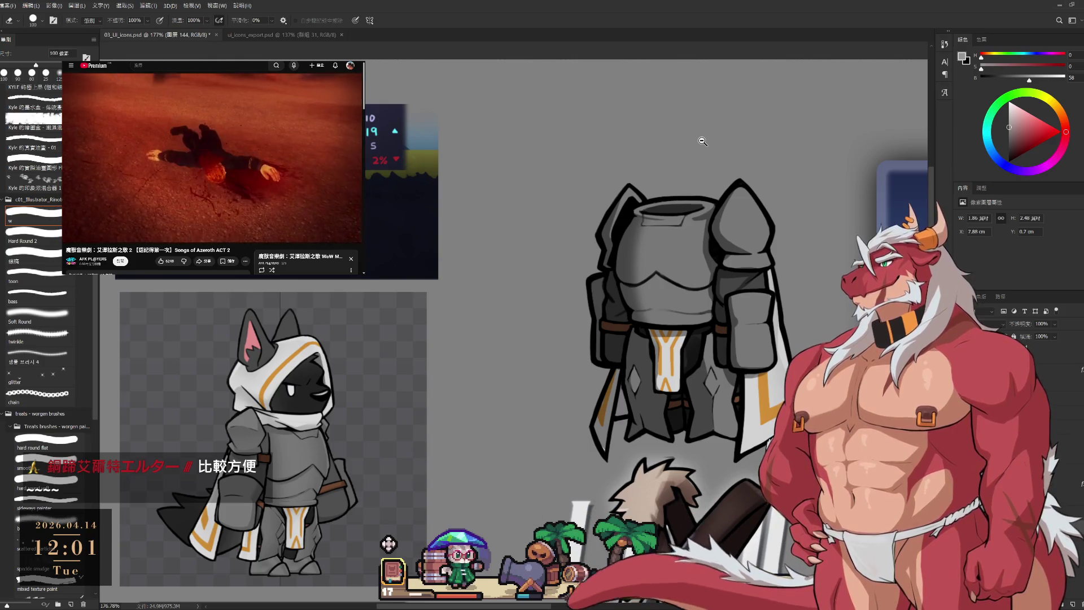
pyautogui.moveTo(722, 286); pyautogui.dragTo(735, 302)
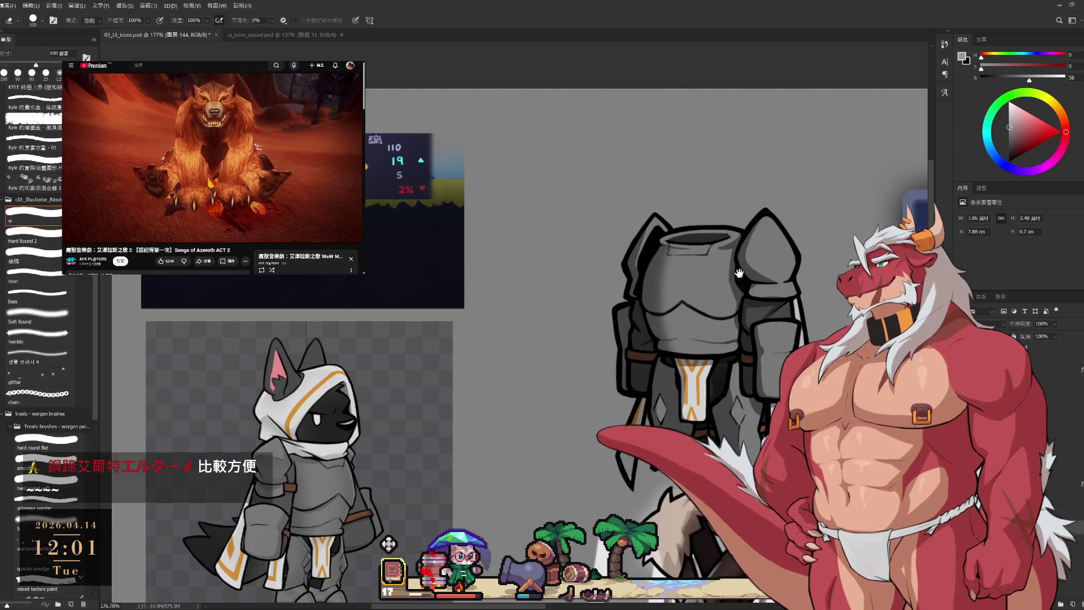
pyautogui.scroll(-3, 790, 281)
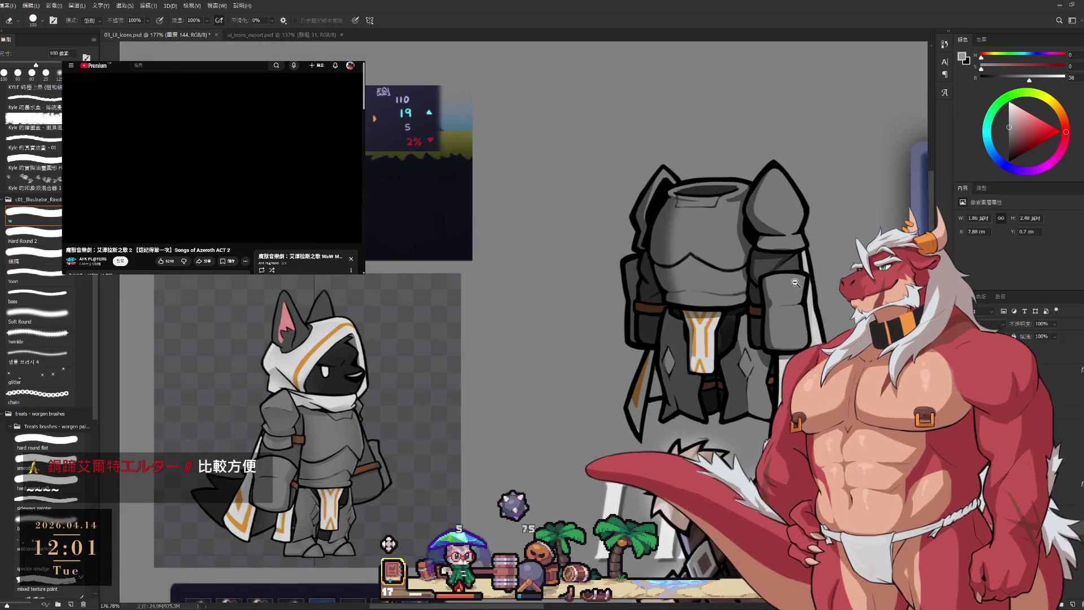
pyautogui.scroll(-5, 628, 319)
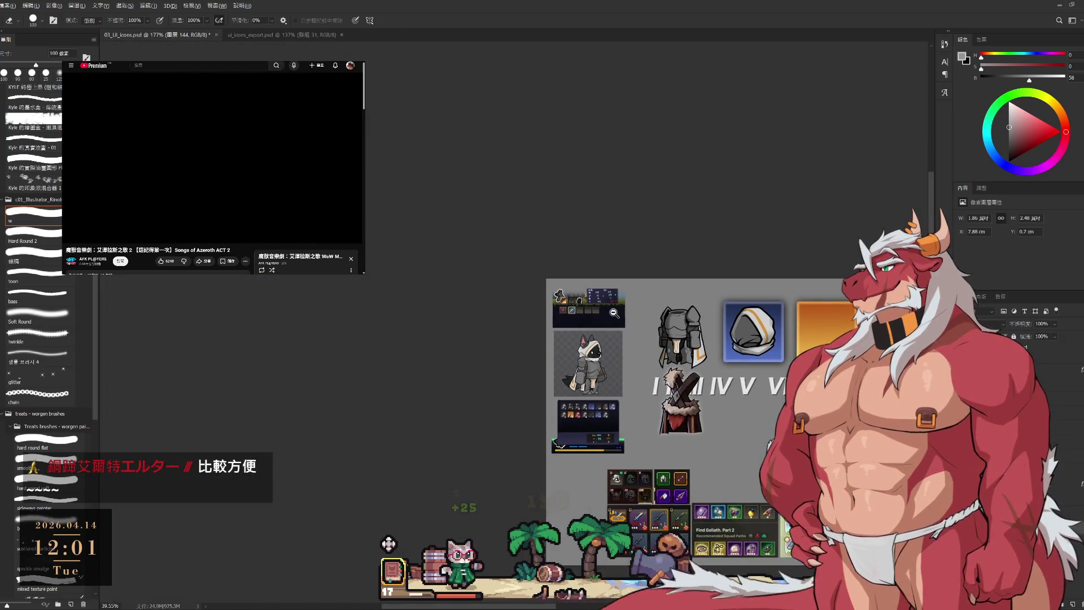
pyautogui.scroll(3, 629, 319)
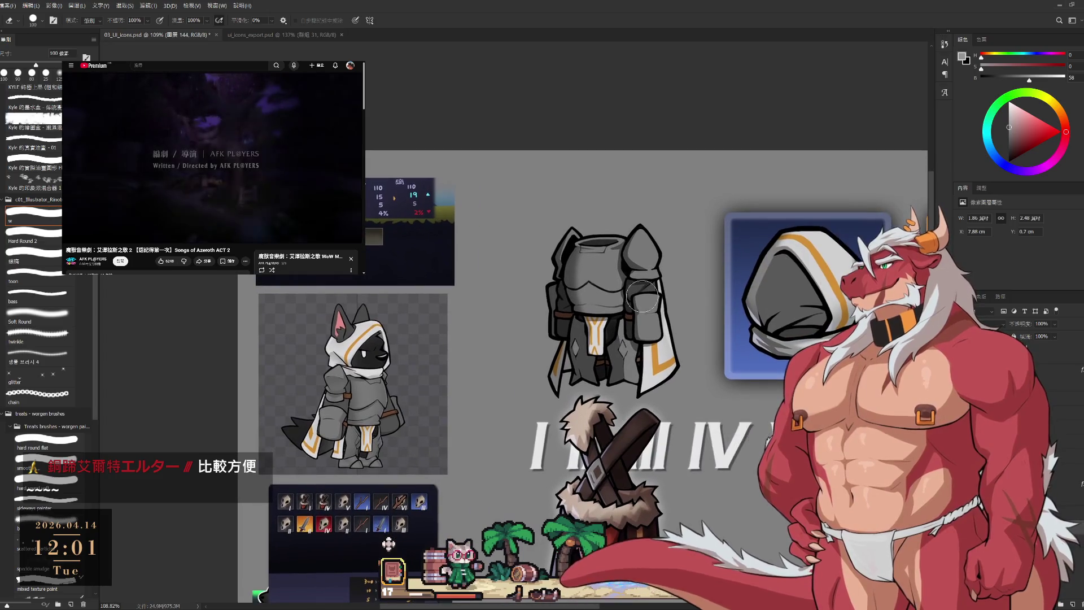
# - Set a 60 px brush in Normal mode and sample the armor's bluish grey
pyautogui.press('b')
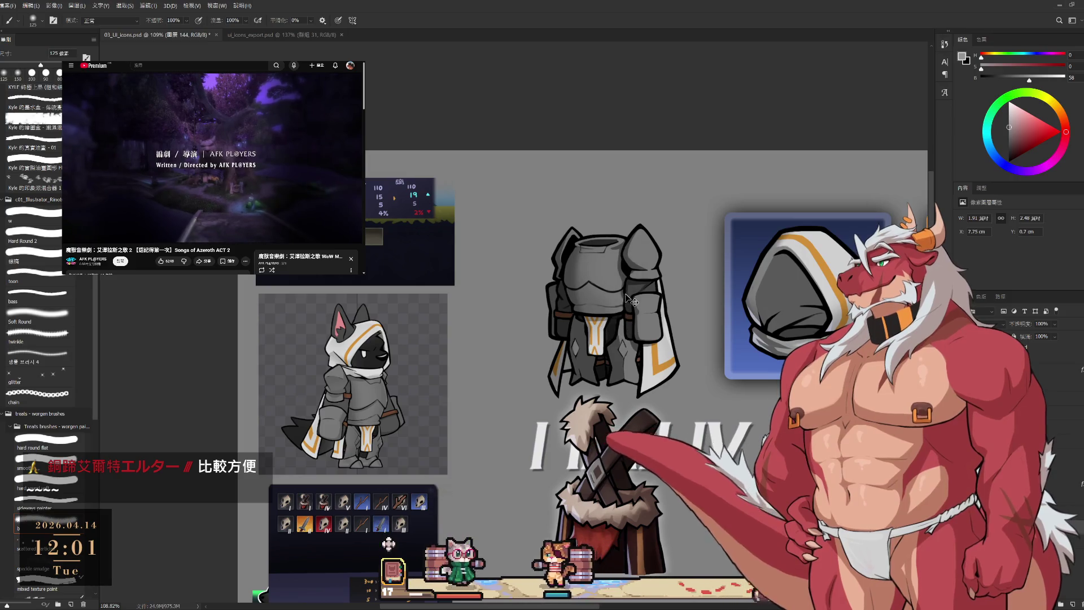
pyautogui.press('[')
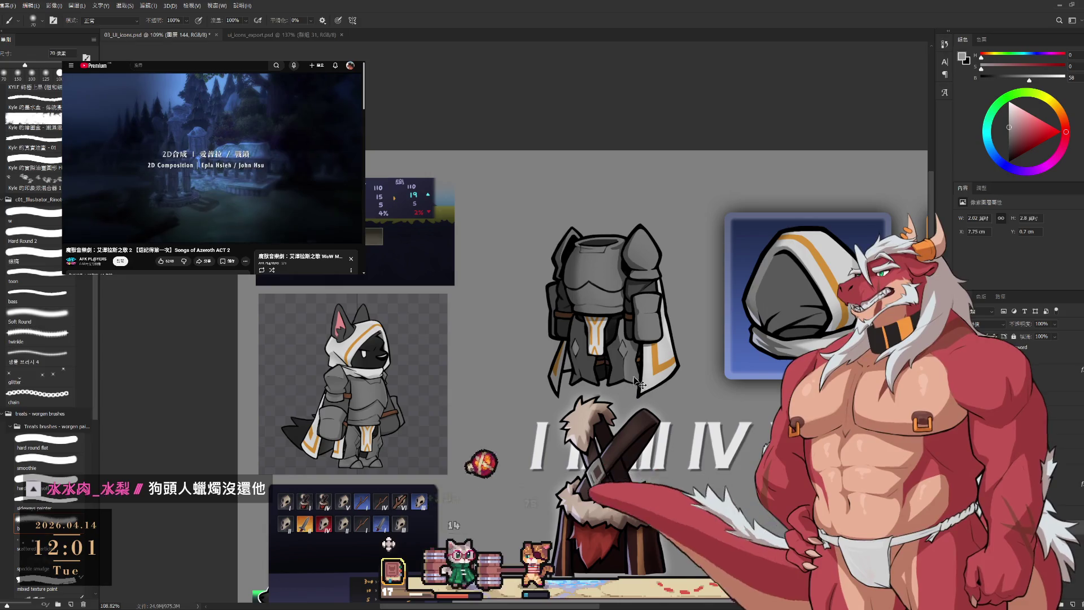
pyautogui.press('[')
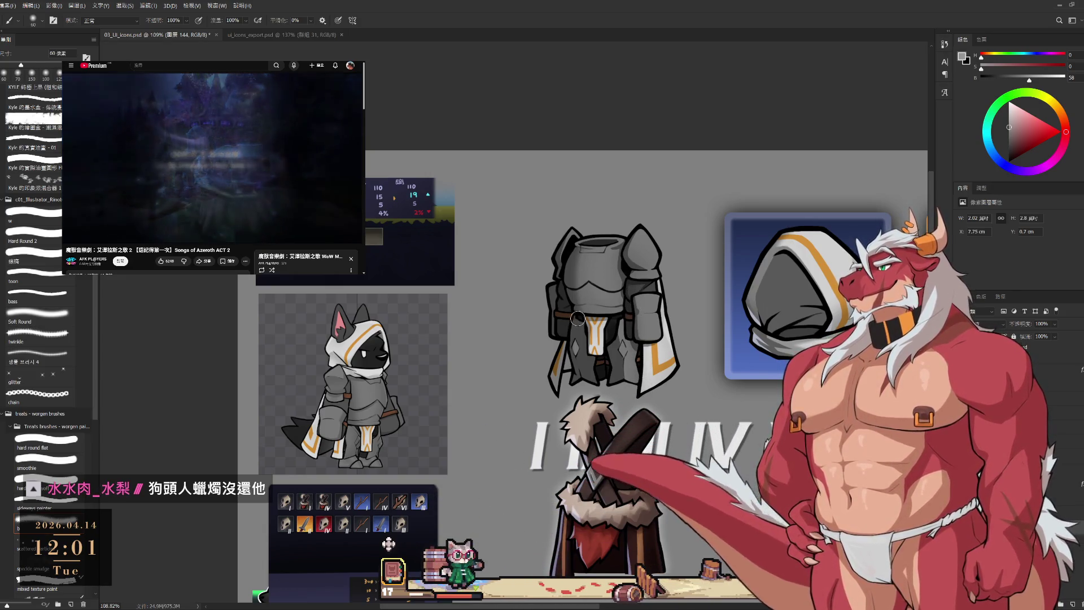
pyautogui.hotkey('shift', 'alt', 'n')
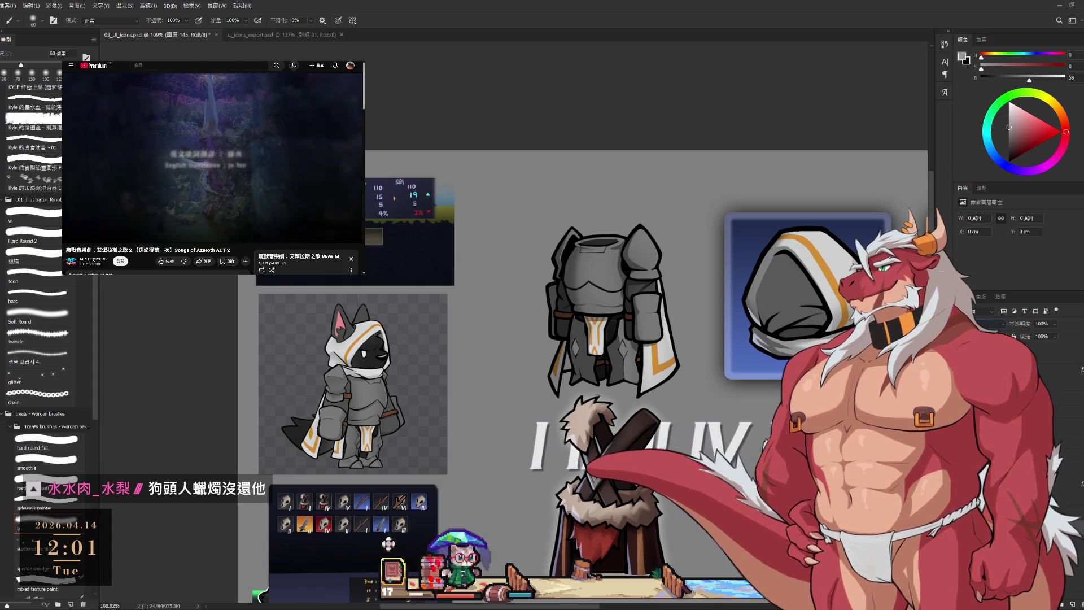
pyautogui.keyDown('alt'); pyautogui.click(749, 310); pyautogui.keyUp('alt')
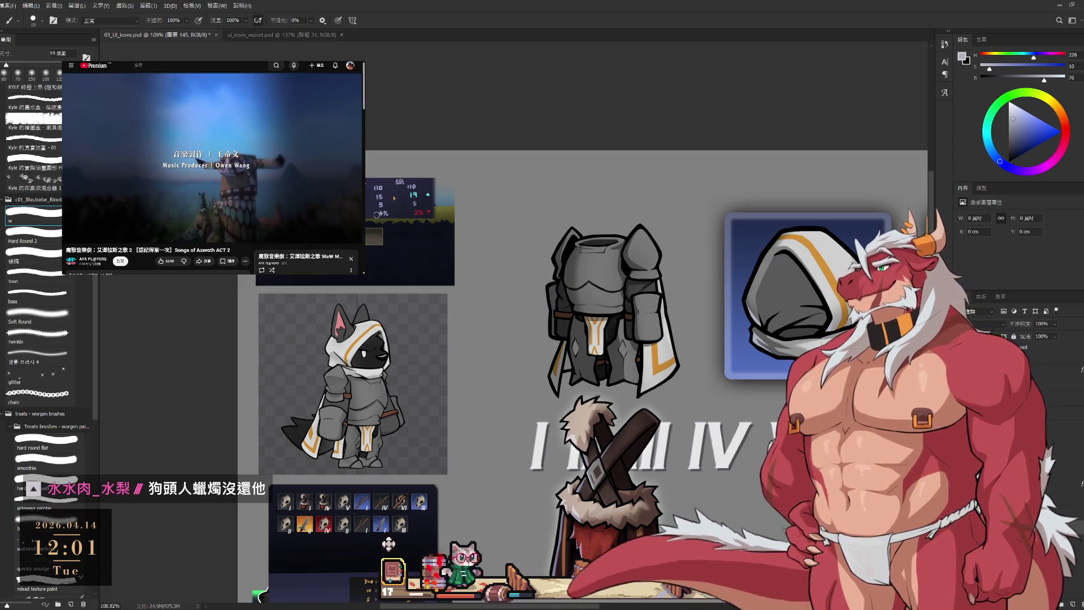
pyautogui.moveTo(644, 315); pyautogui.dragTo(710, 216)
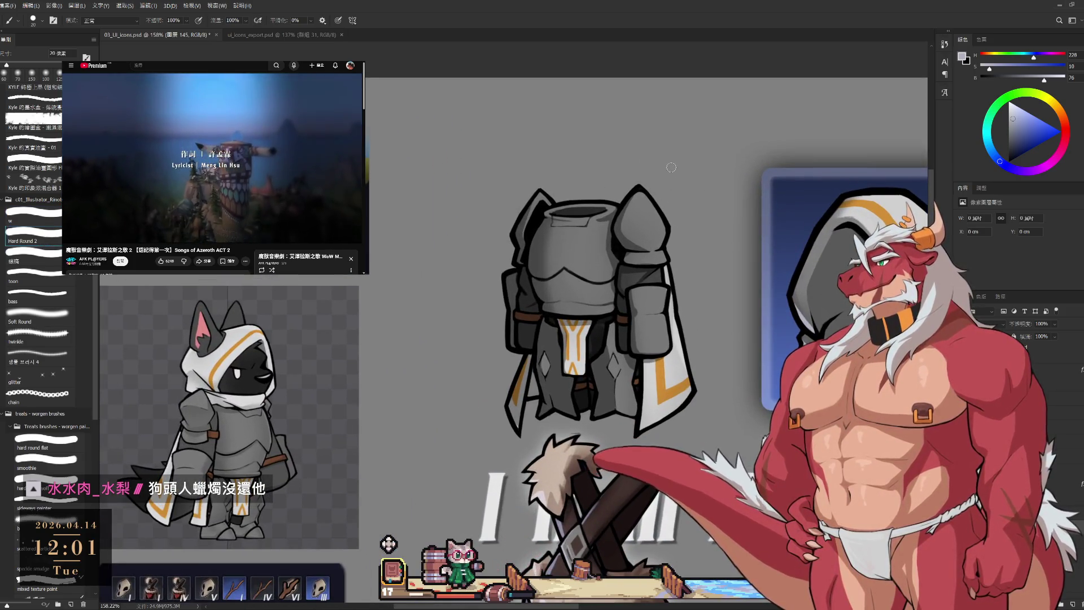
# - Paint pale-blue highlights down the chest plate's left edge and along its bottom edge
pyautogui.moveTo(735, 240)
pyautogui.mouseDown()
pyautogui.moveTo(661, 243)
pyautogui.moveTo(636, 303)
pyautogui.moveTo(579, 256)
pyautogui.moveTo(548, 264)
pyautogui.mouseUp()
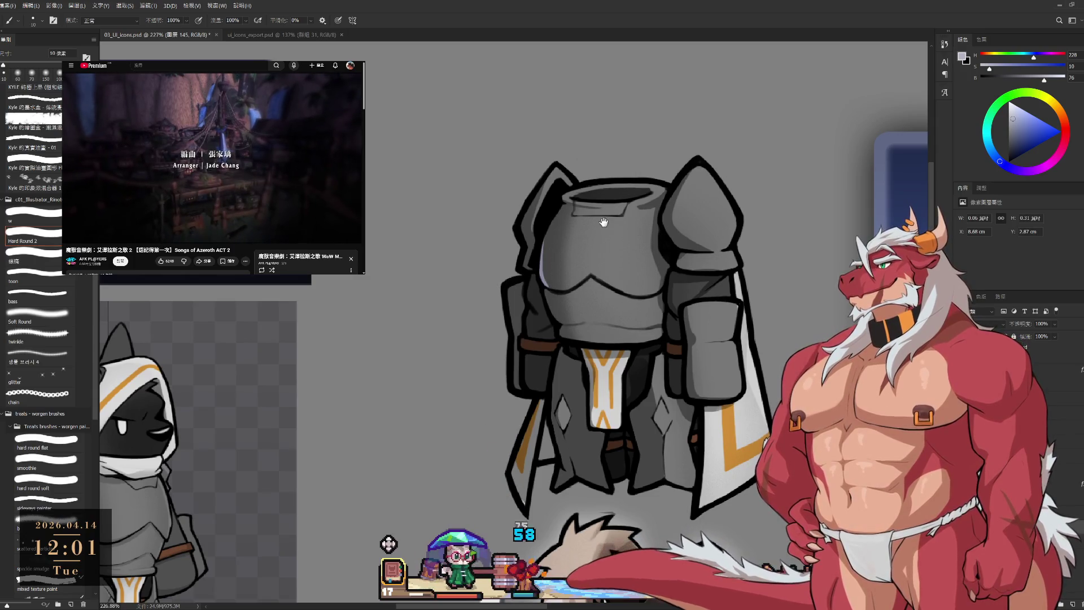
pyautogui.scroll(3, 588, 281)
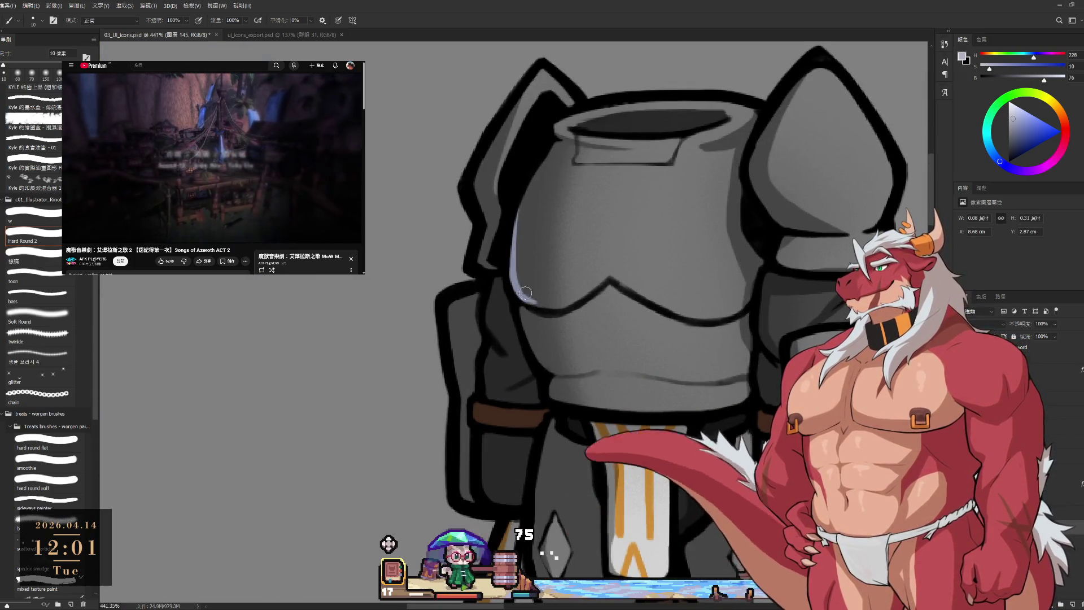
pyautogui.moveTo(517, 308); pyautogui.dragTo(569, 396)
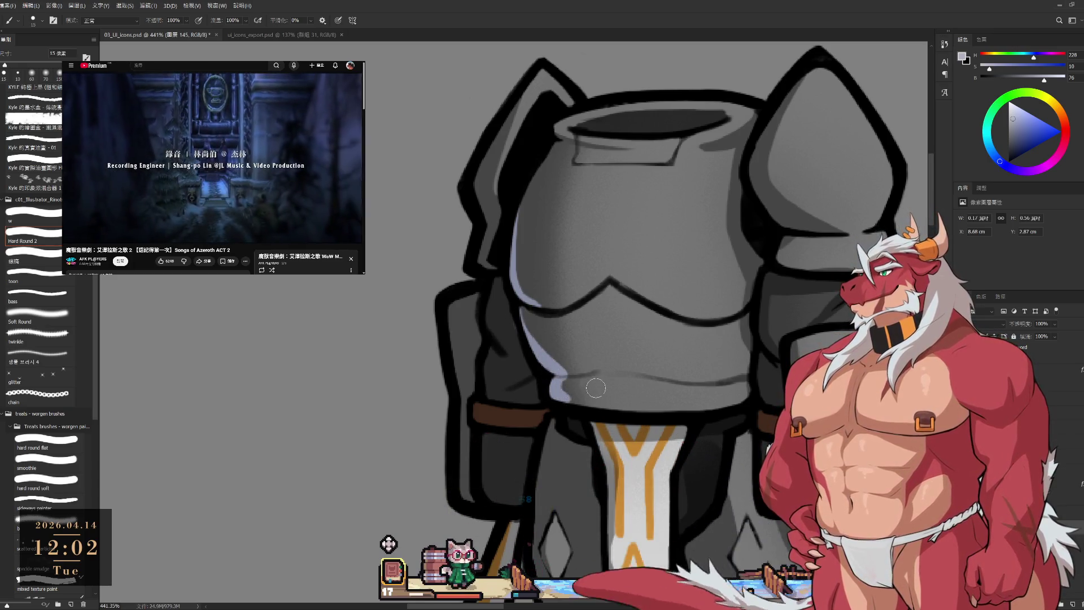
pyautogui.press('[')
pyautogui.moveTo(556, 388); pyautogui.dragTo(626, 404)
# - Set the eraser to 7 px and reset the canvas rotation to 0°
pyautogui.press('e')
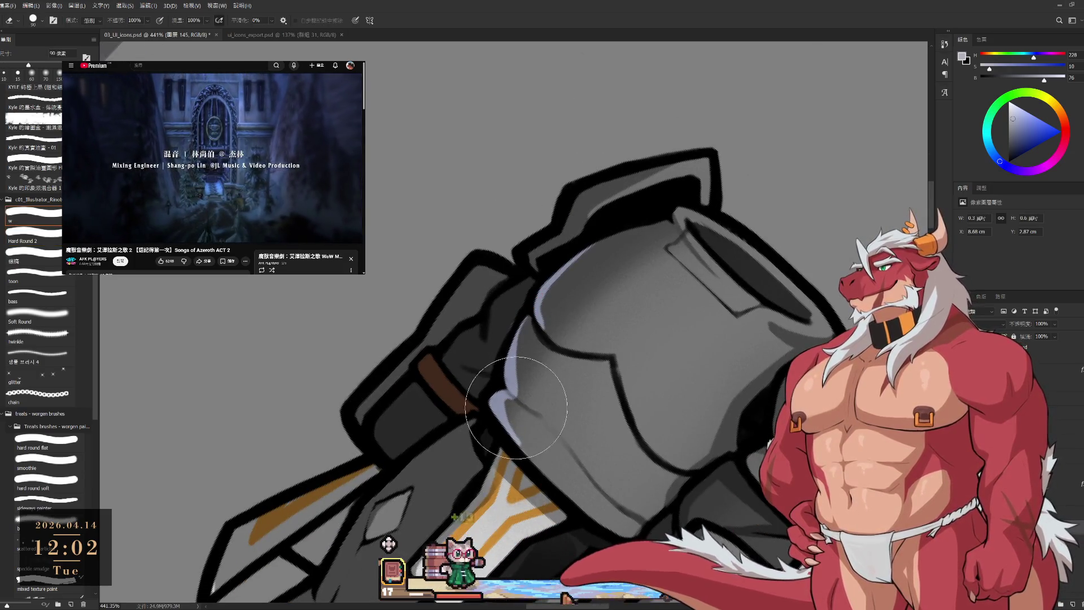
pyautogui.press('[')
pyautogui.press('[')
pyautogui.press('[')
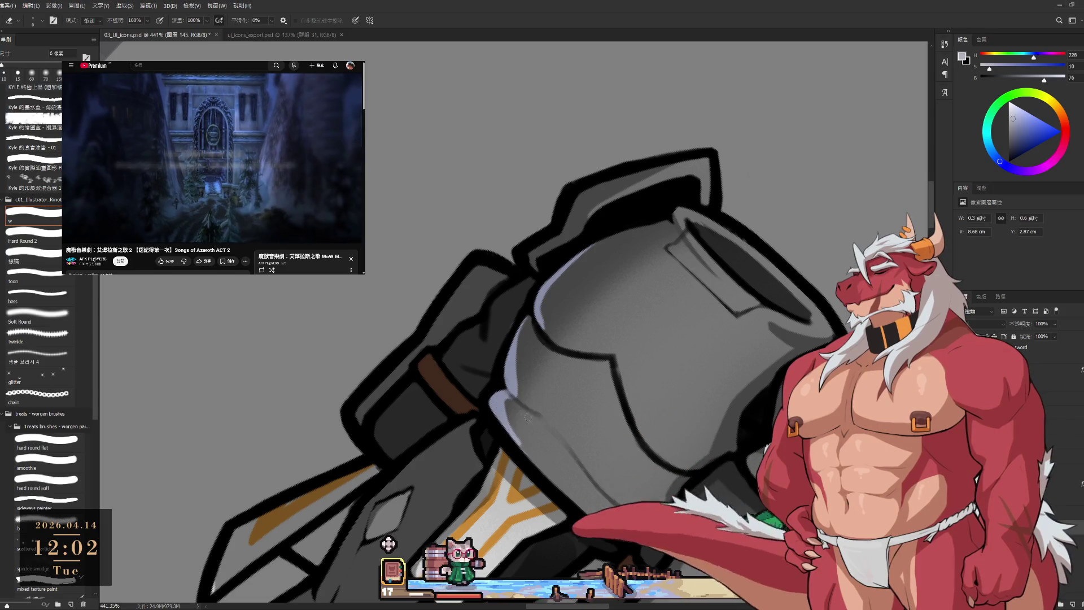
pyautogui.press(']')
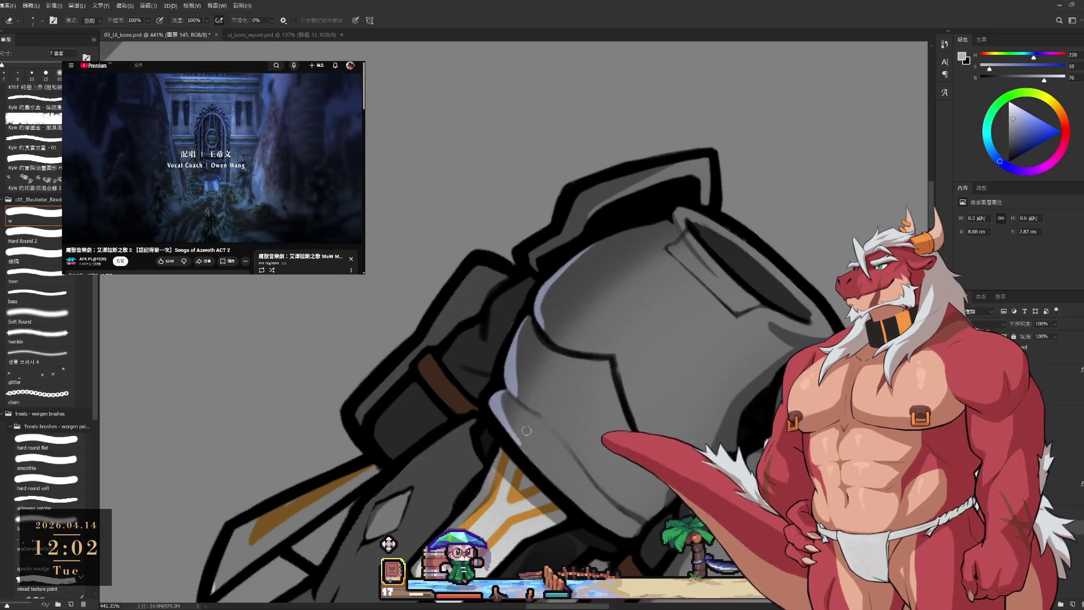
pyautogui.press('r')
pyautogui.press('Escape')
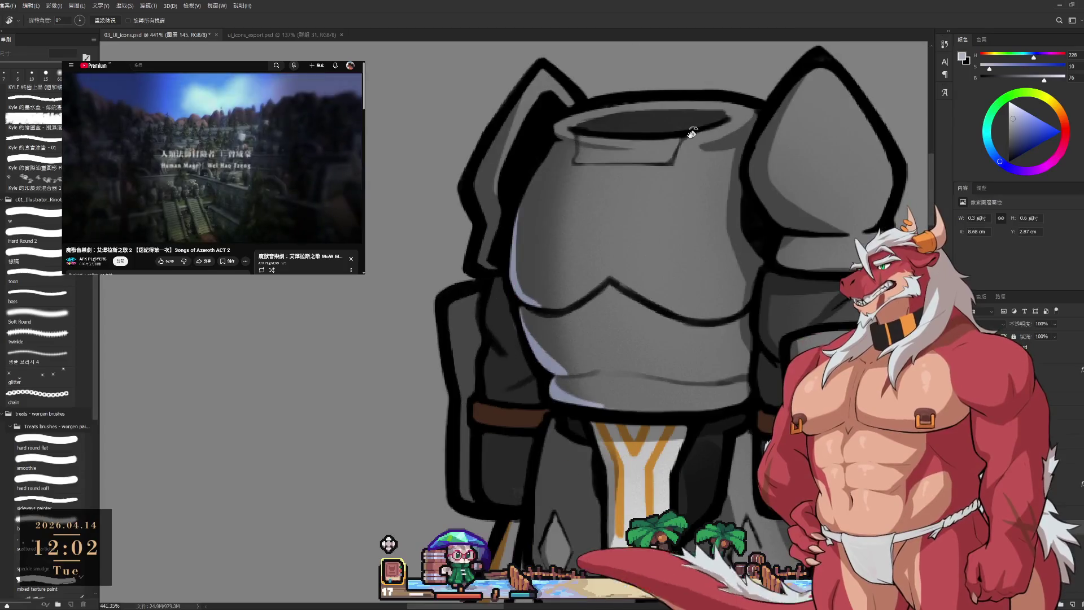
pyautogui.scroll(-3, 591, 253)
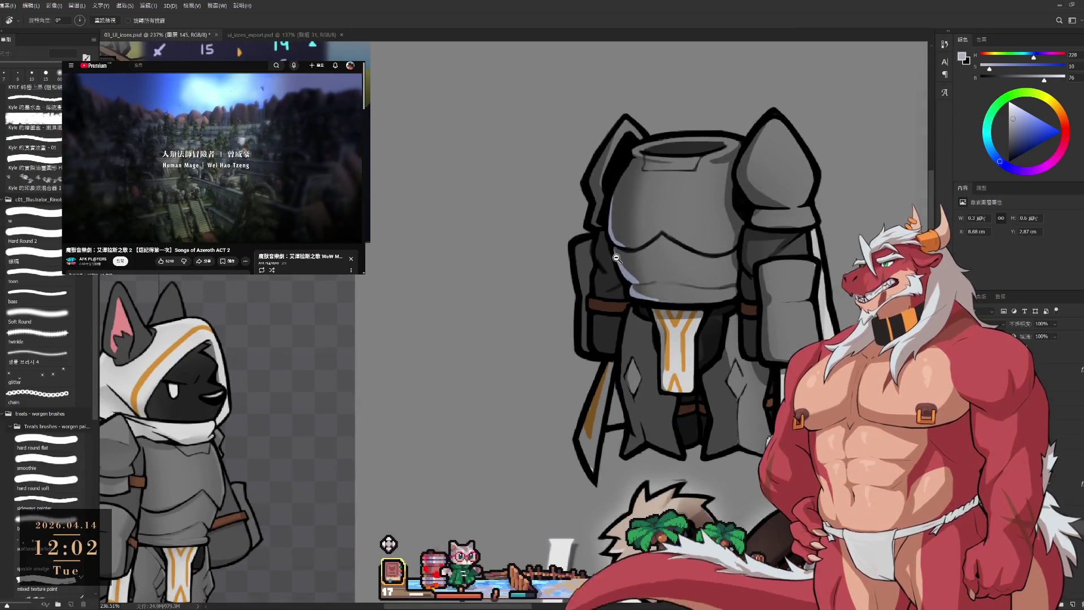
# - Paint a 15 px highlight line down the armor's left edge
pyautogui.scroll(1, 564, 274)
pyautogui.press('b')
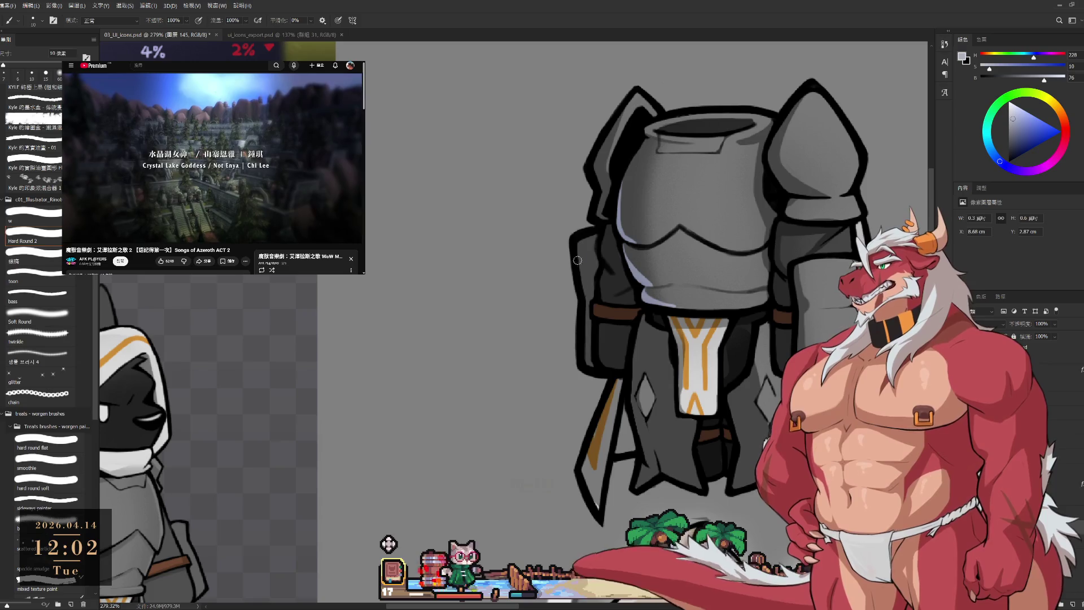
pyautogui.press(']')
pyautogui.moveTo(582, 243); pyautogui.dragTo(584, 353)
pyautogui.moveTo(586, 296); pyautogui.dragTo(587, 364)
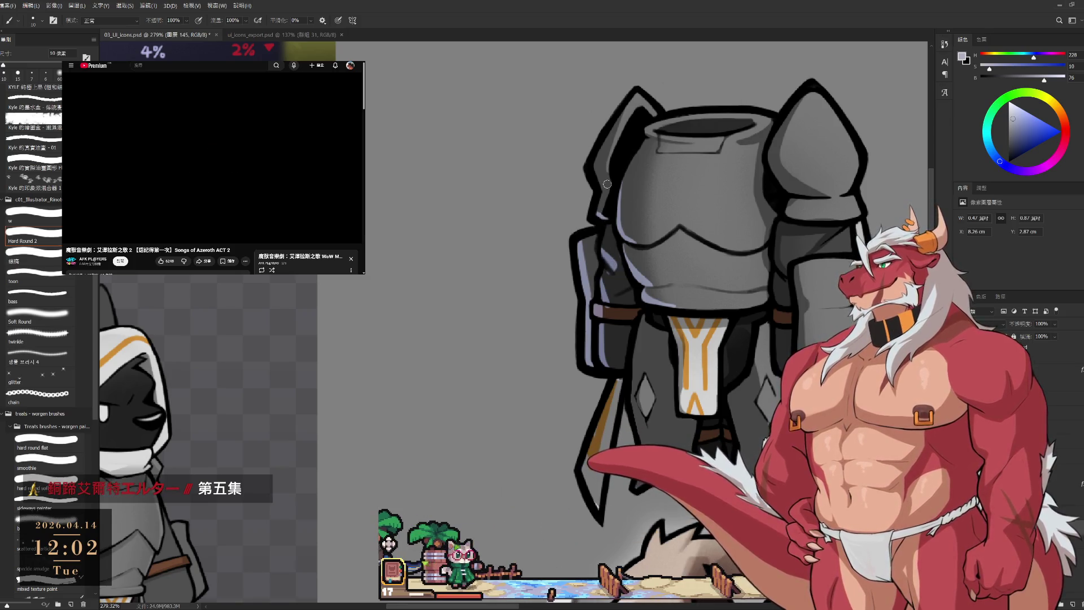
# - Extend the edge highlight lower and add a 10 px highlight on the lower armor's inner edge
pyautogui.press('e')
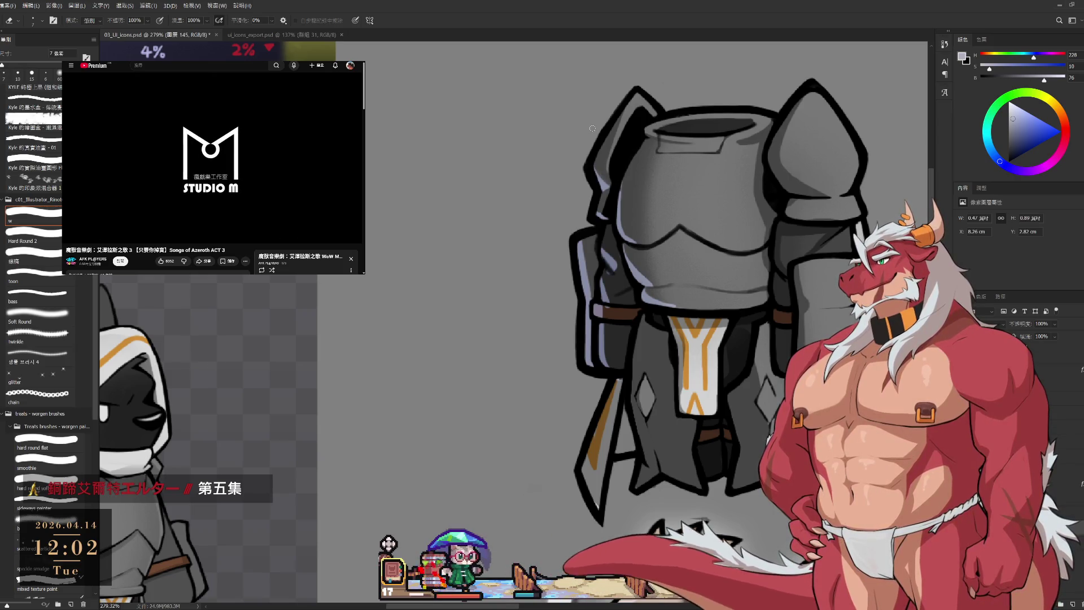
pyautogui.press('b')
pyautogui.scroll(-3, 601, 457)
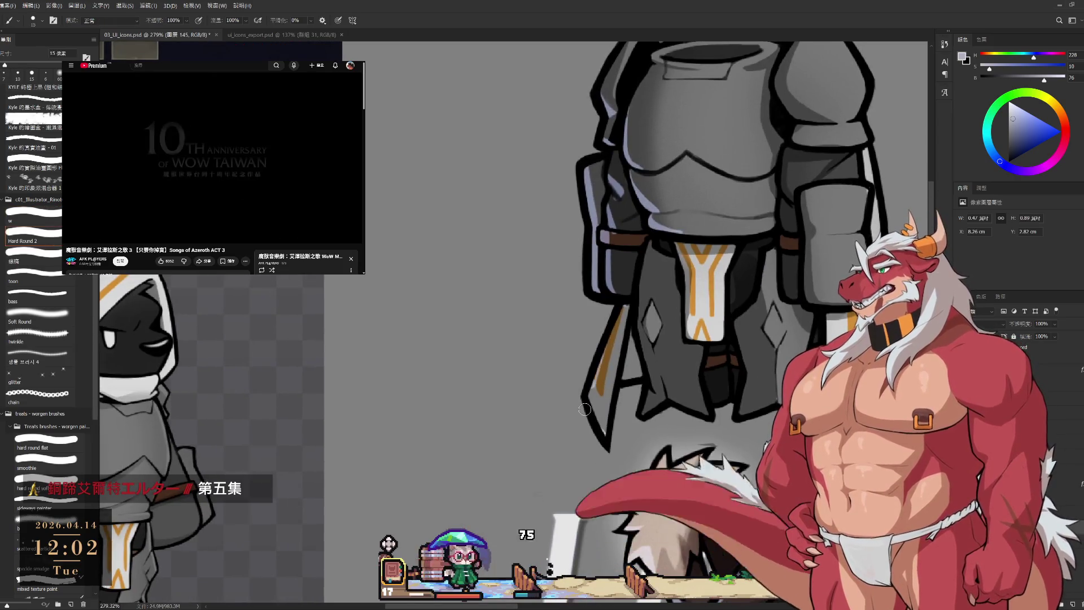
pyautogui.press(']')
pyautogui.moveTo(597, 369); pyautogui.dragTo(604, 411)
pyautogui.press('[')
pyautogui.moveTo(641, 328); pyautogui.dragTo(654, 387)
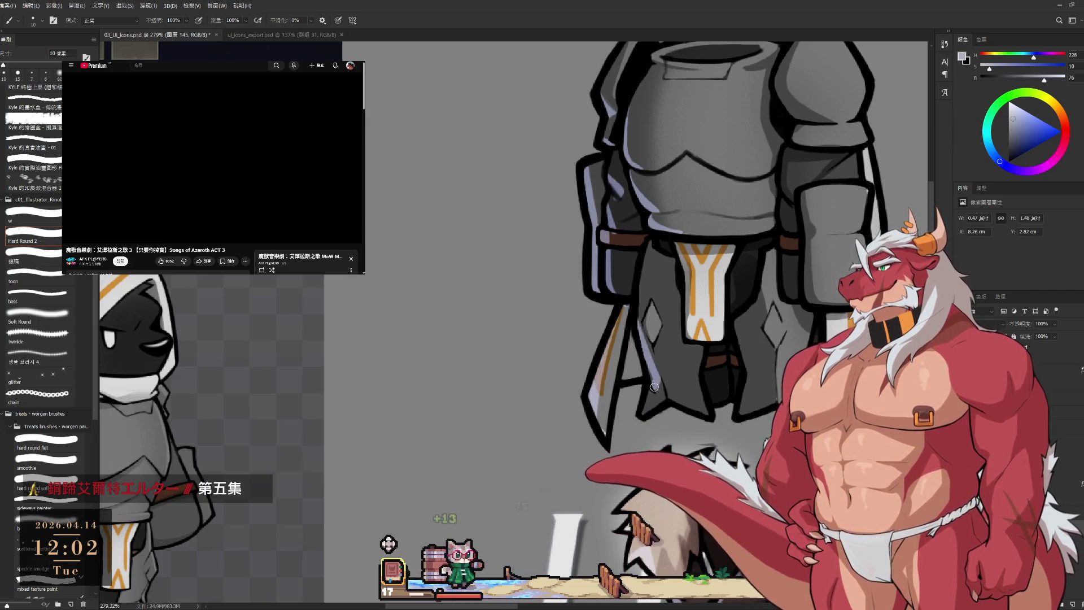
pyautogui.press(']')
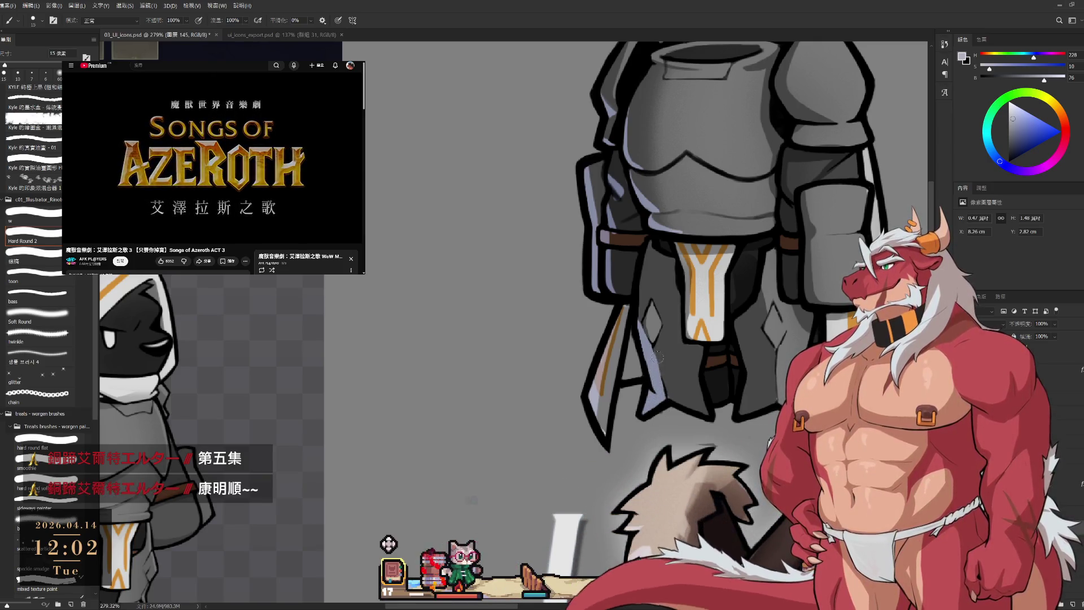
pyautogui.scroll(-2, 671, 328)
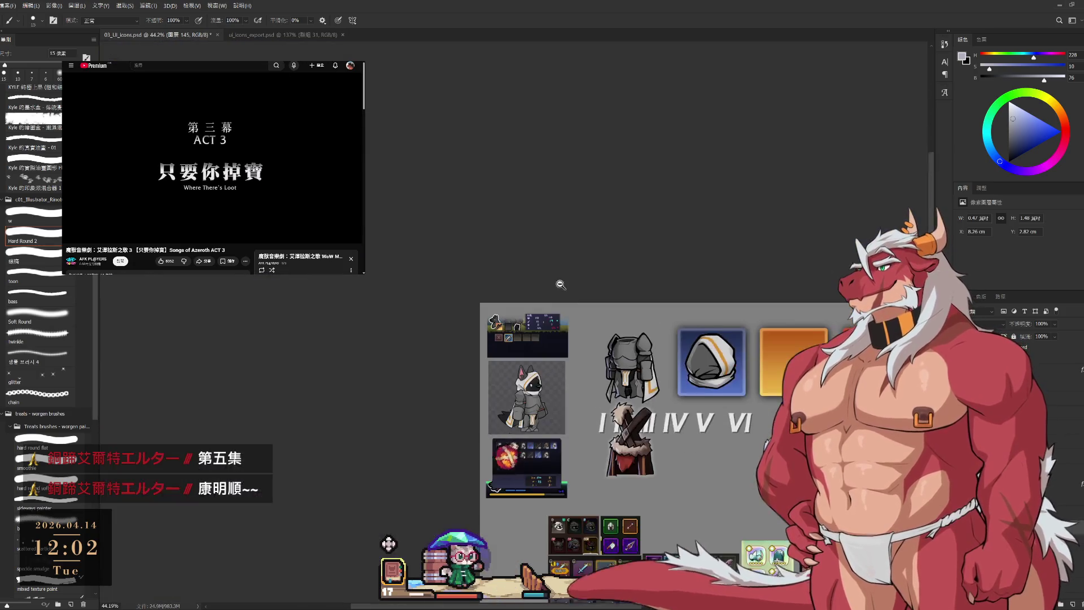
# - Enlarge the eraser slightly and bring the lower armor into view
pyautogui.press('e')
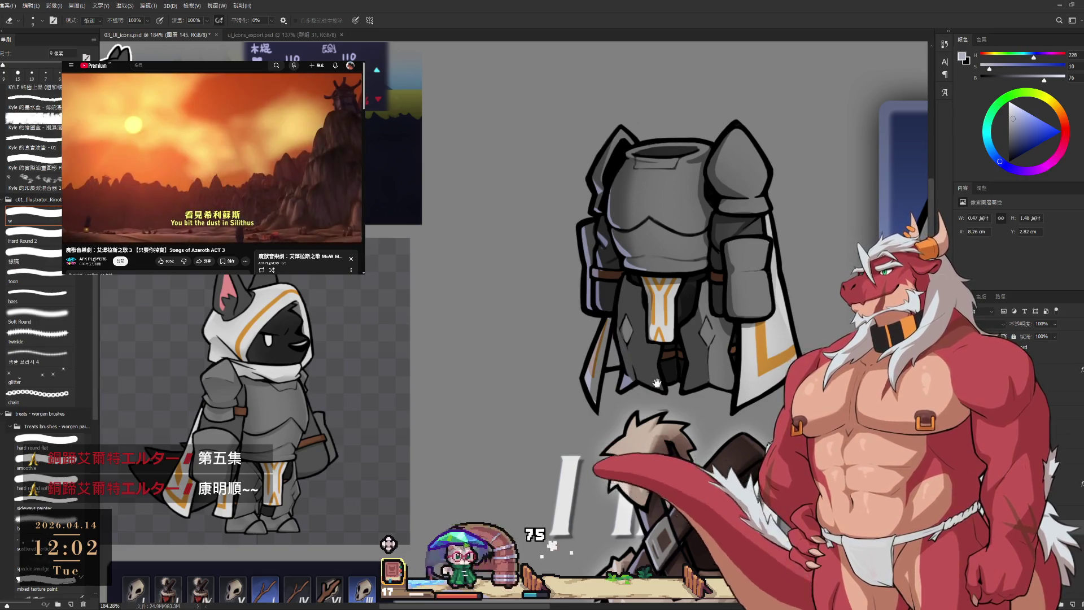
pyautogui.scroll(3, 643, 389)
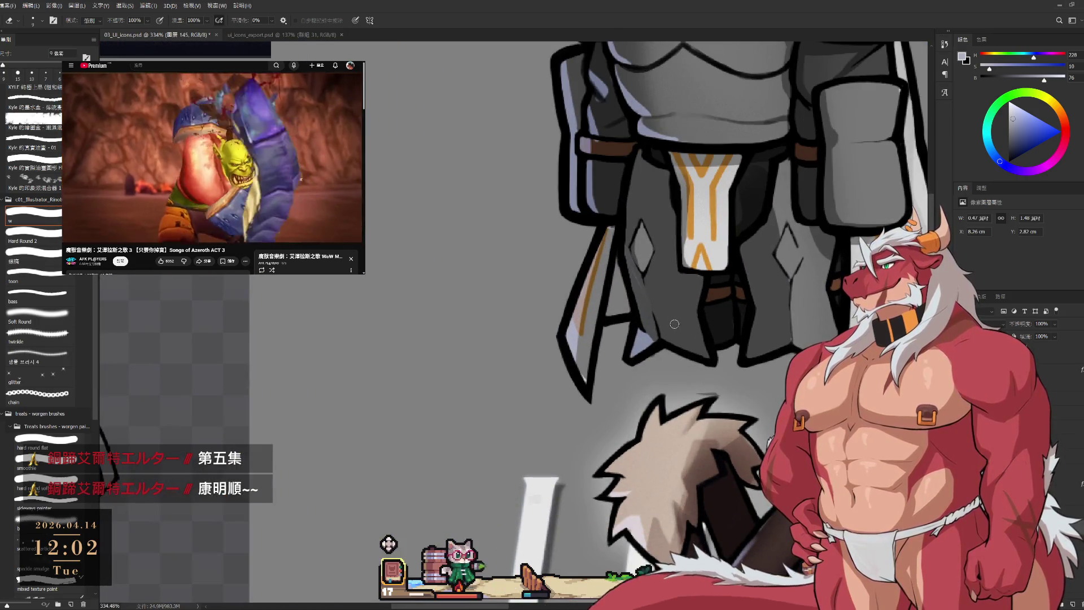
pyautogui.press(']')
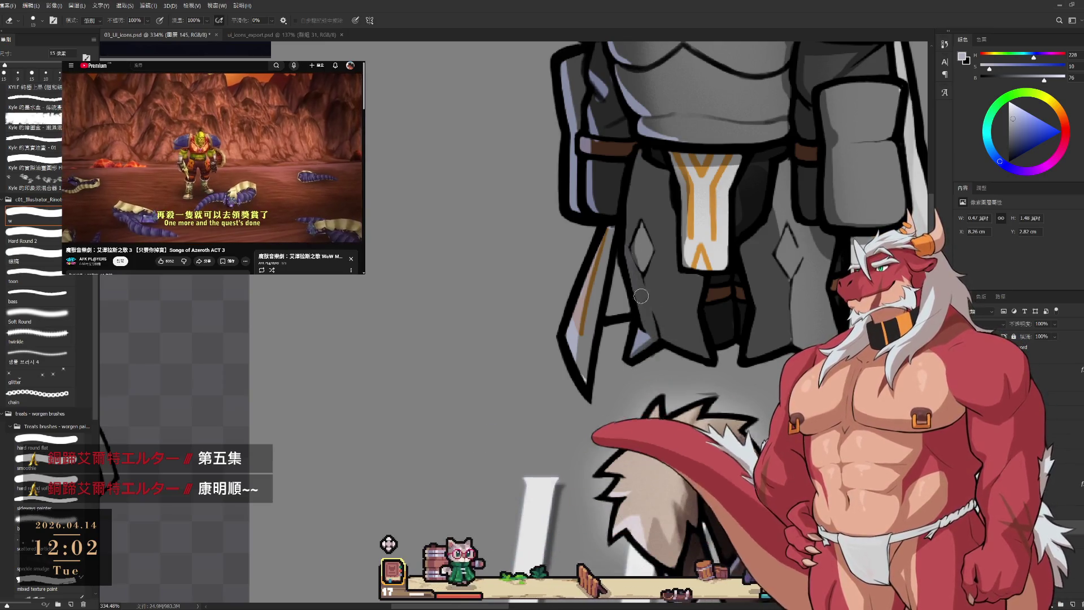
pyautogui.scroll(-3, 604, 240)
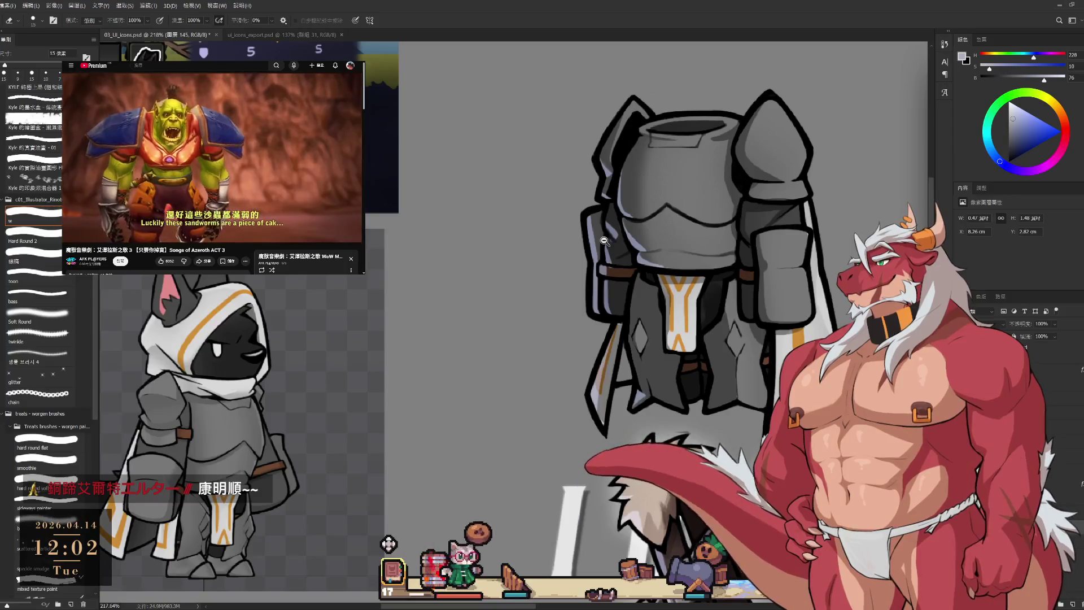
pyautogui.scroll(2, 604, 240)
pyautogui.moveTo(655, 225)
pyautogui.mouseDown()
pyautogui.moveTo(669, 295)
pyautogui.moveTo(655, 237)
pyautogui.moveTo(607, 171)
pyautogui.mouseUp()
# - Paint a fine light blue-grey highlight down the lower plate edge, then resize the eraser for cleanup
pyautogui.press('b')
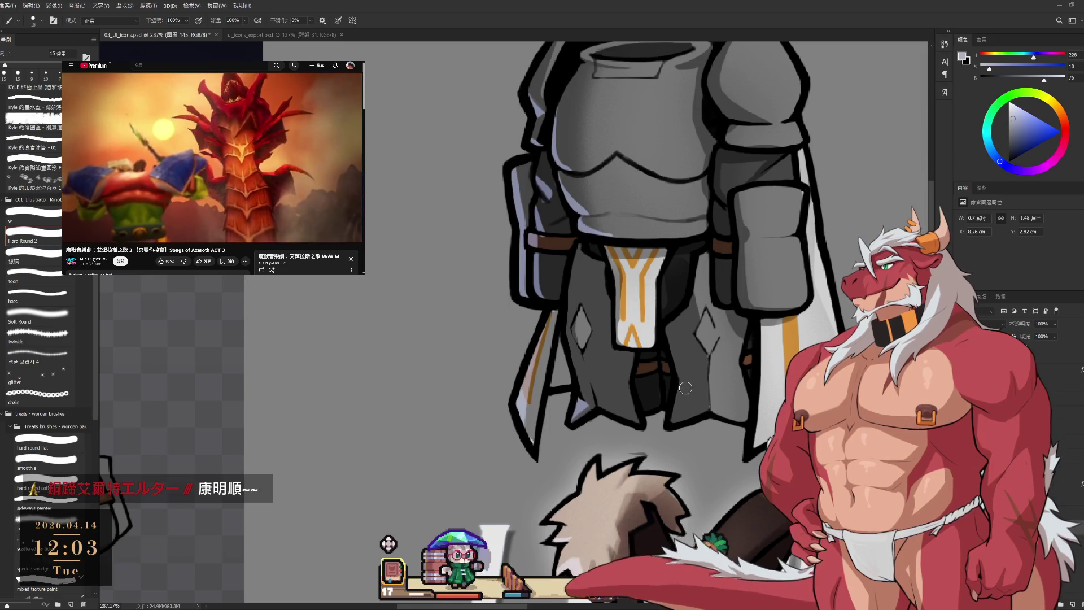
pyautogui.press('[')
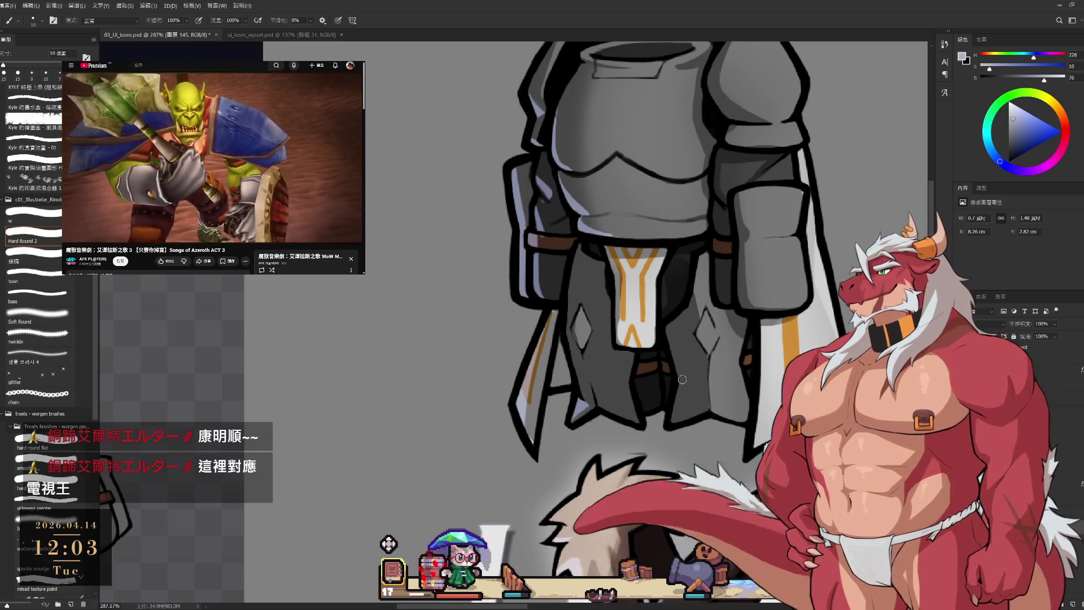
pyautogui.moveTo(680, 395); pyautogui.dragTo(671, 425)
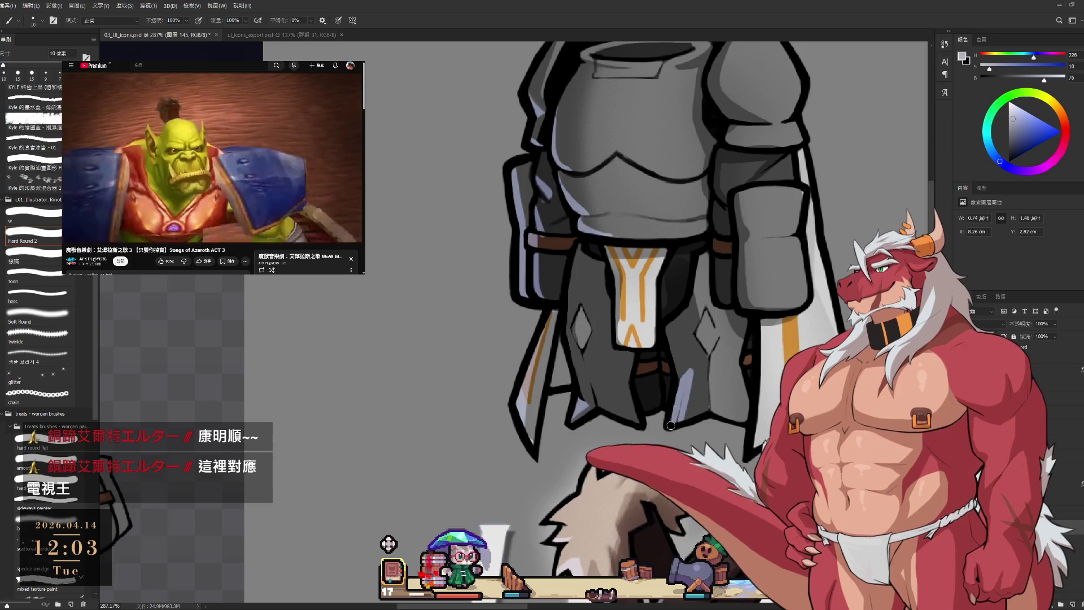
pyautogui.press('e')
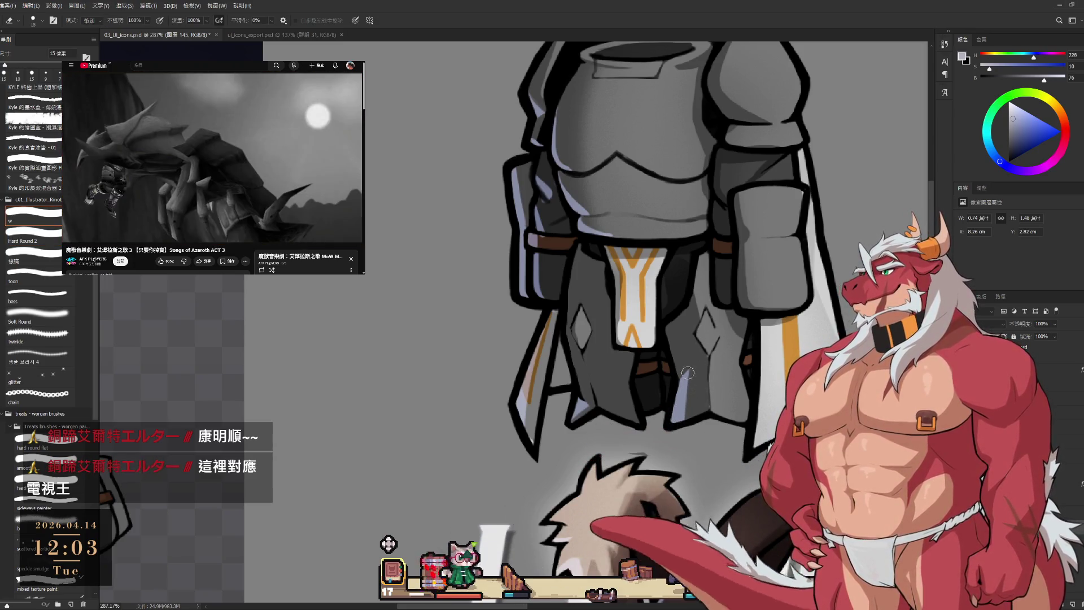
pyautogui.press('b')
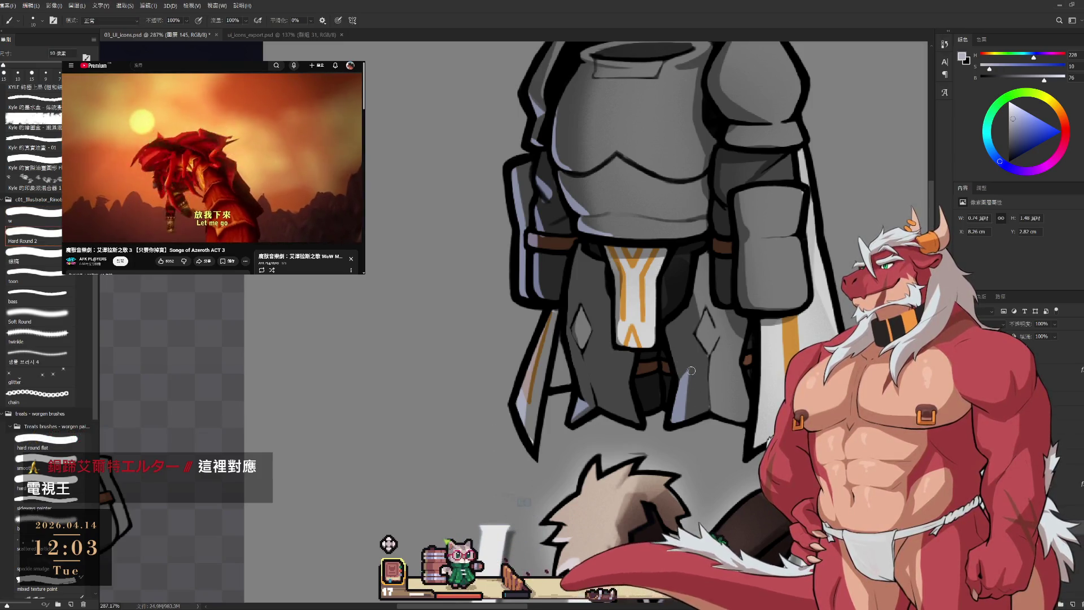
pyautogui.scroll(-5, 688, 373)
pyautogui.scroll(6, 683, 382)
pyautogui.press('e')
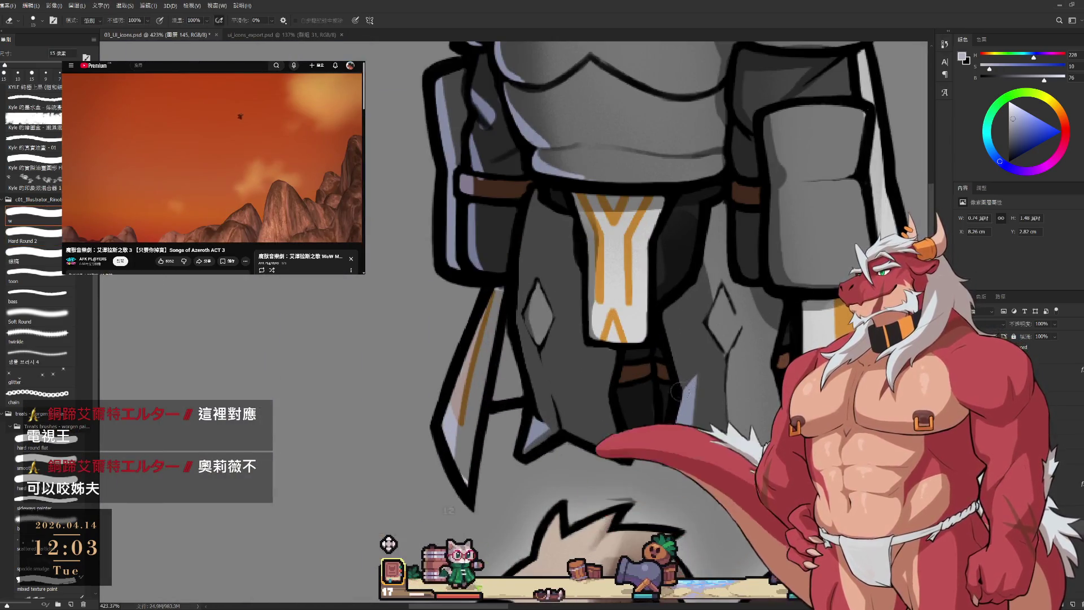
pyautogui.press(']')
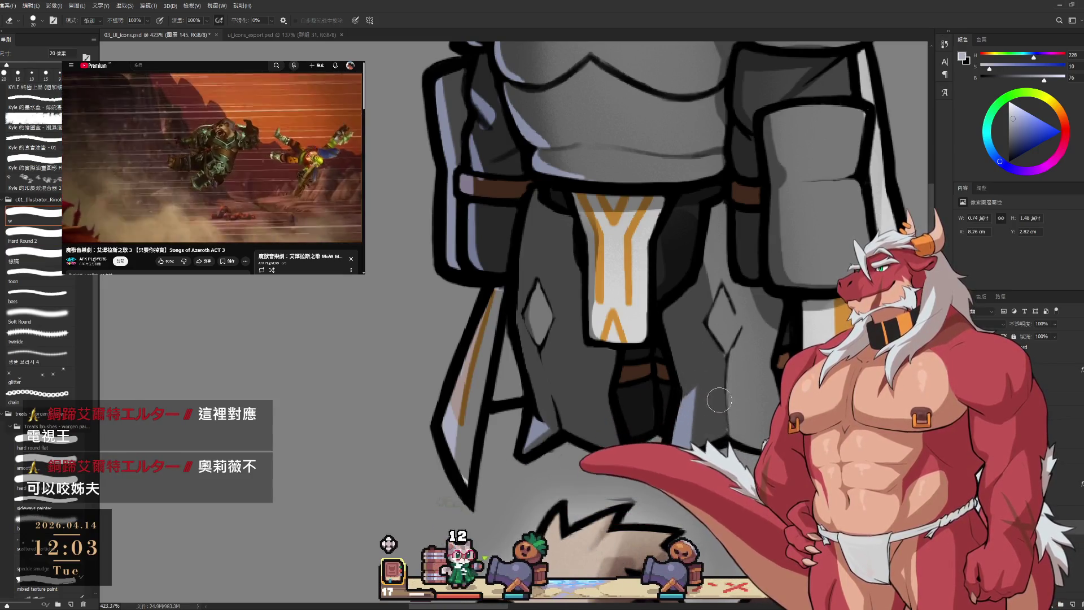
pyautogui.press('[')
pyautogui.press('[')
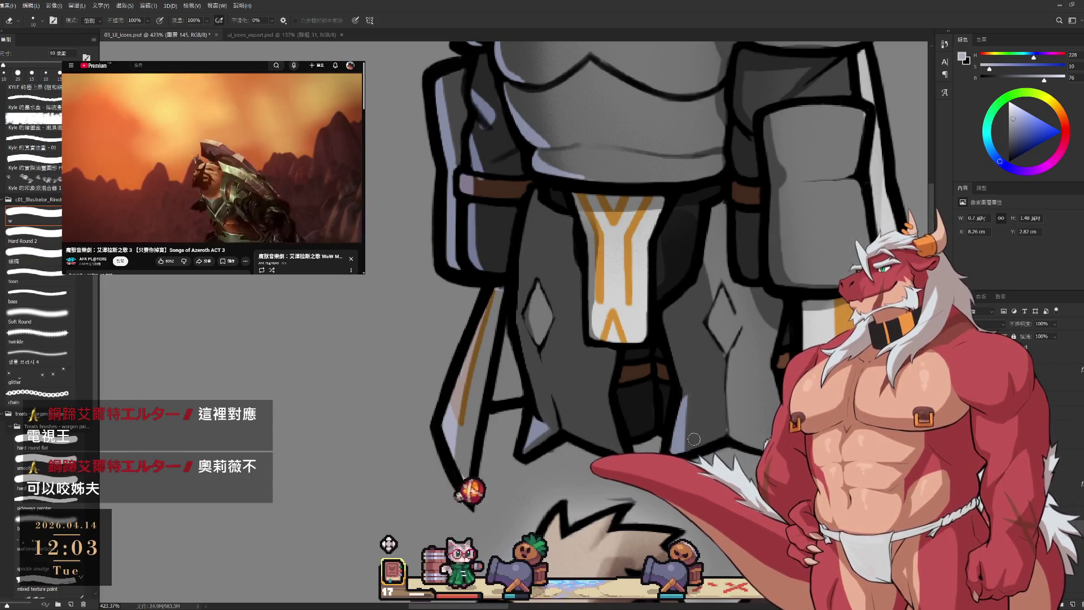
pyautogui.scroll(-5, 701, 361)
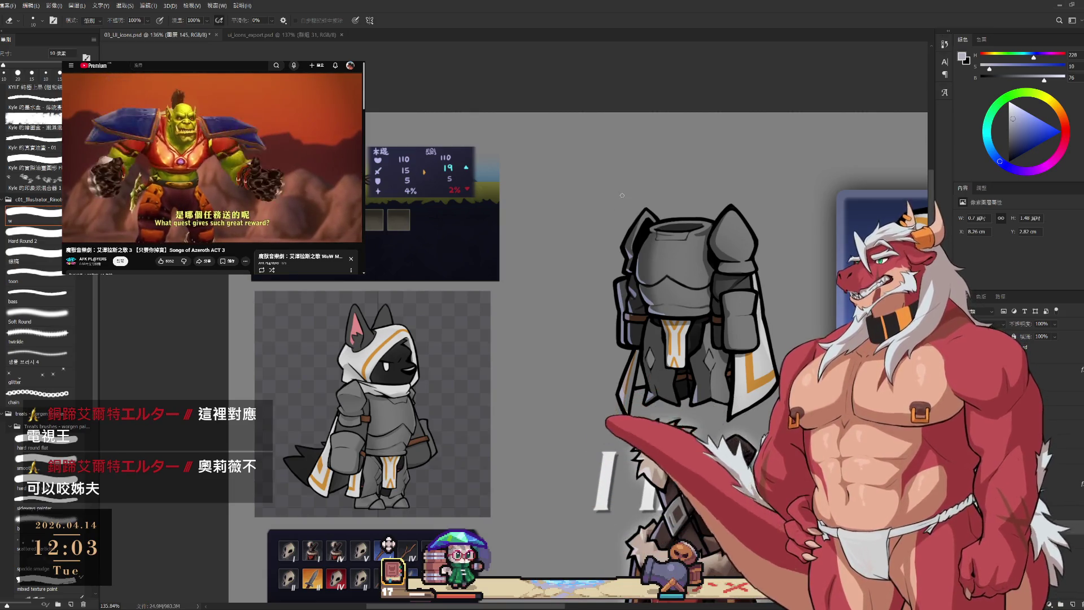
# - Undo the last change, sample neutral grey, and redraw the side plate's dark contour on a rotated view
pyautogui.scroll(3, 690, 257)
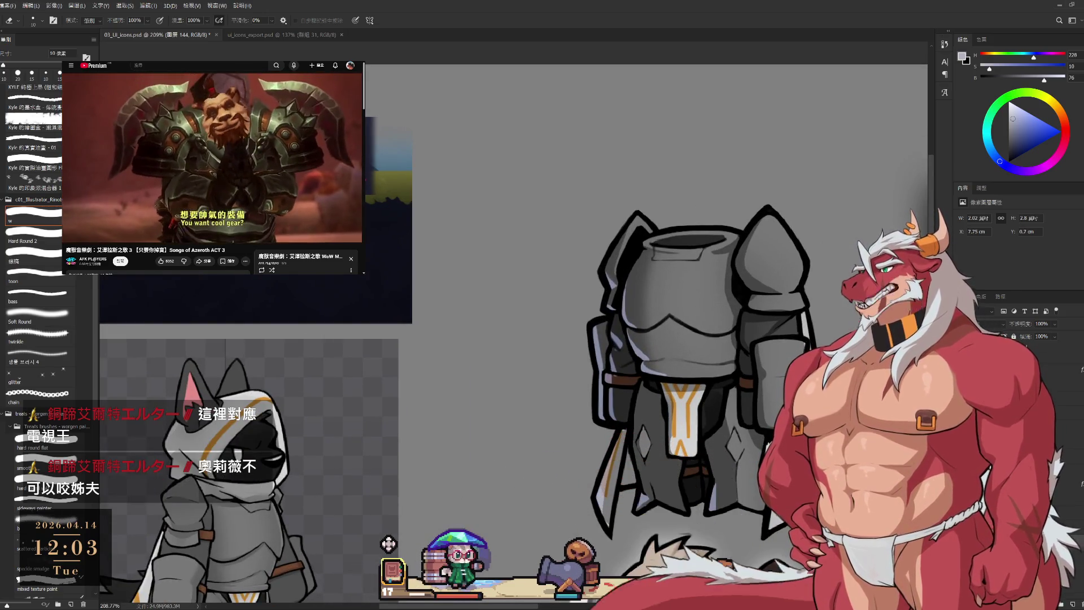
pyautogui.hotkey('ctrl', 'z')
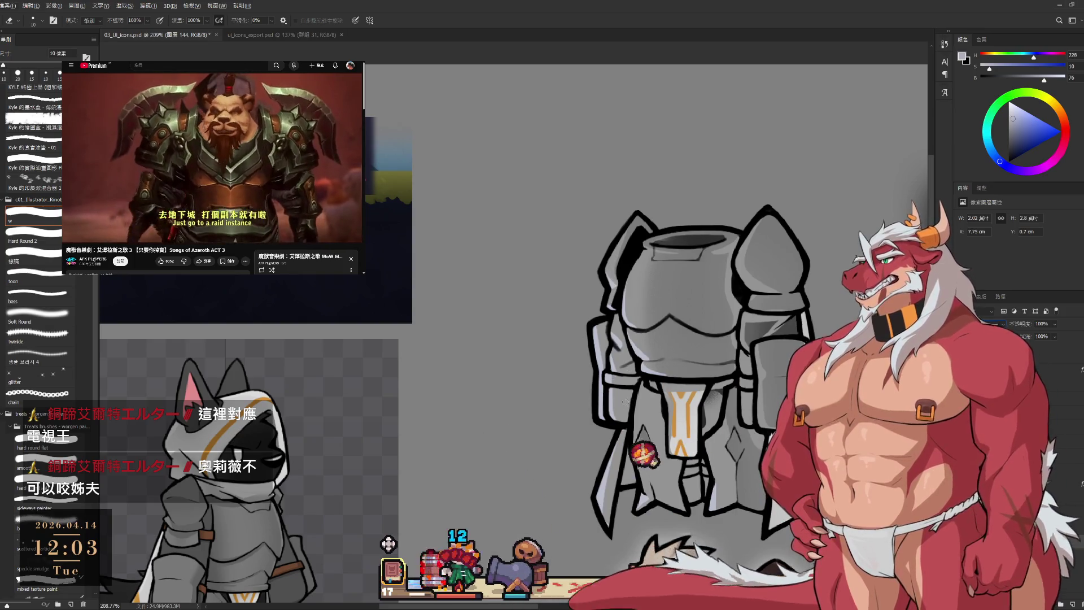
pyautogui.keyDown('alt'); pyautogui.click(625, 399); pyautogui.keyUp('alt')
pyautogui.press('r')
pyautogui.moveTo(763, 294)
pyautogui.mouseDown()
pyautogui.moveTo(751, 429)
pyautogui.moveTo(678, 508)
pyautogui.moveTo(806, 344)
pyautogui.mouseUp()
pyautogui.scroll(3, 807, 344)
pyautogui.press('b')
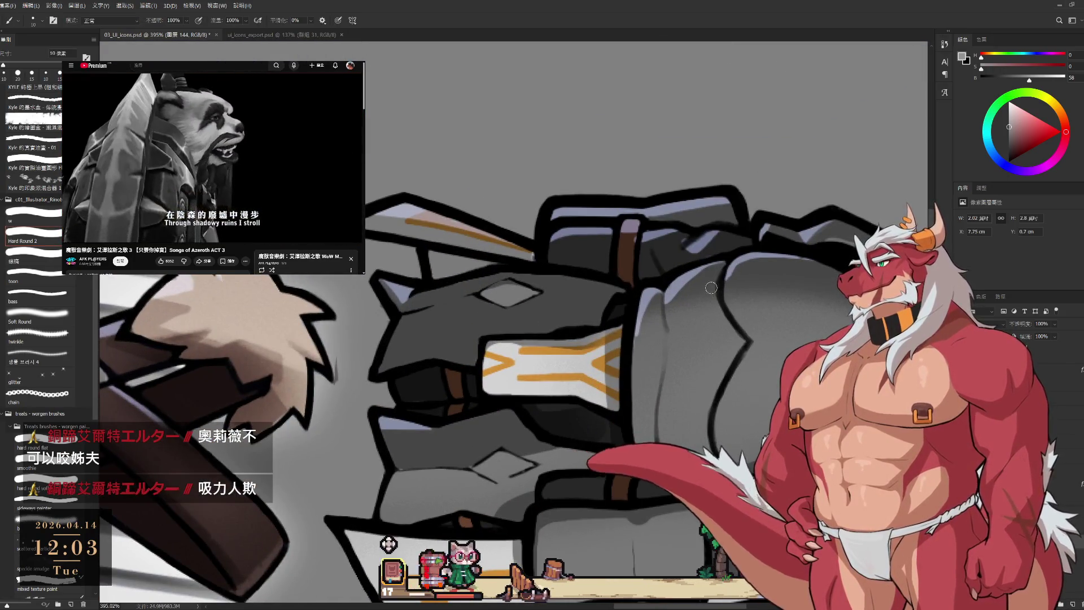
pyautogui.moveTo(718, 283)
pyautogui.mouseDown()
pyautogui.moveTo(745, 342)
pyautogui.moveTo(706, 187)
pyautogui.mouseUp()
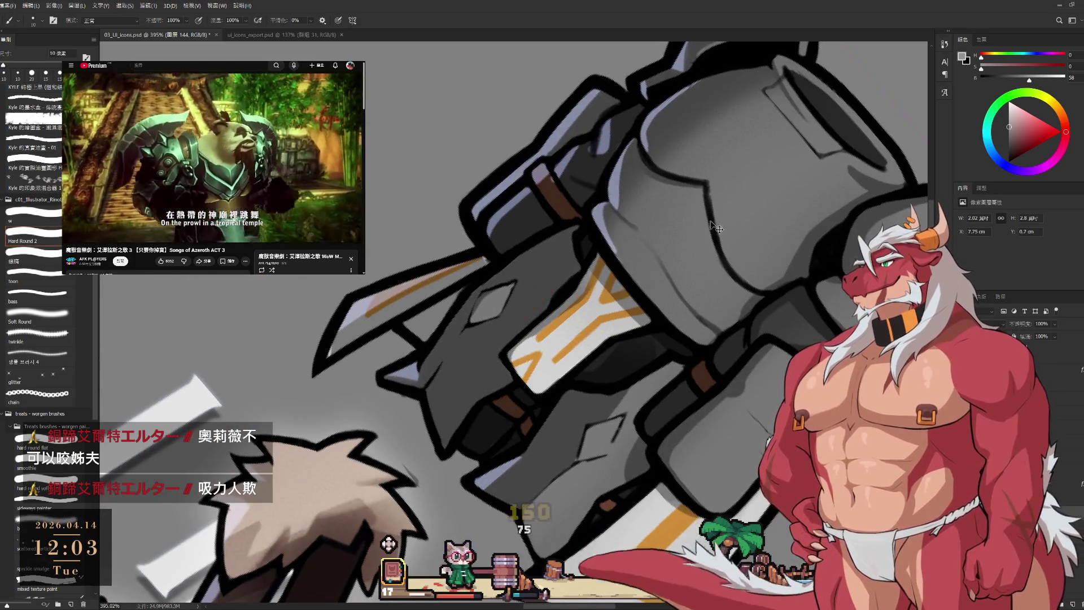
pyautogui.keyDown('ctrl'); pyautogui.click(717, 210); pyautogui.keyUp('ctrl')
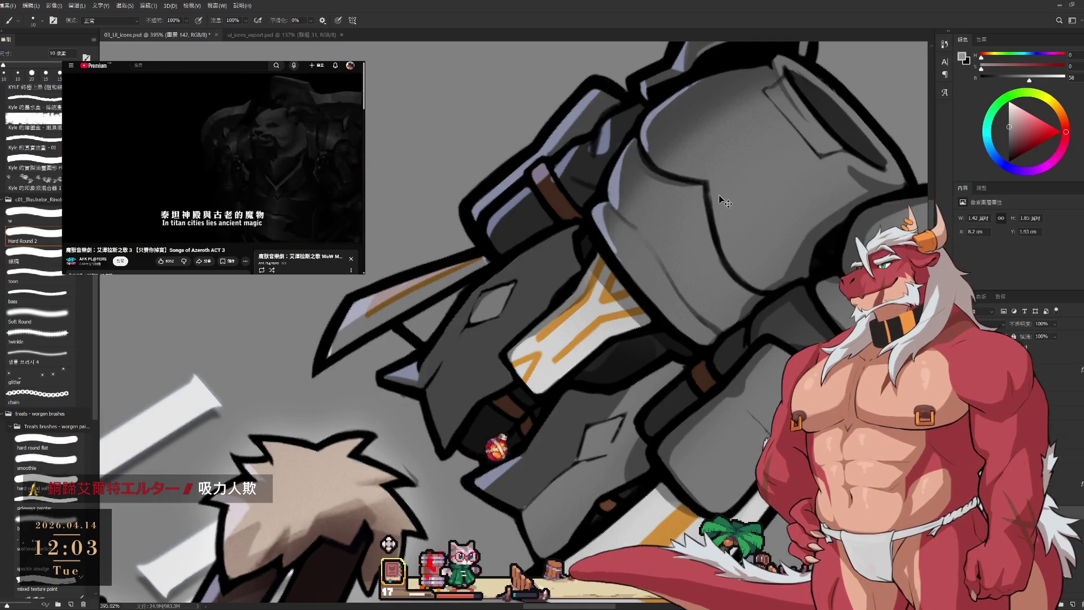
# - Shrink the brush to 8 px for further contour work and return the view upright
pyautogui.press('r')
pyautogui.moveTo(718, 193); pyautogui.dragTo(734, 314)
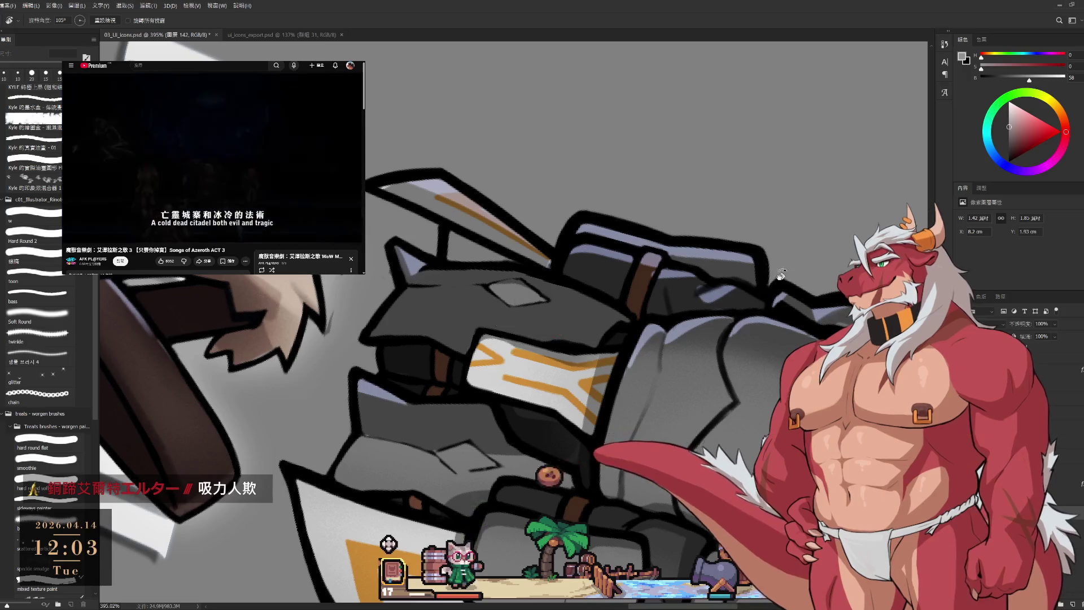
pyautogui.press('Escape')
pyautogui.press('b')
pyautogui.press('[')
pyautogui.press('[')
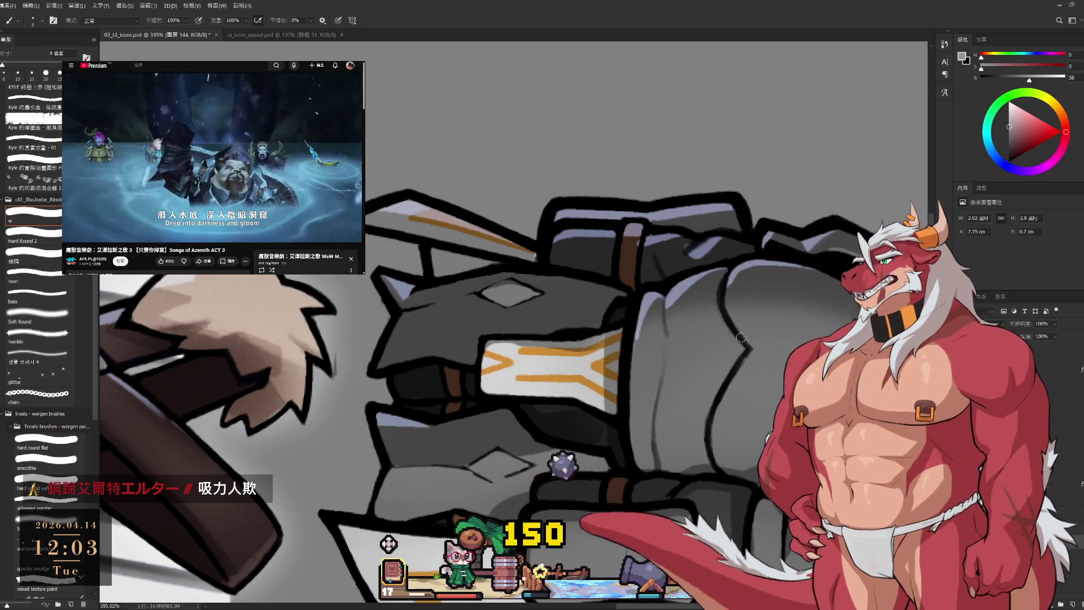
pyautogui.moveTo(746, 349); pyautogui.dragTo(730, 317)
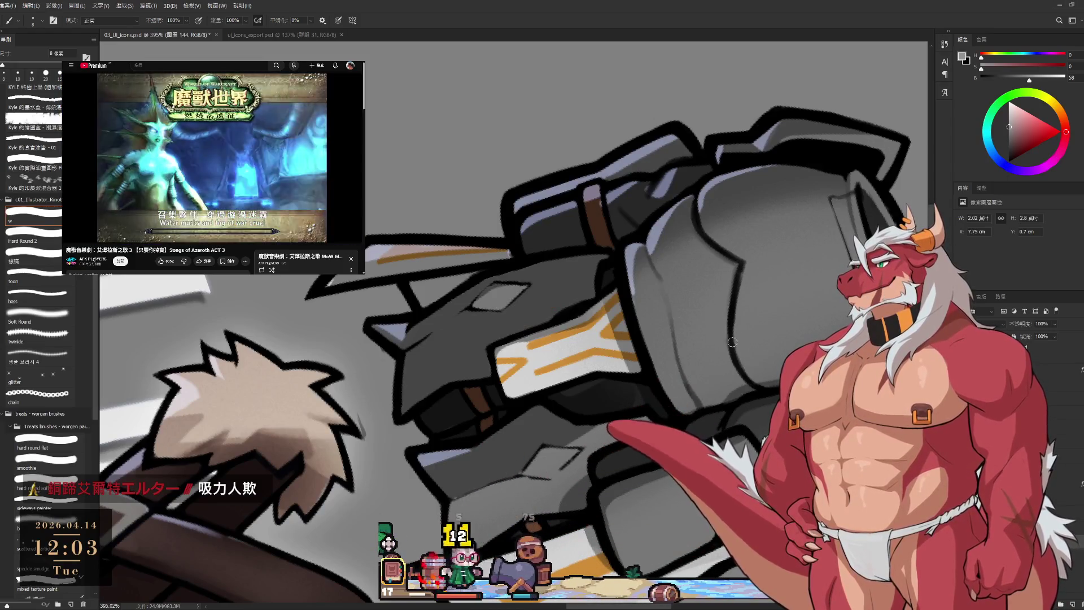
pyautogui.press('Escape')
pyautogui.scroll(-8, 733, 308)
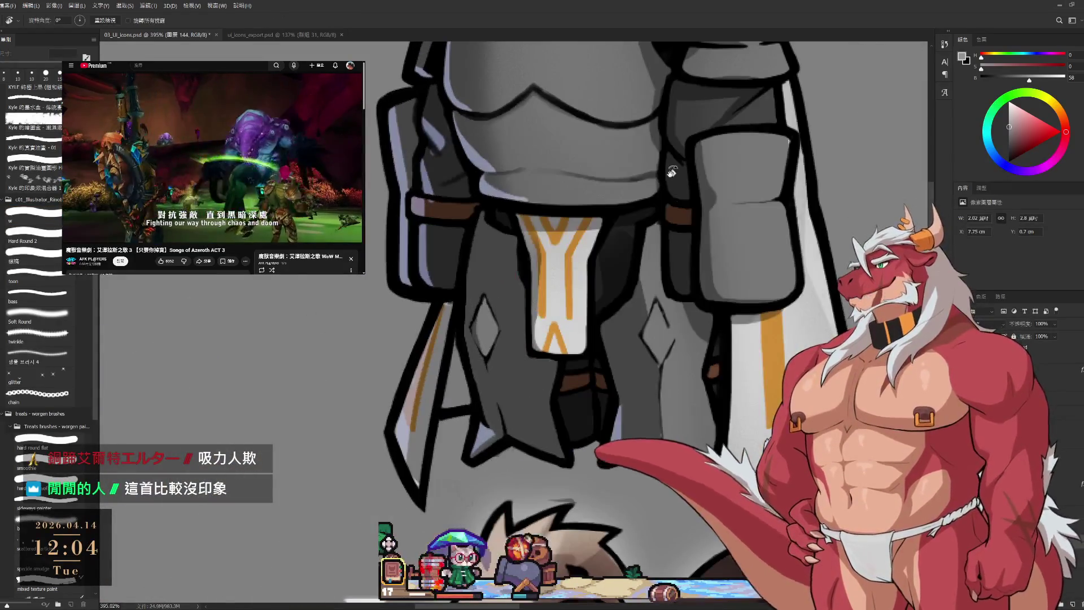
# - Zoom in and shade the lower skirt plates with a slightly smaller brush, erasing stray strokes
pyautogui.scroll(3, 733, 309)
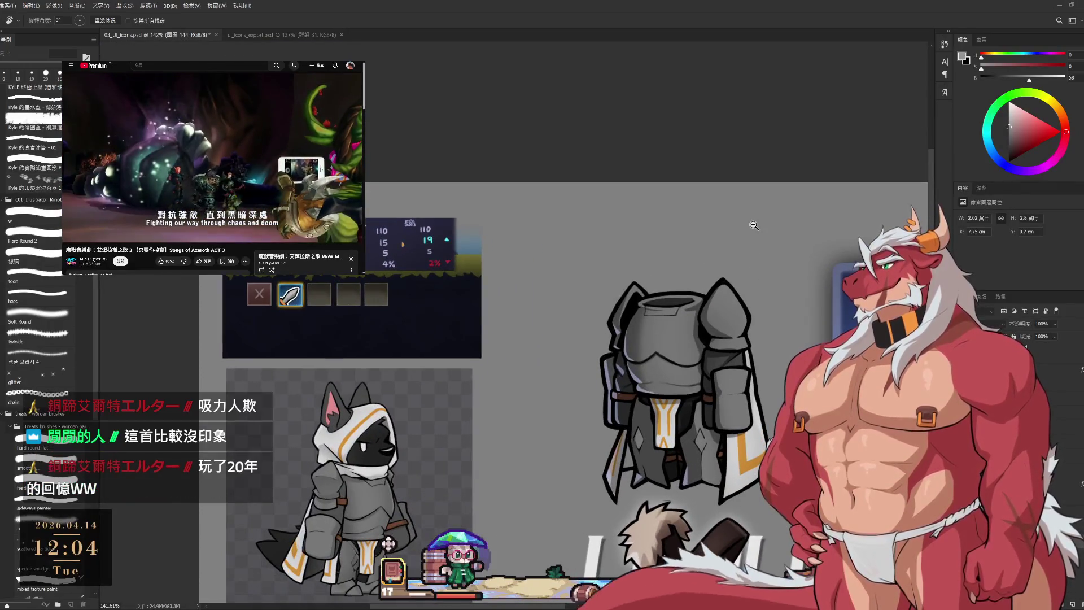
pyautogui.scroll(4, 717, 317)
pyautogui.press('b')
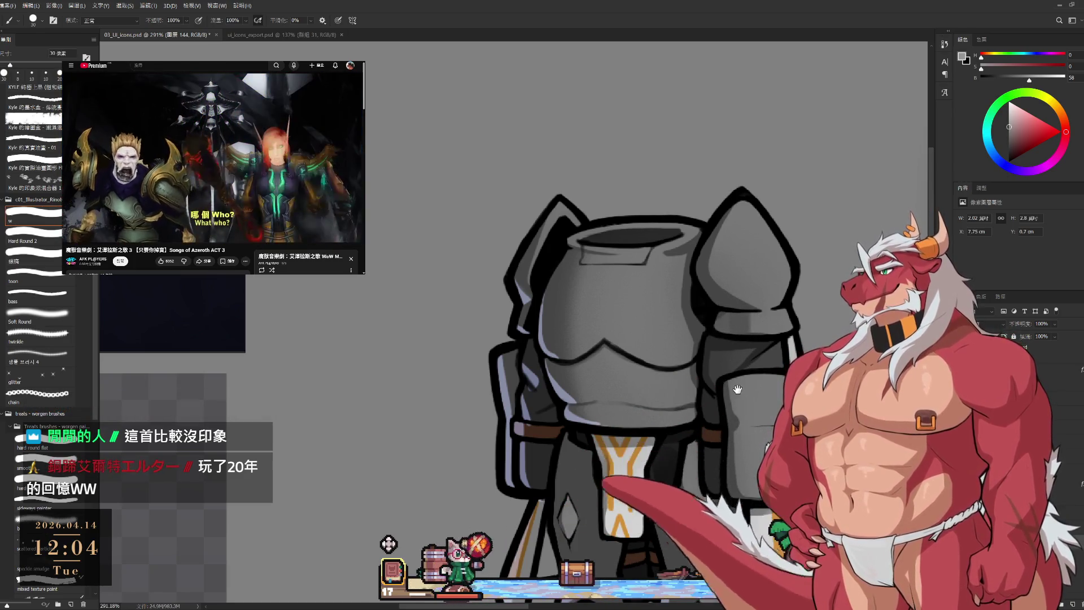
pyautogui.scroll(-6, 738, 390)
pyautogui.scroll(6, 745, 275)
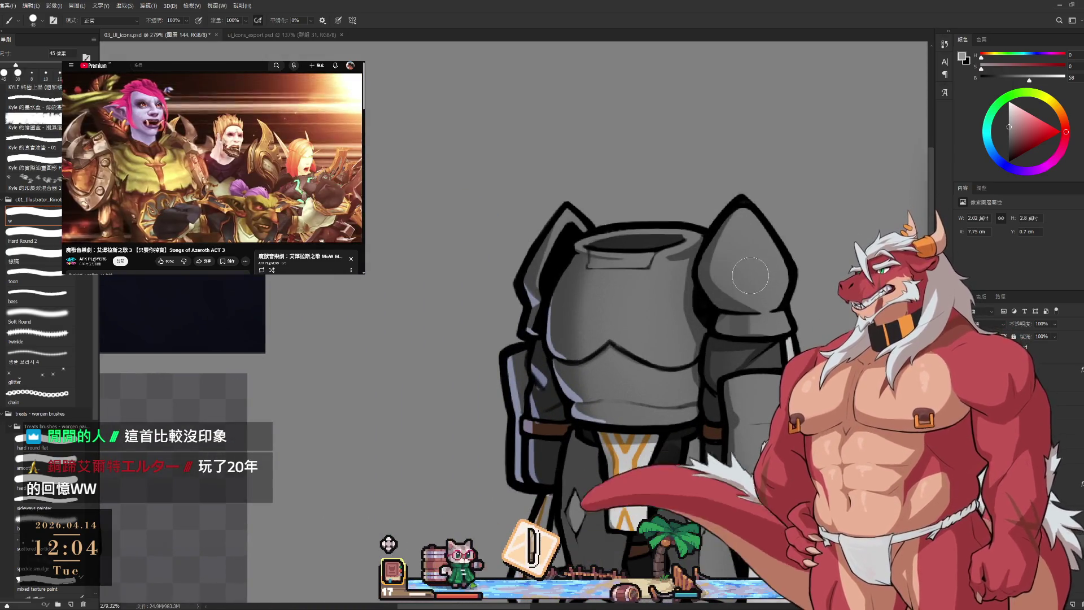
pyautogui.scroll(-3, 741, 183)
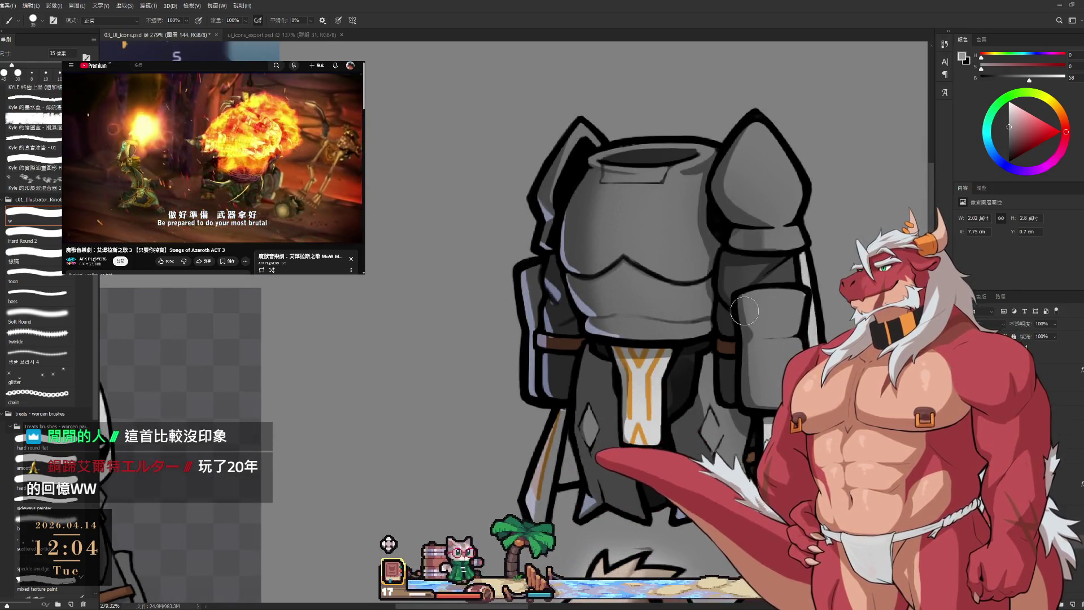
pyautogui.press('[')
pyautogui.scroll(-2, 742, 376)
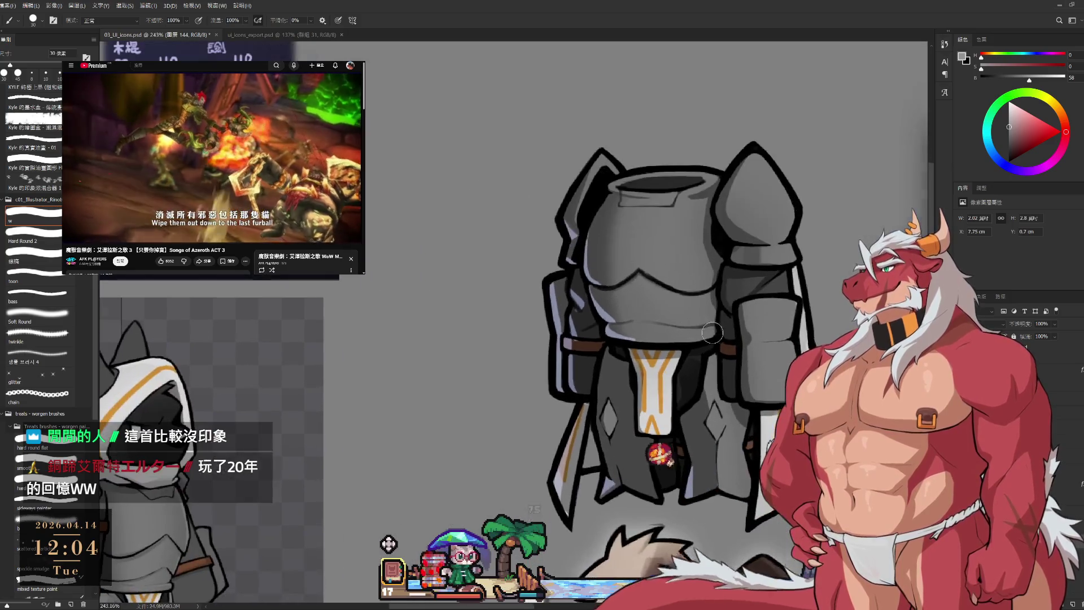
pyautogui.press('e')
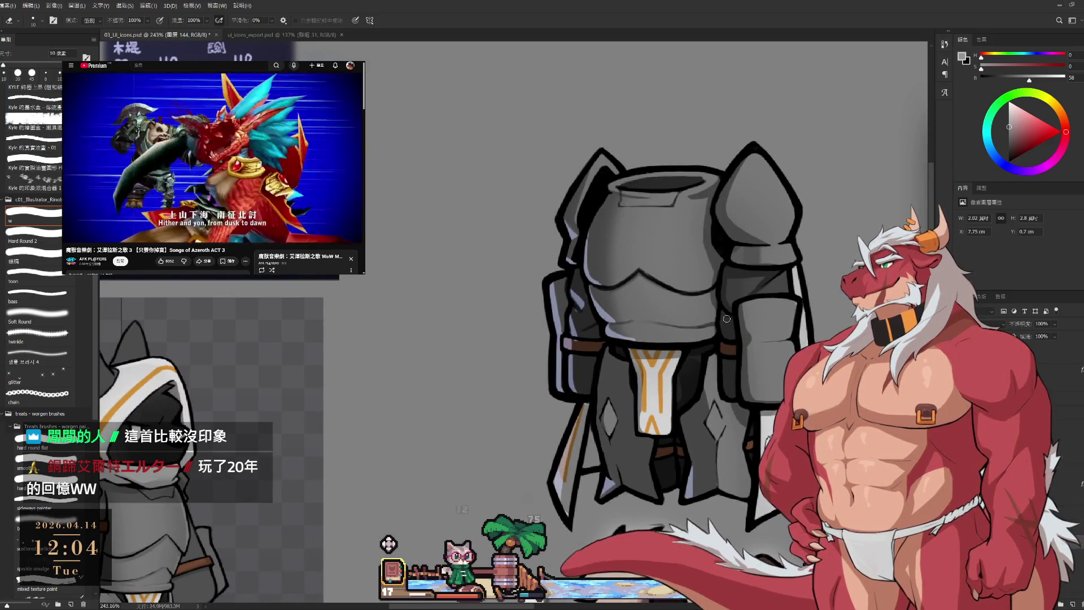
pyautogui.press(']')
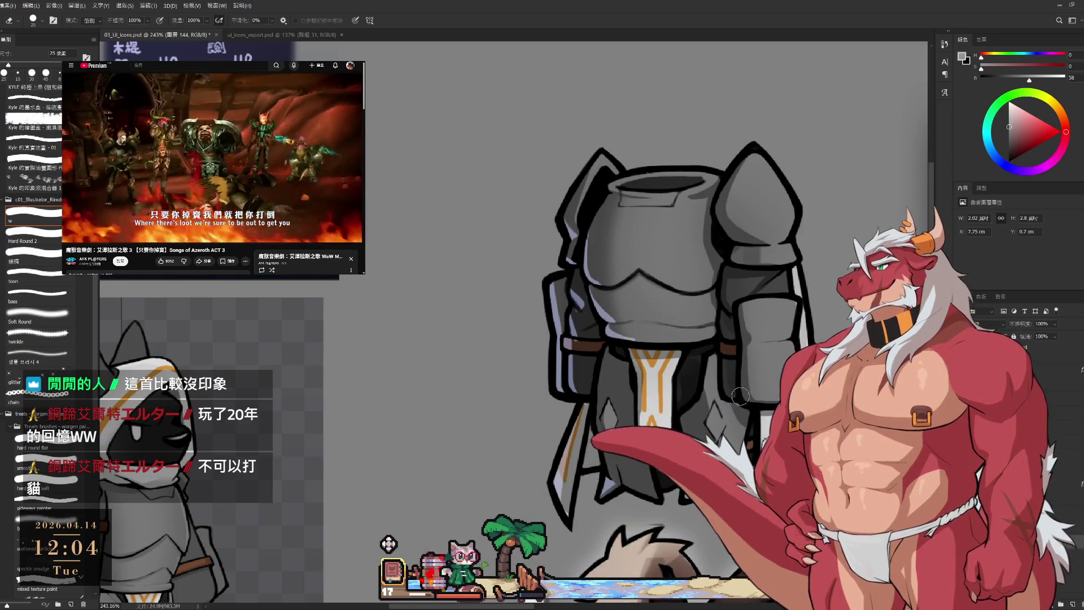
pyautogui.scroll(-3, 740, 396)
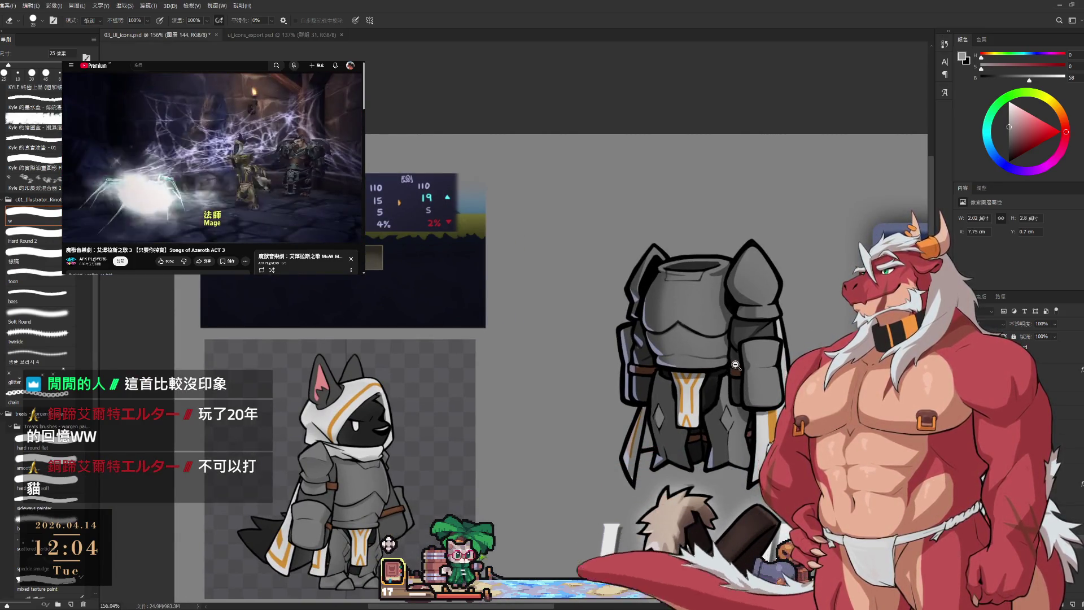
pyautogui.scroll(2, 775, 316)
pyautogui.scroll(1, 679, 404)
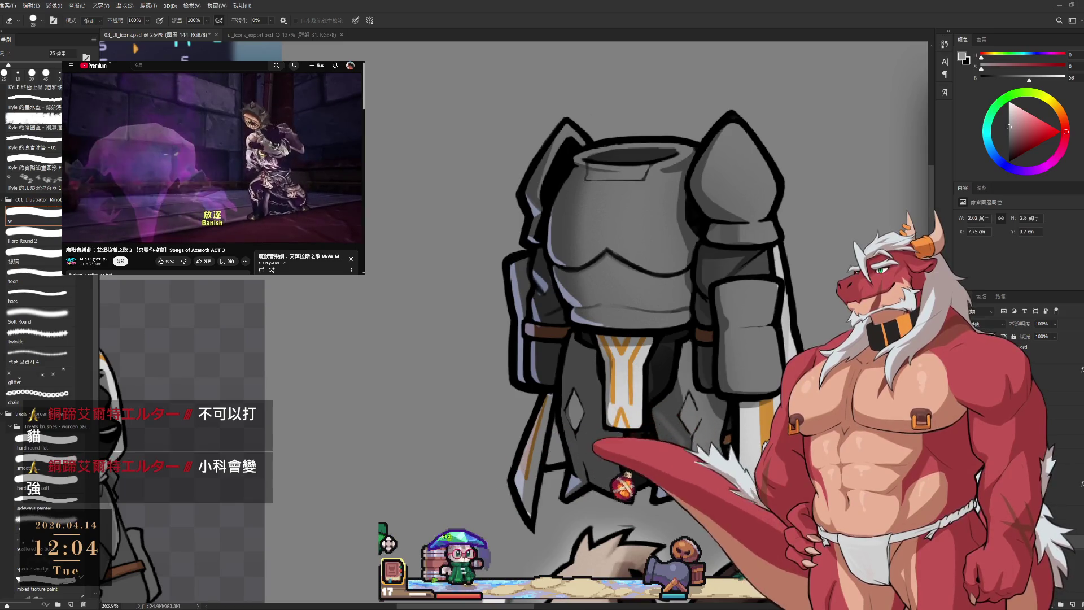
# - Switch to a larger brush preset, then refine the plate shading with a fine-tipped brush and eraser
pyautogui.press(']')
pyautogui.press(']')
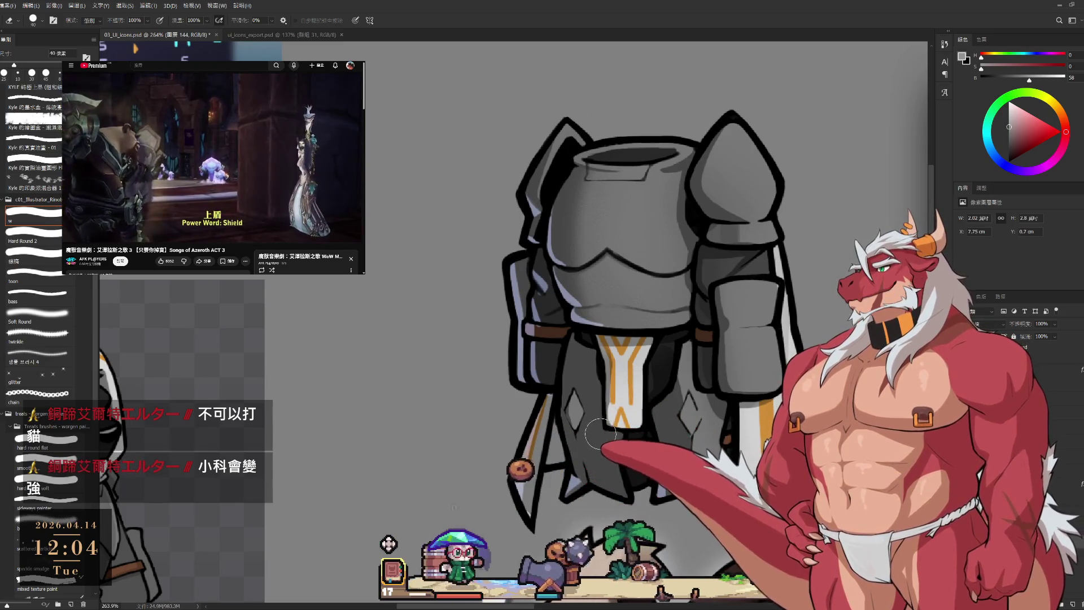
pyautogui.click(65, 521)
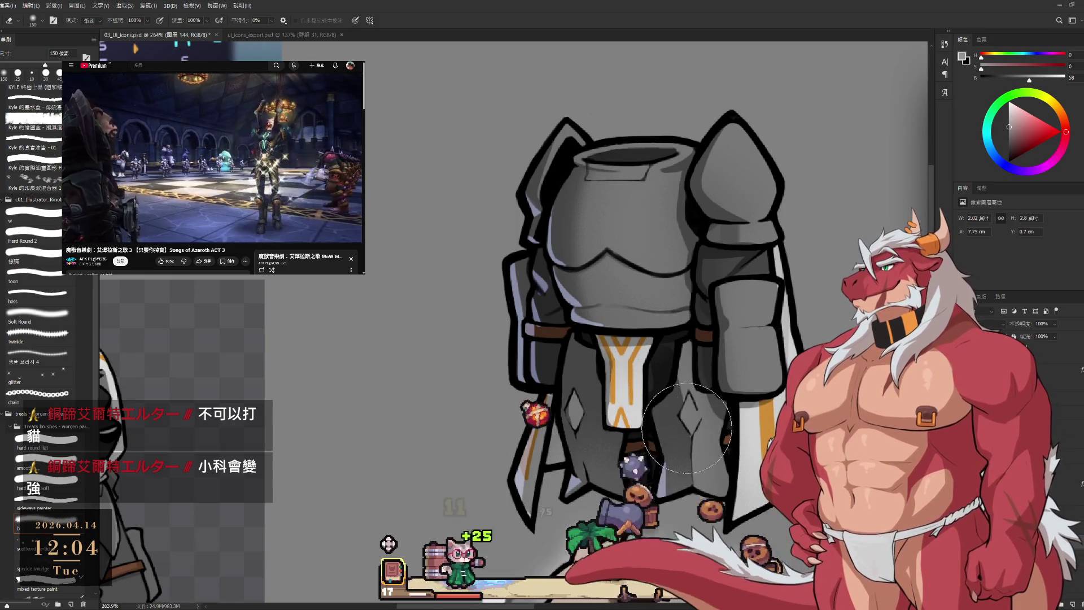
pyautogui.scroll(-2, 678, 452)
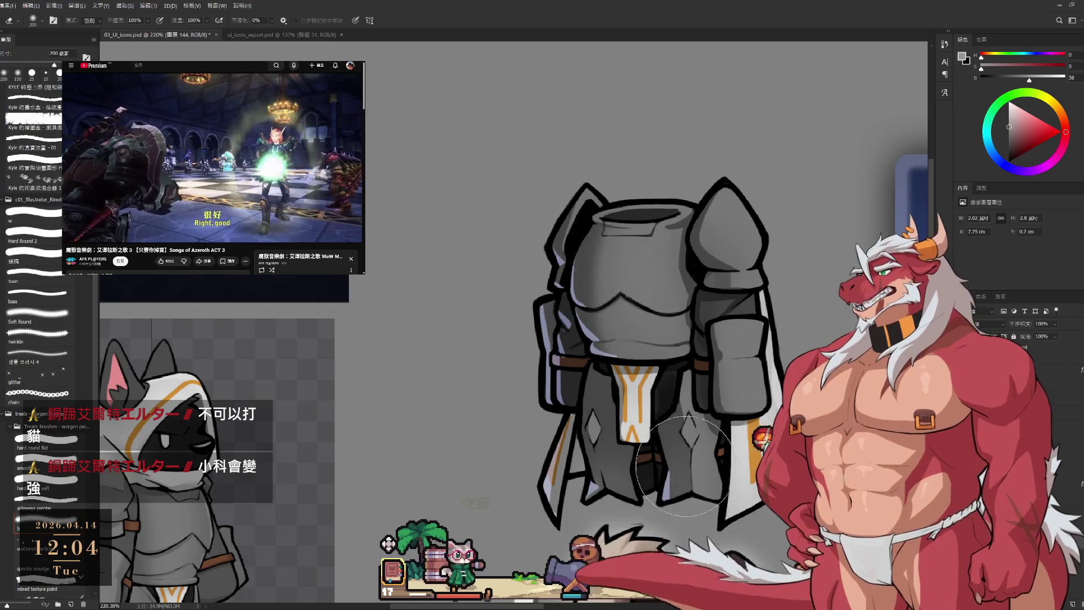
pyautogui.press('b')
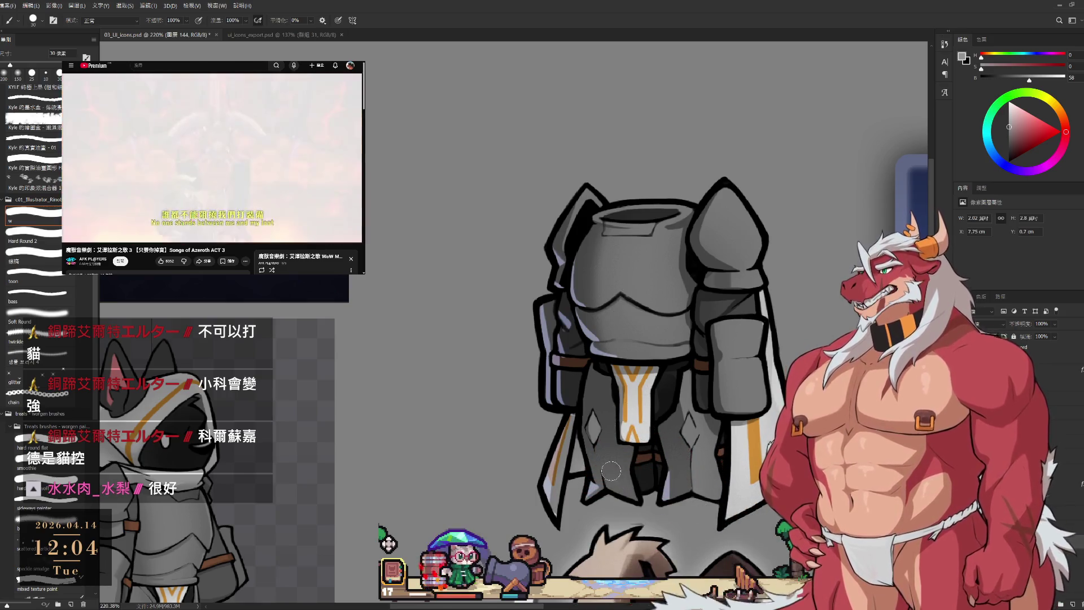
pyautogui.press(']')
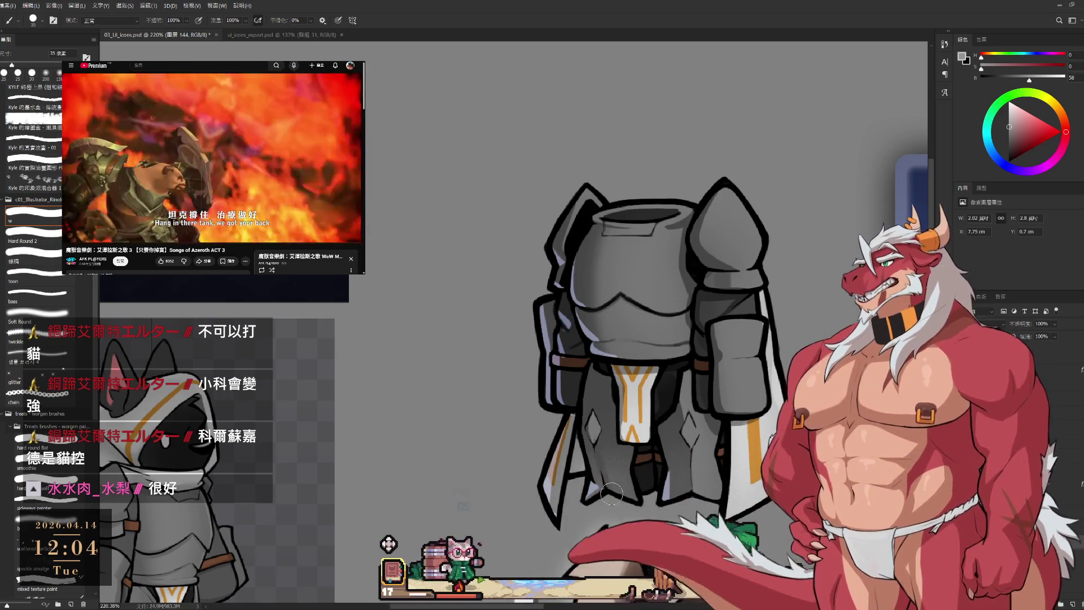
pyautogui.press('[')
pyautogui.scroll(3, 601, 443)
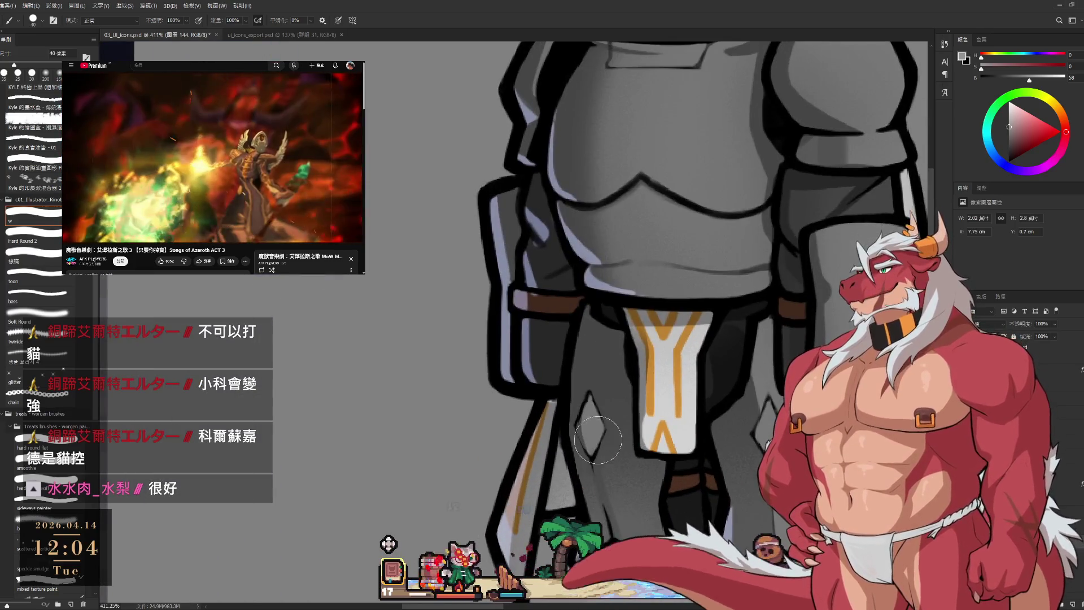
pyautogui.press('[')
pyautogui.press('[')
pyautogui.press('[')
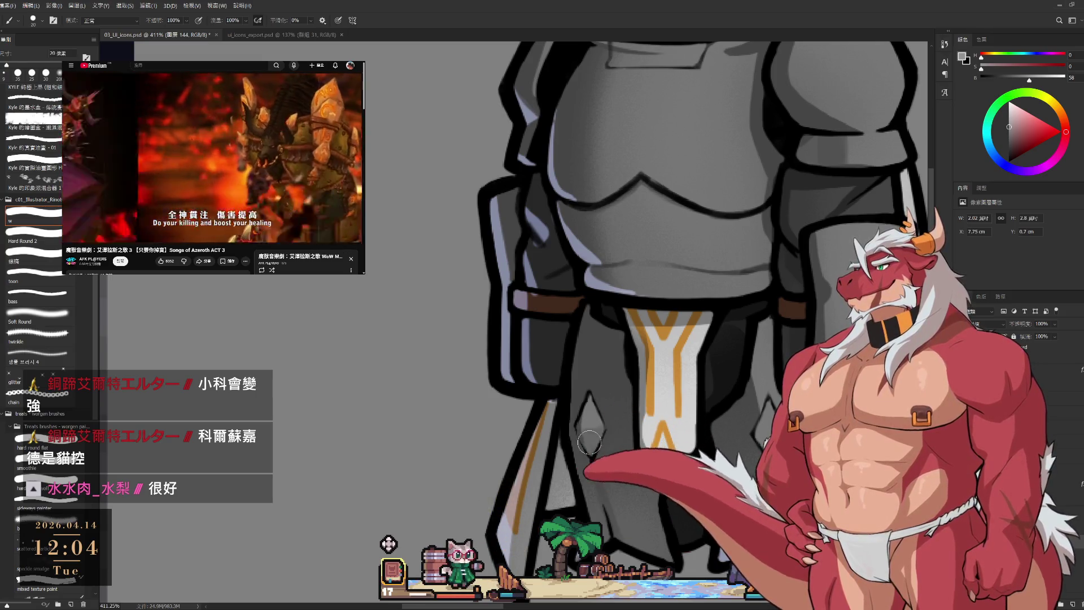
pyautogui.scroll(-3, 589, 443)
pyautogui.scroll(2, 743, 448)
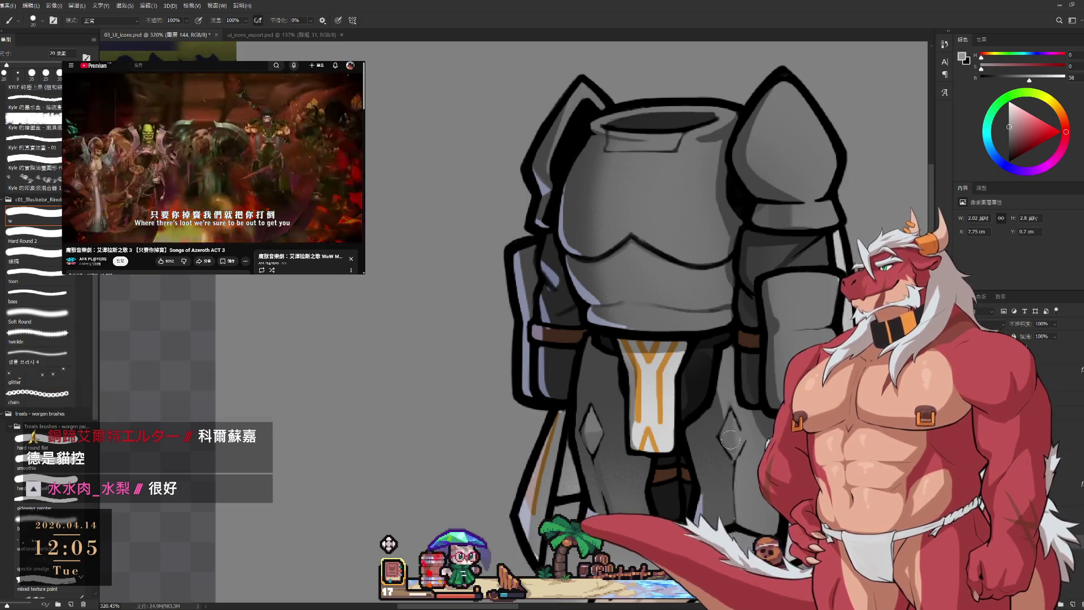
pyautogui.press('e')
pyautogui.press('b')
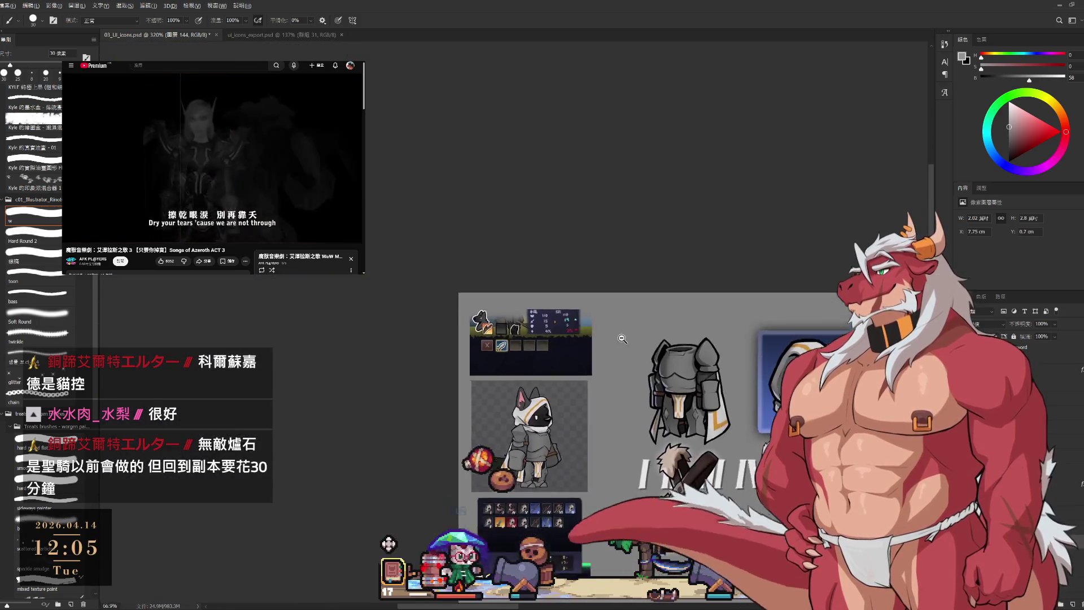
# - Set the paint colour to a dark blue in the colour wheel
pyautogui.scroll(-5, 630, 337)
pyautogui.scroll(-3, 635, 456)
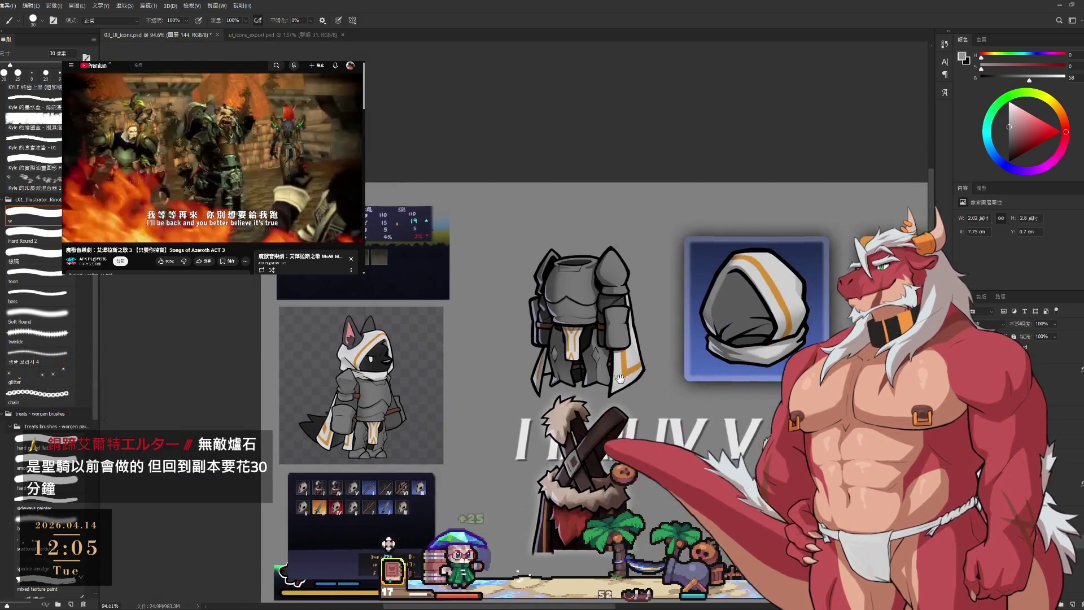
pyautogui.scroll(4, 627, 367)
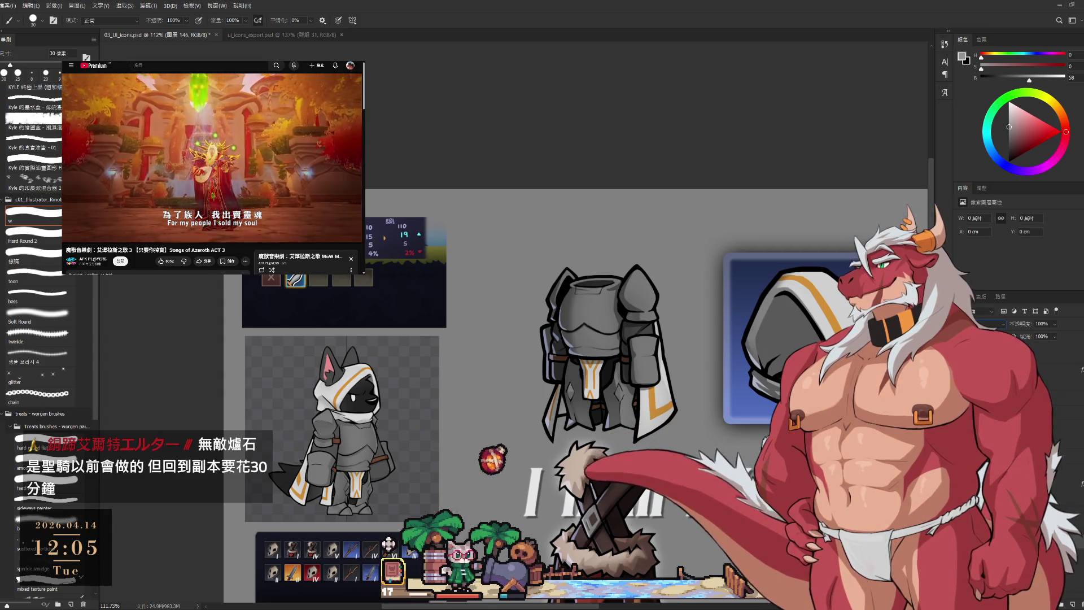
pyautogui.click(1003, 163)
pyautogui.moveTo(1019, 142); pyautogui.dragTo(1018, 149)
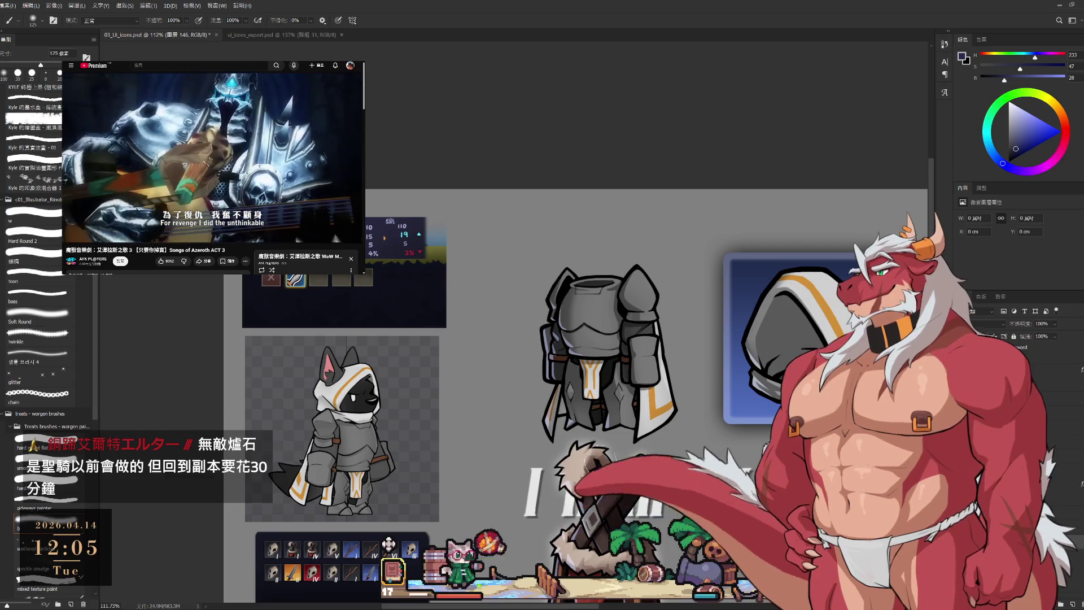
# - Softly shade the armour with a very large brush, resizing it and erasing as needed
pyautogui.press(']')
pyautogui.press(']')
pyautogui.press(']')
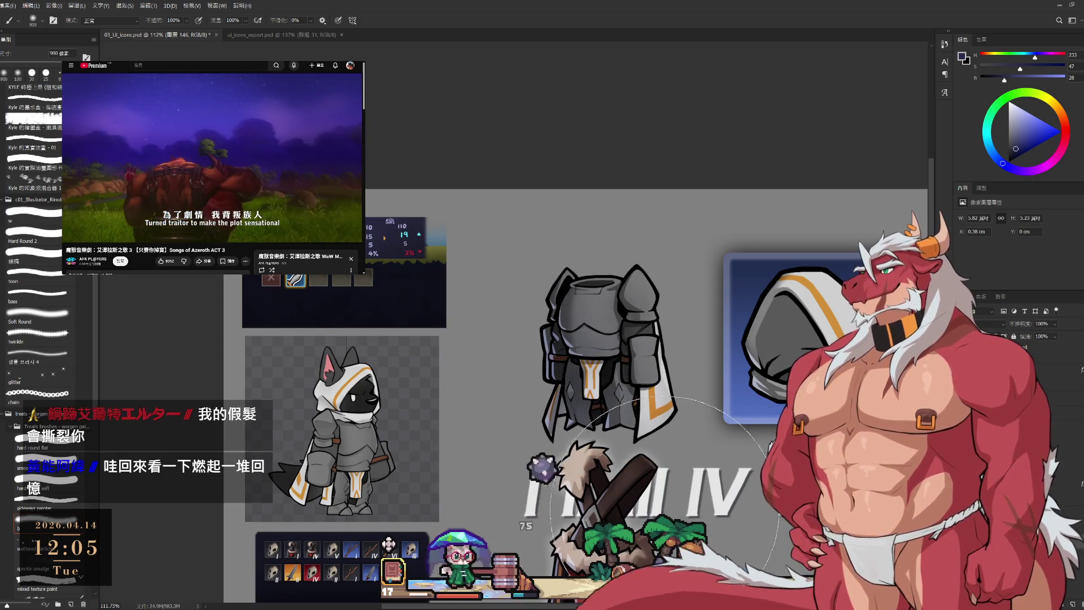
pyautogui.press('e')
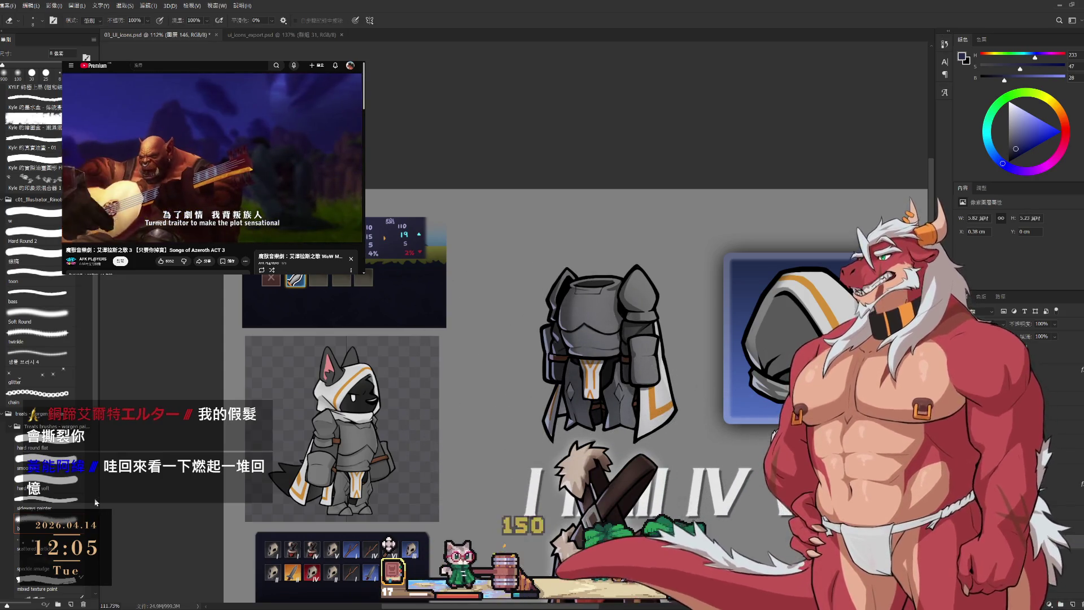
pyautogui.press(']')
pyautogui.press(']')
pyautogui.press(']')
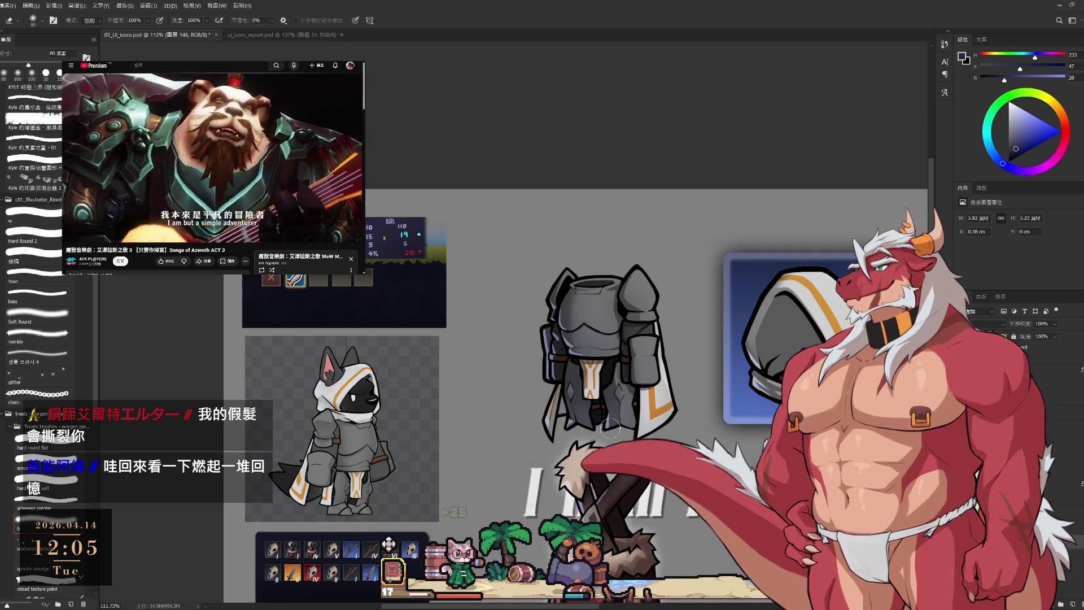
pyautogui.press('b')
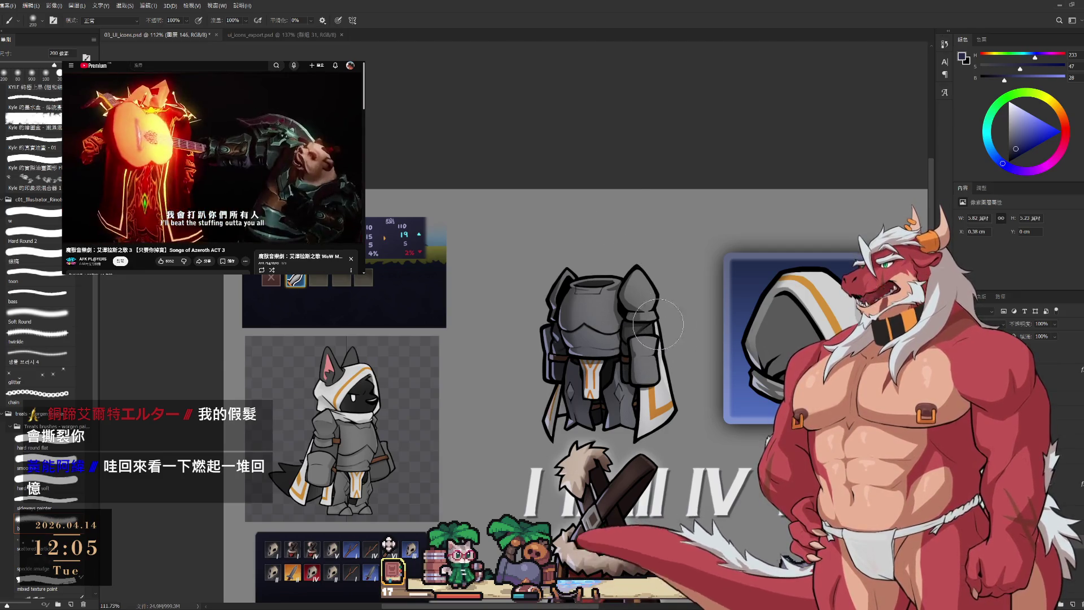
pyautogui.press('[')
pyautogui.press('[')
pyautogui.press('[')
pyautogui.press('[')
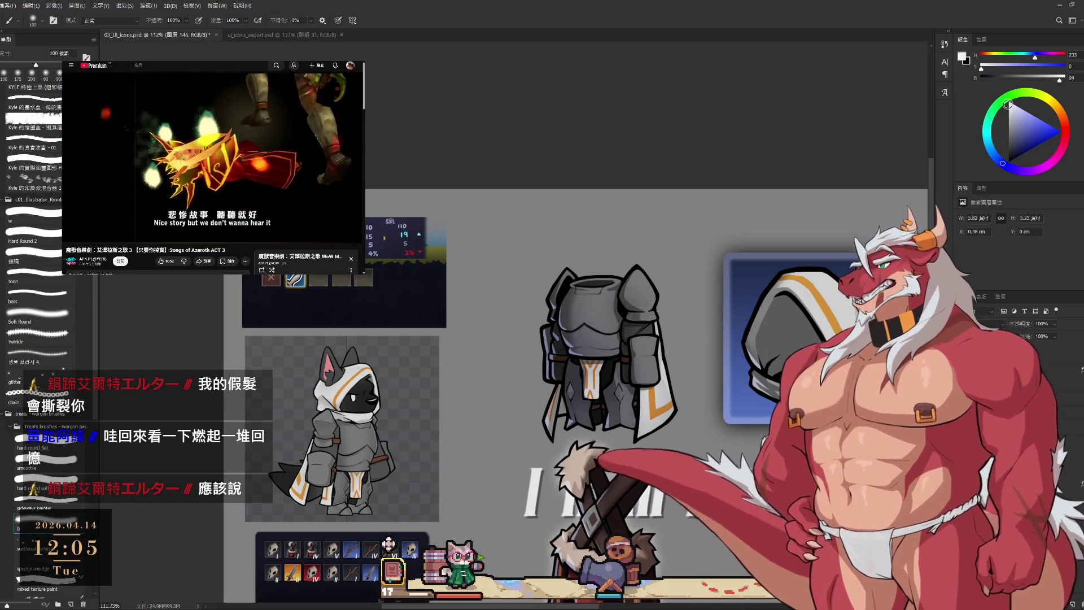
pyautogui.press(']')
pyautogui.press(']')
pyautogui.press(']')
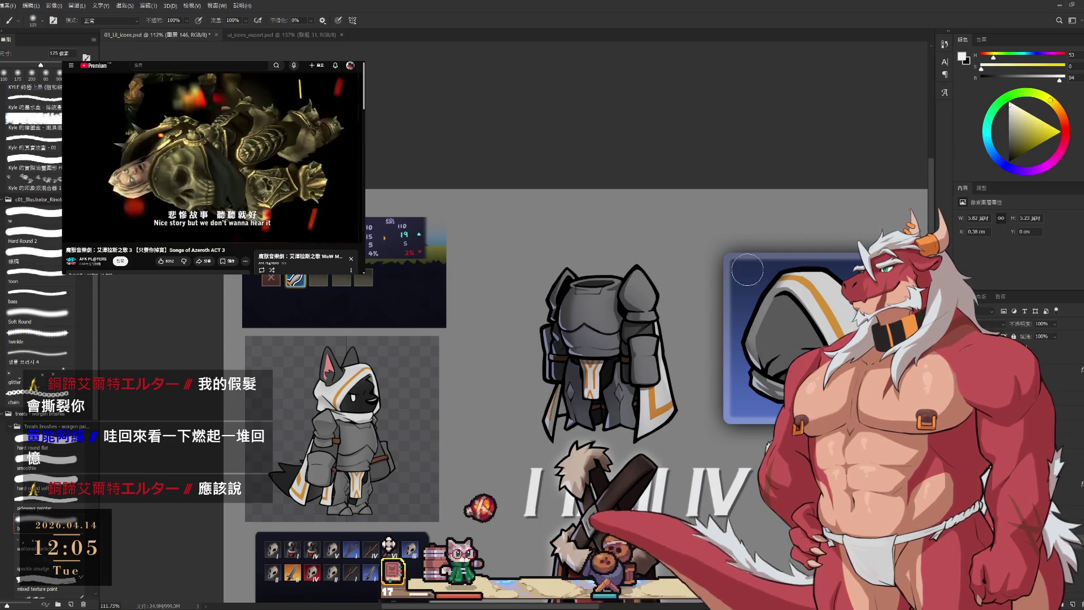
pyautogui.press(']')
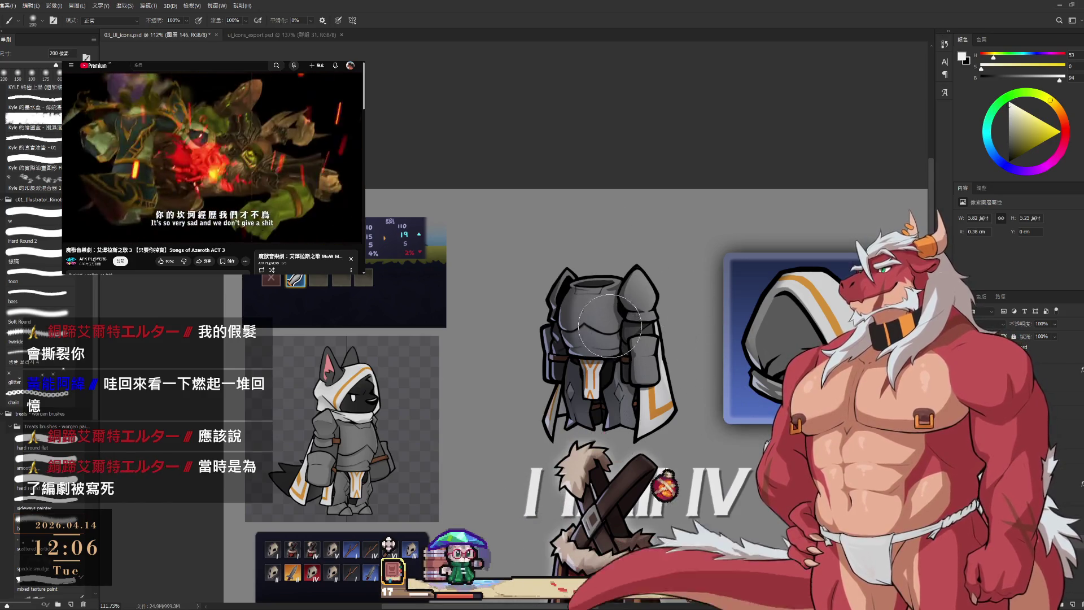
pyautogui.press('[')
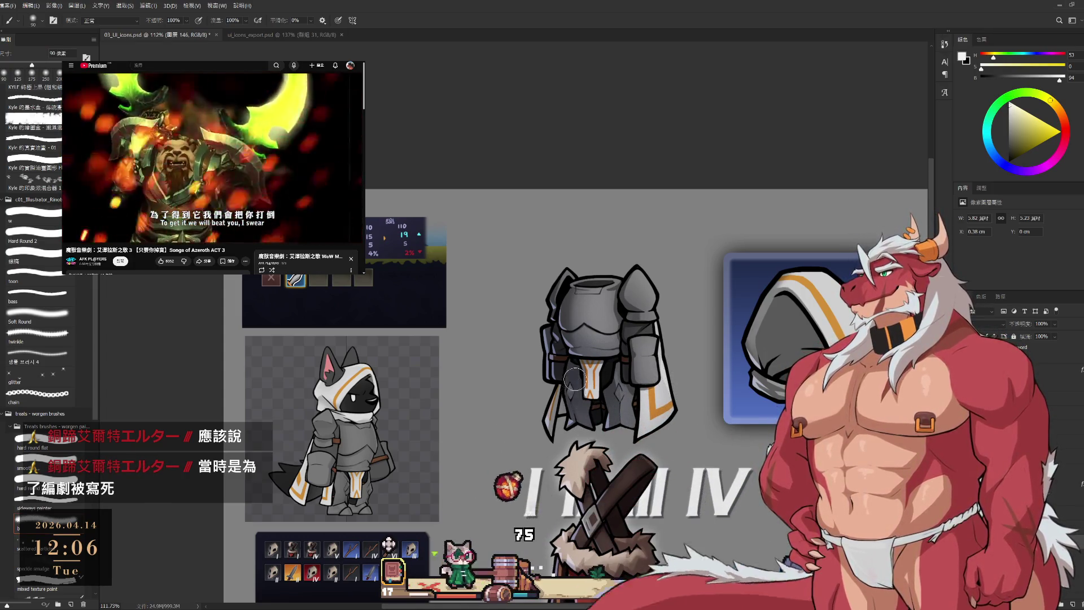
pyautogui.scroll(-5, 564, 387)
pyautogui.scroll(3, 612, 417)
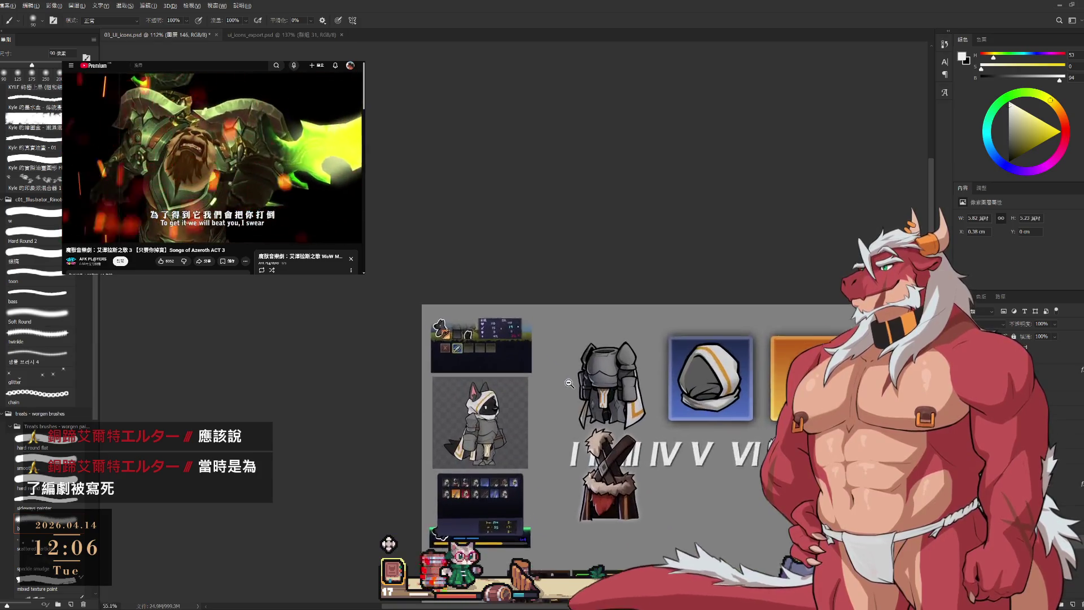
# - Lasso the lower armour plates, then drop the selection with Ctrl+D
pyautogui.scroll(5, 625, 408)
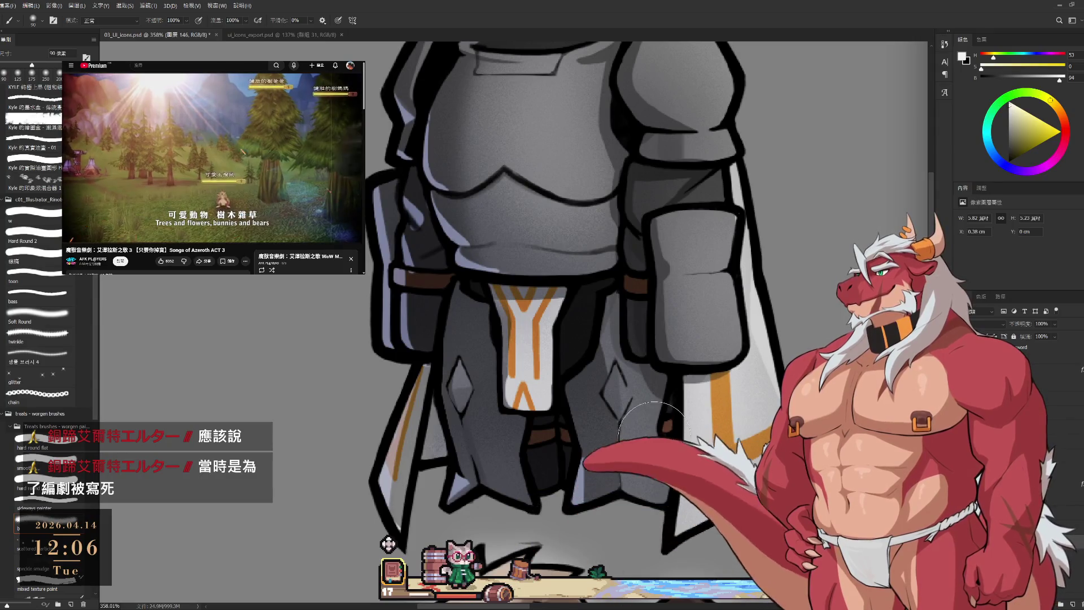
pyautogui.press('l')
pyautogui.moveTo(671, 381)
pyautogui.mouseDown()
pyautogui.moveTo(624, 485)
pyautogui.moveTo(660, 531)
pyautogui.moveTo(703, 534)
pyautogui.mouseUp()
pyautogui.press('b')
pyautogui.press('l')
pyautogui.hotkey('ctrl', 'd')
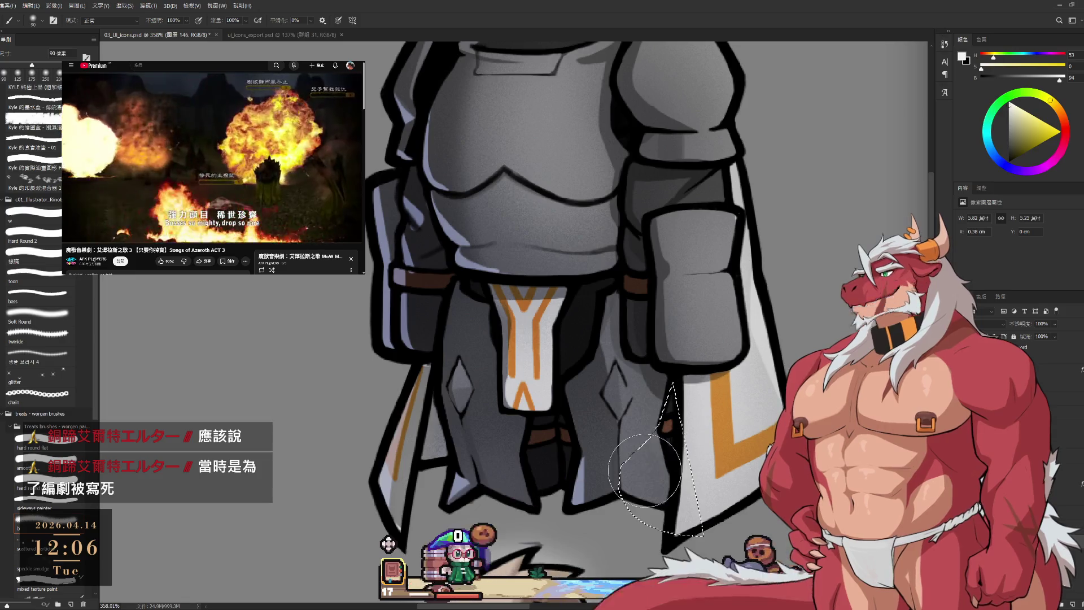
# - Erase and repaint the plate edges beside the right cape with a fine-sized eraser and brush
pyautogui.press('e')
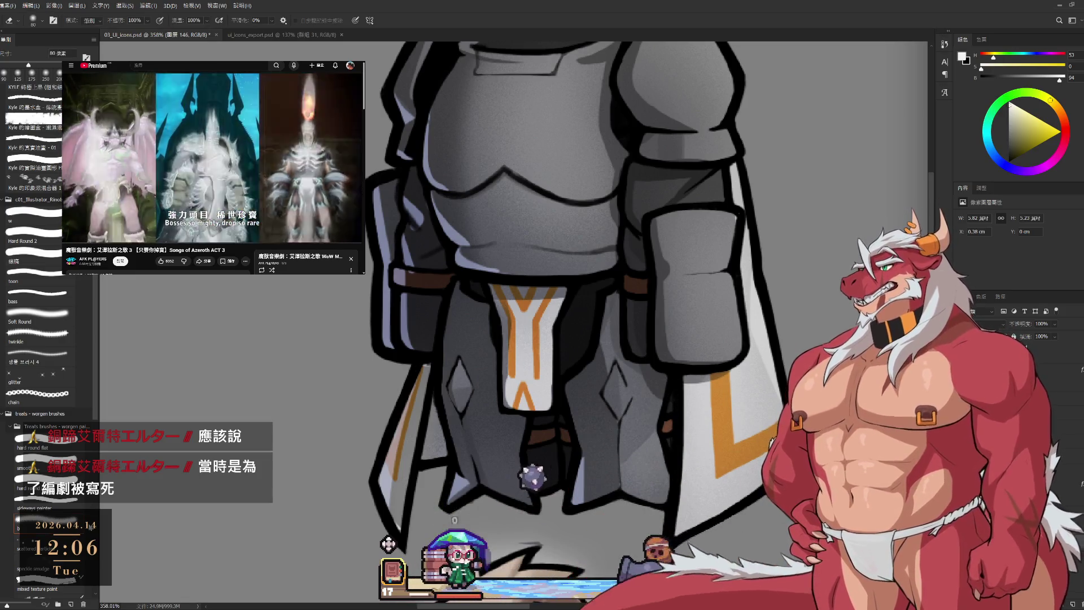
pyautogui.press('[')
pyautogui.press('[')
pyautogui.press('[')
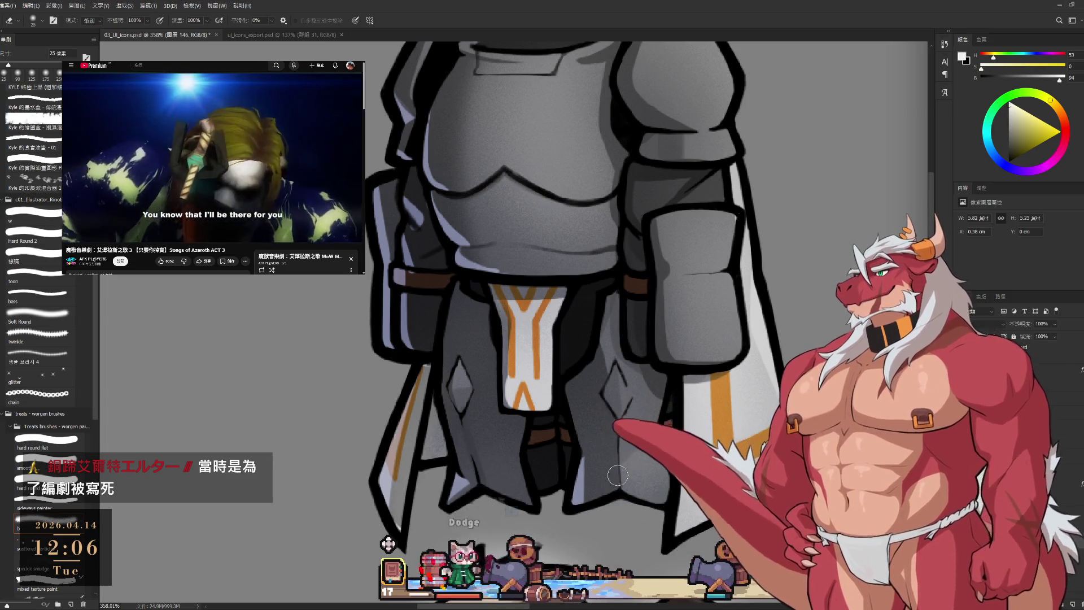
pyautogui.press('b')
pyautogui.scroll(-5, 646, 425)
pyautogui.scroll(5, 646, 424)
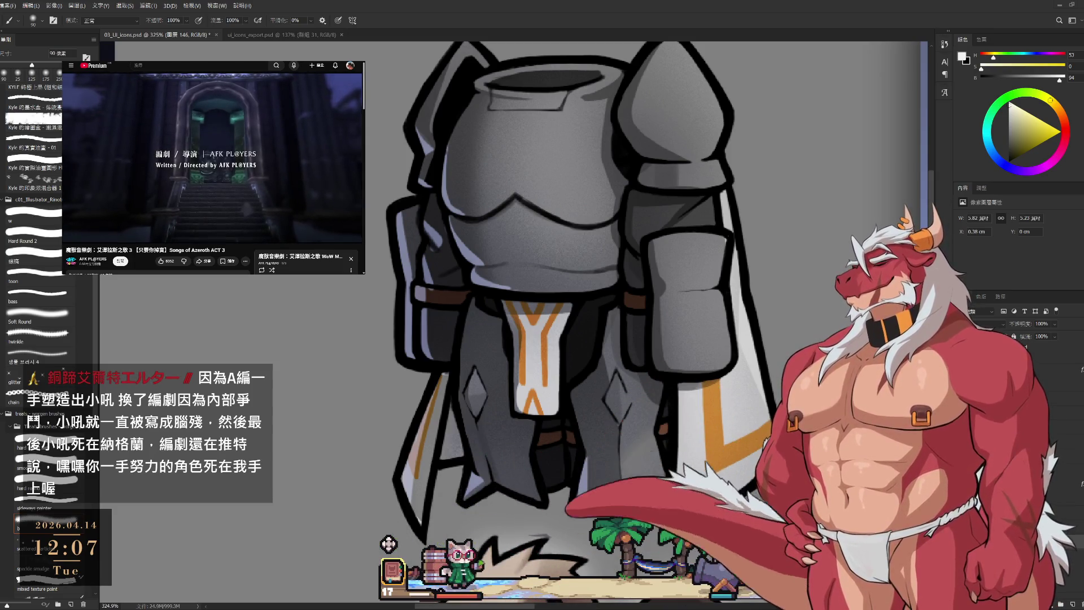
# - Scroll through the YouTube comments and expand the two replies under one comment
pyautogui.scroll(-5, 213, 167)
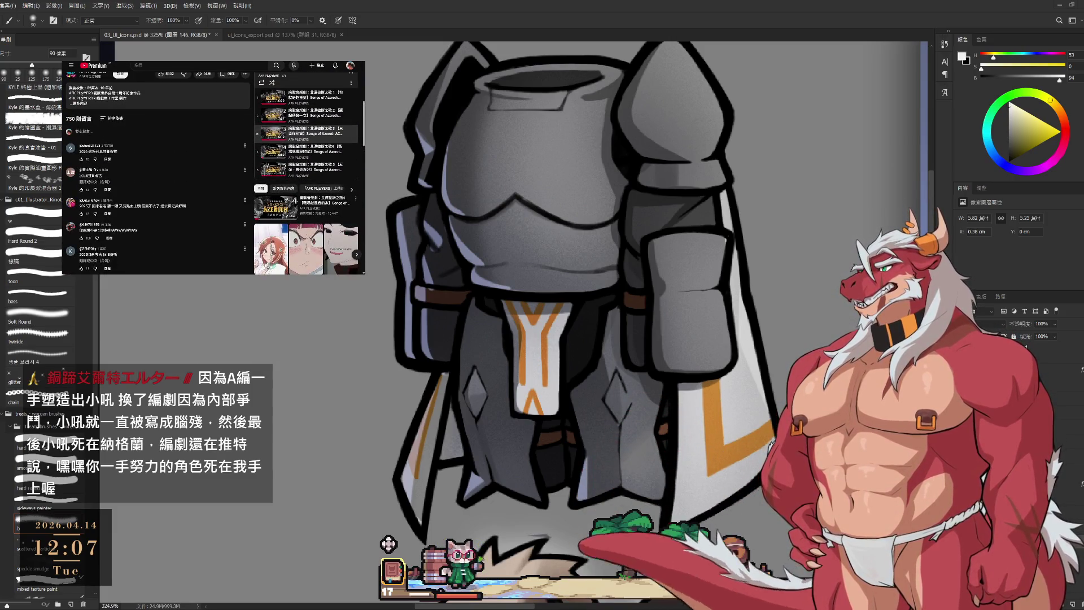
pyautogui.scroll(-2, 213, 167)
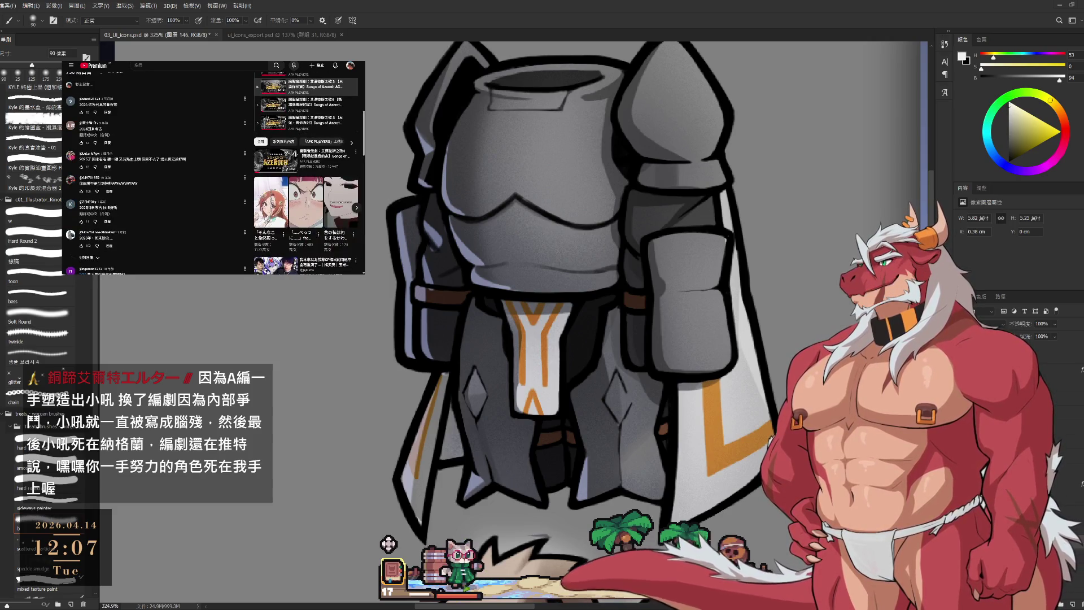
pyautogui.scroll(-1, 213, 168)
pyautogui.scroll(-1, 213, 168)
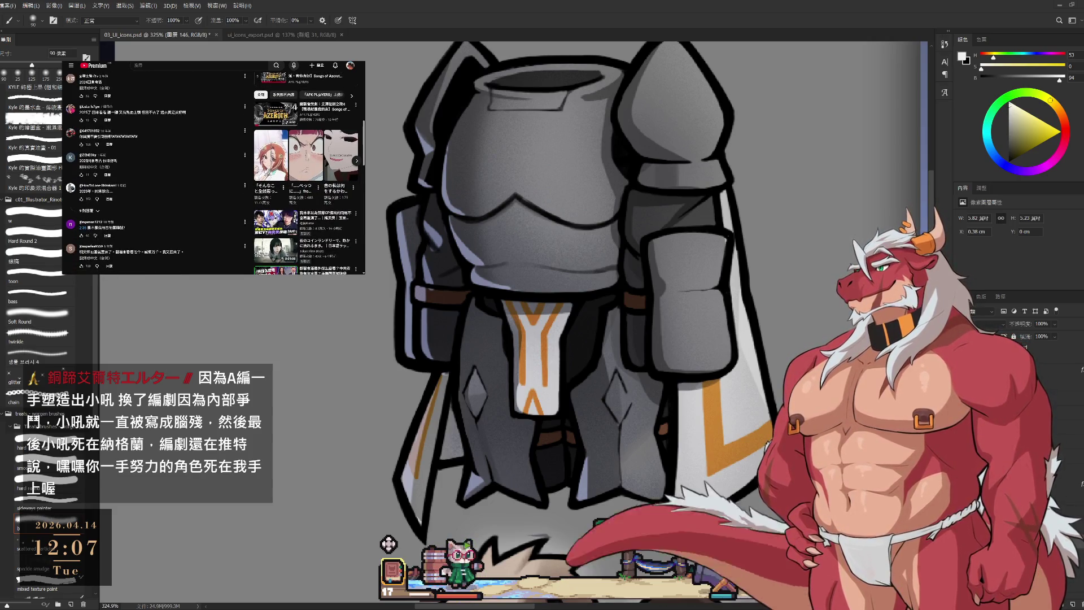
pyautogui.scroll(-3, 214, 168)
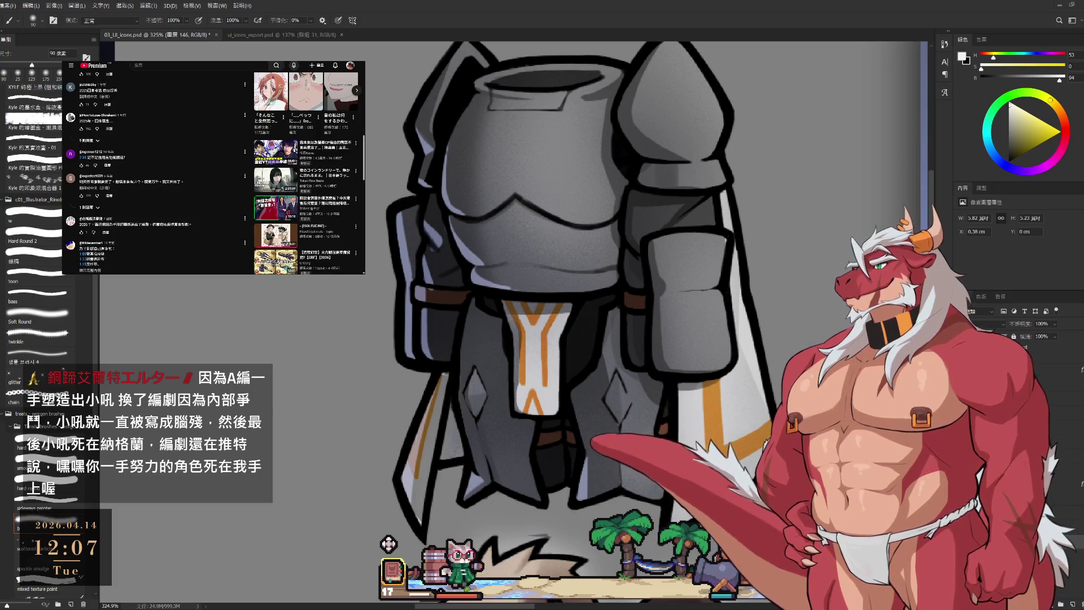
pyautogui.scroll(-4, 213, 167)
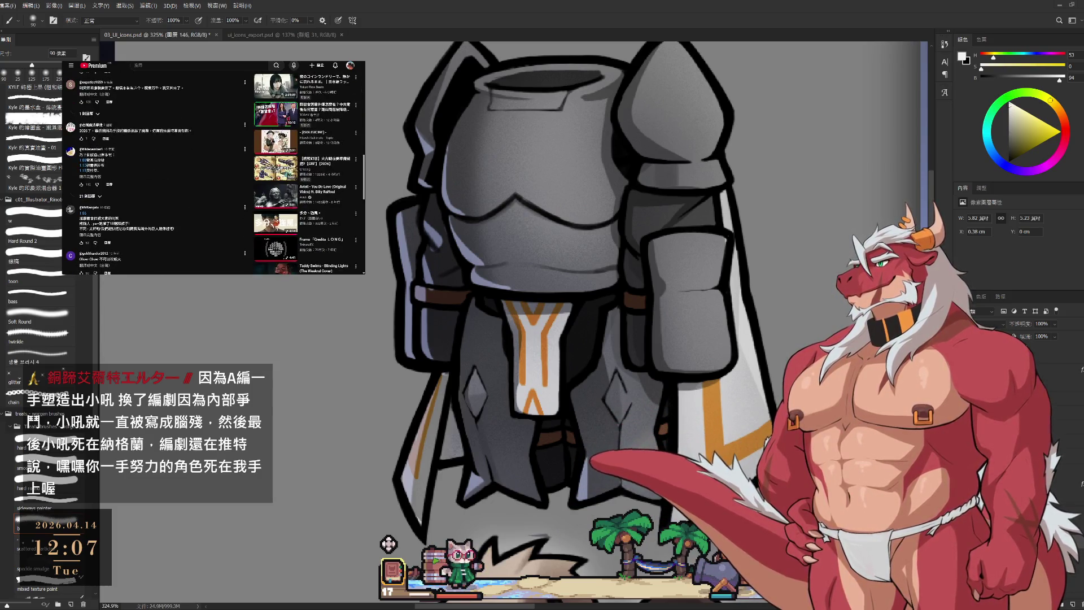
pyautogui.scroll(4, 213, 168)
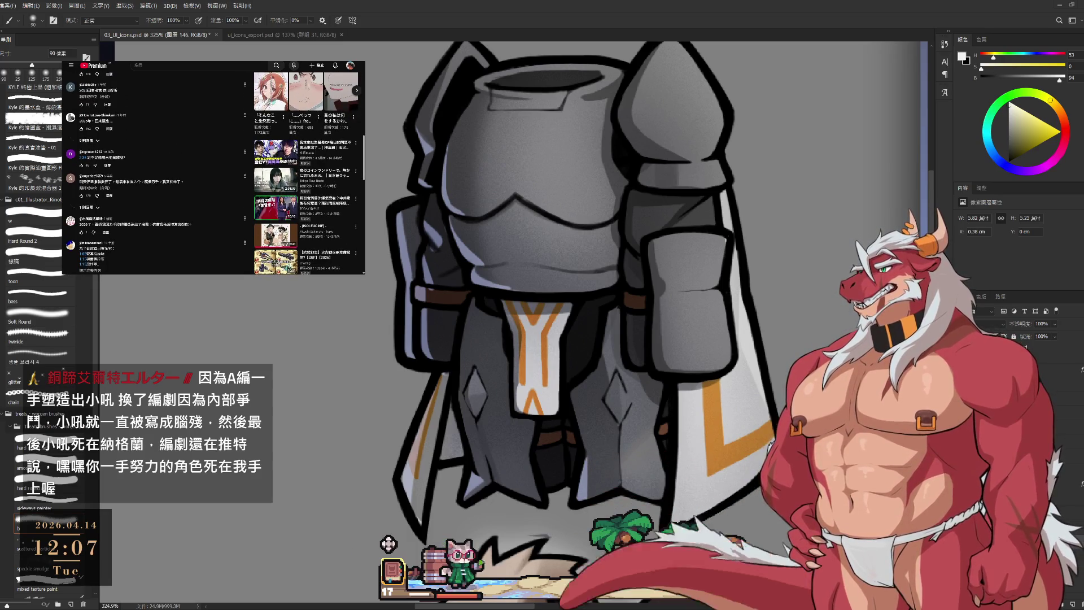
pyautogui.scroll(5, 174, 190)
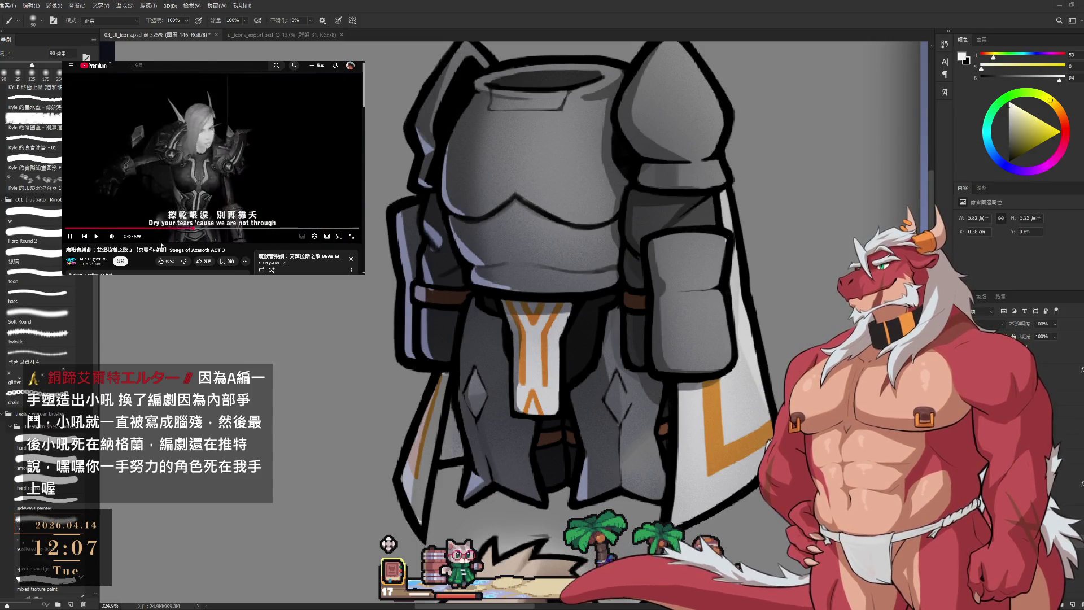
pyautogui.scroll(-5, 150, 199)
pyautogui.scroll(-3, 150, 199)
pyautogui.scroll(10, 202, 194)
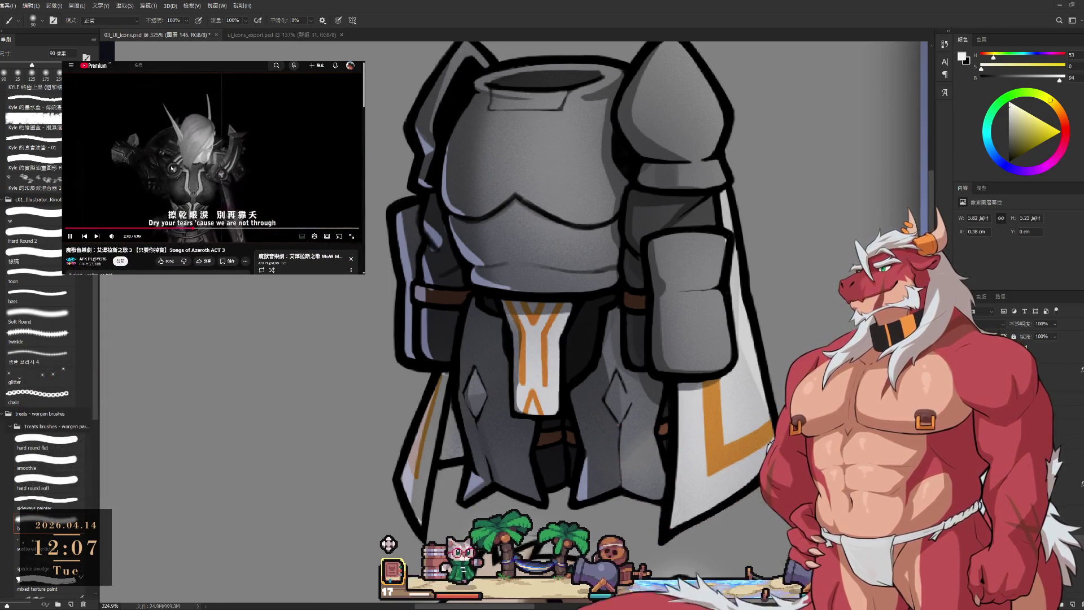
pyautogui.scroll(-8, 145, 183)
pyautogui.scroll(-3, 145, 184)
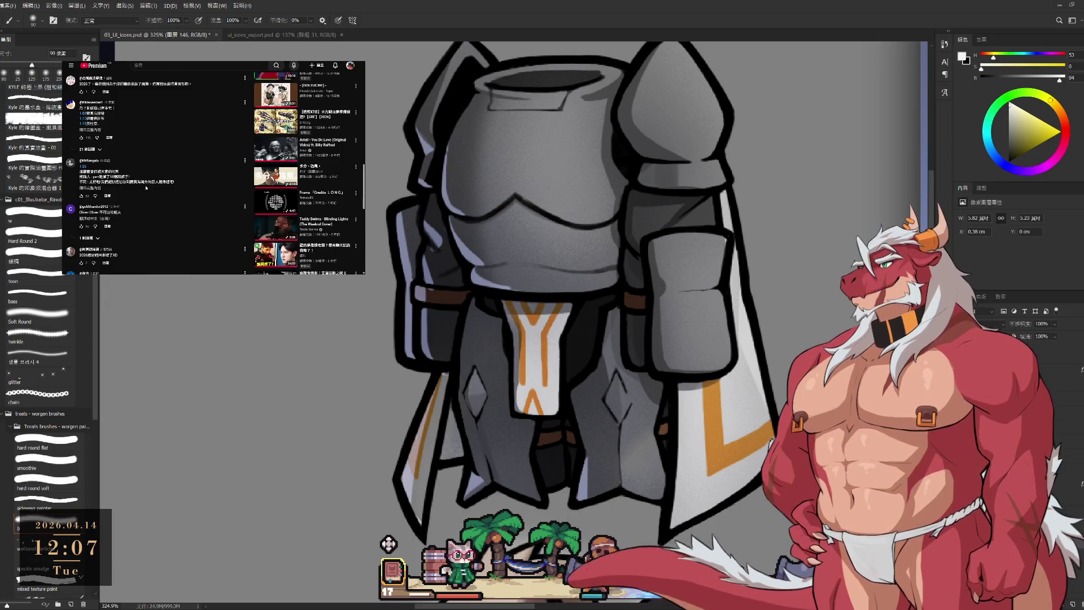
pyautogui.scroll(-3, 147, 186)
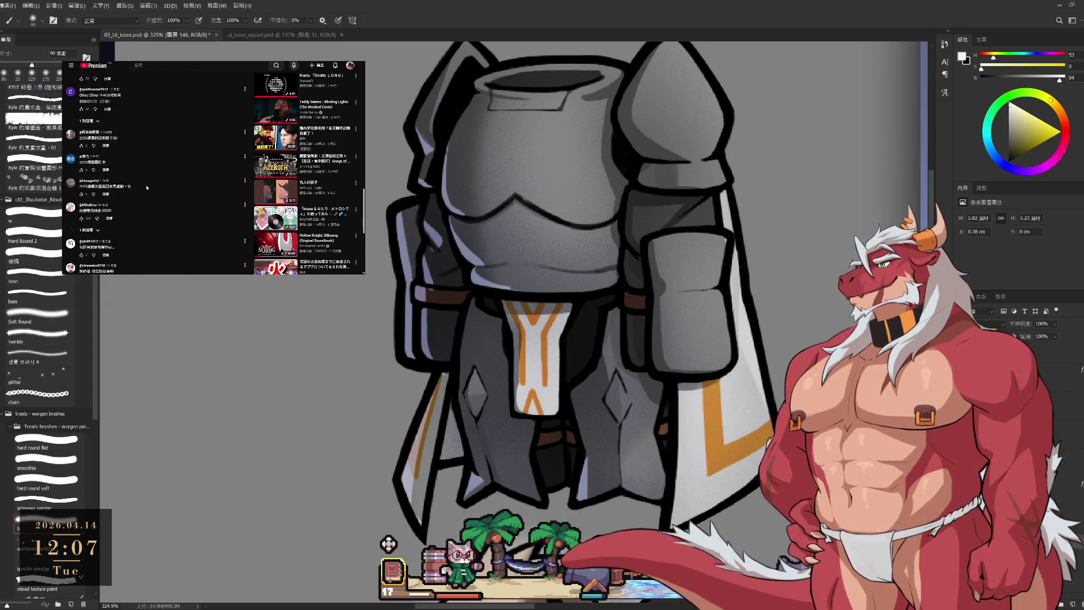
pyautogui.scroll(-1, 147, 187)
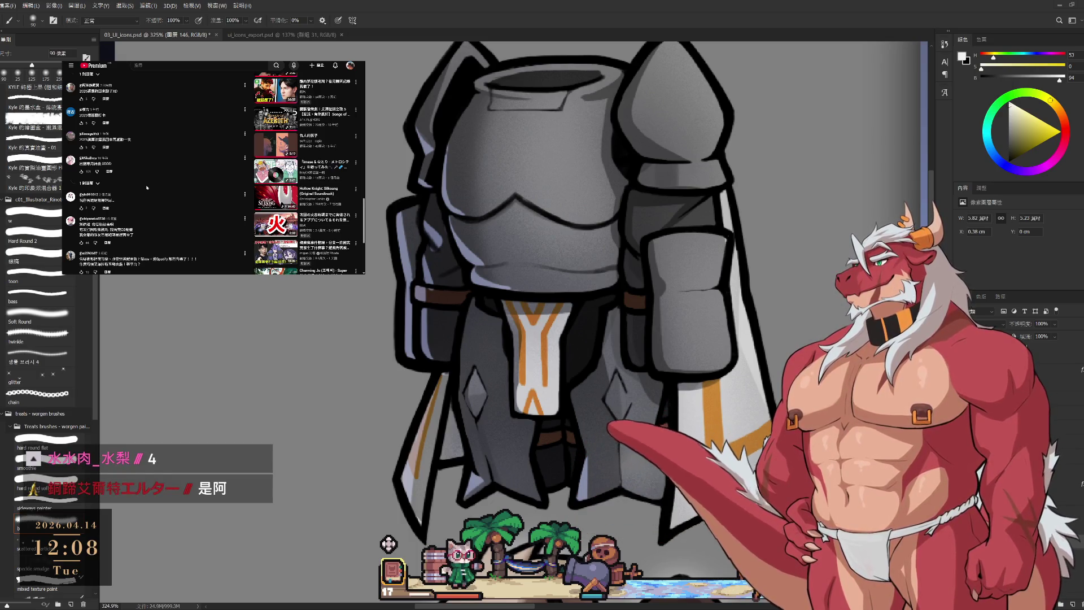
pyautogui.scroll(-2, 147, 187)
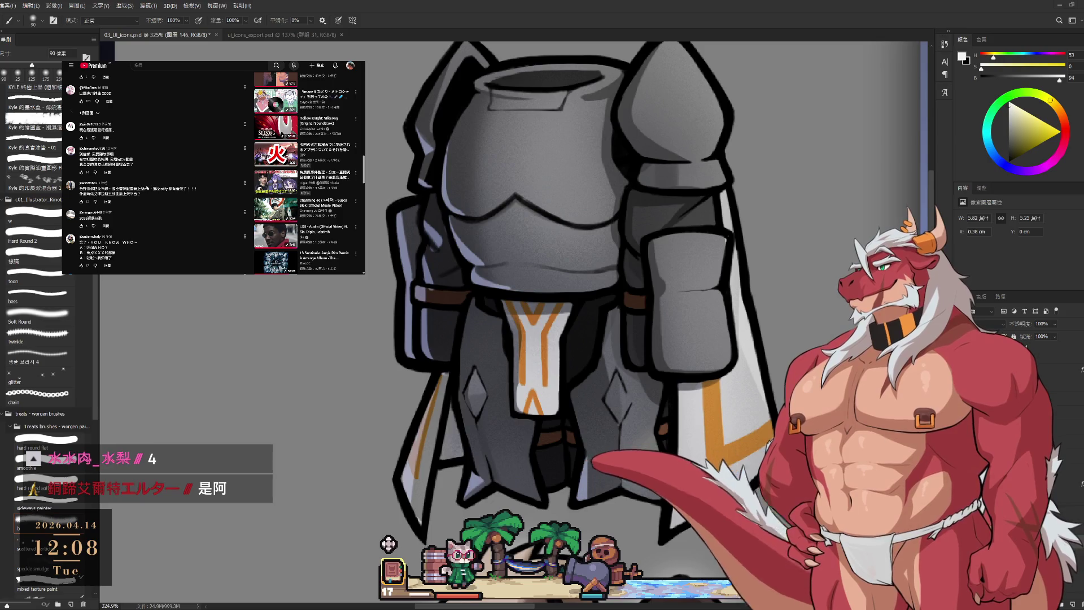
pyautogui.scroll(-3, 146, 187)
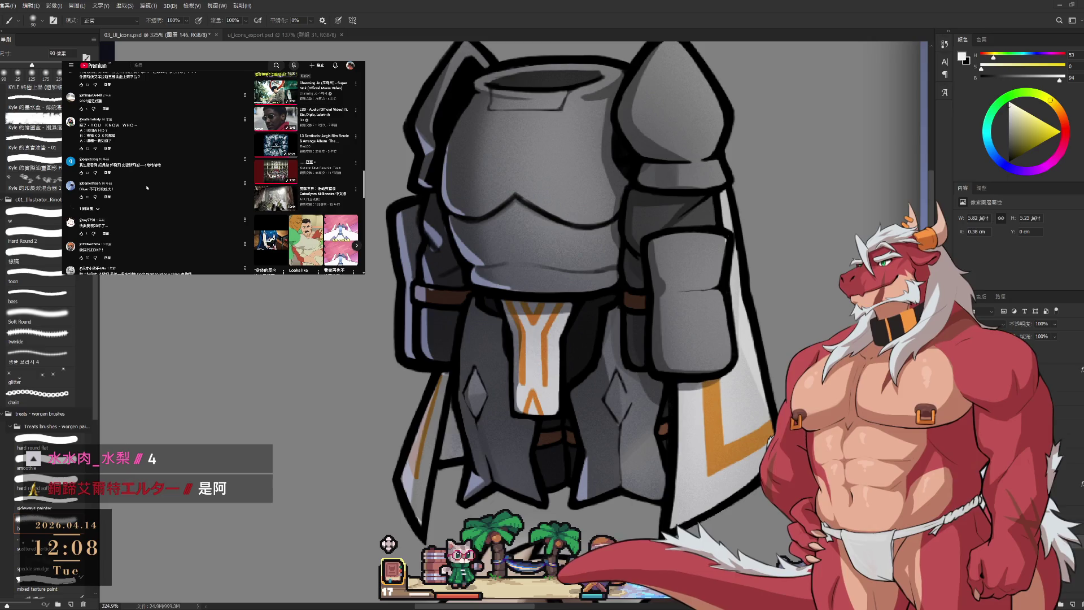
pyautogui.scroll(-3, 147, 187)
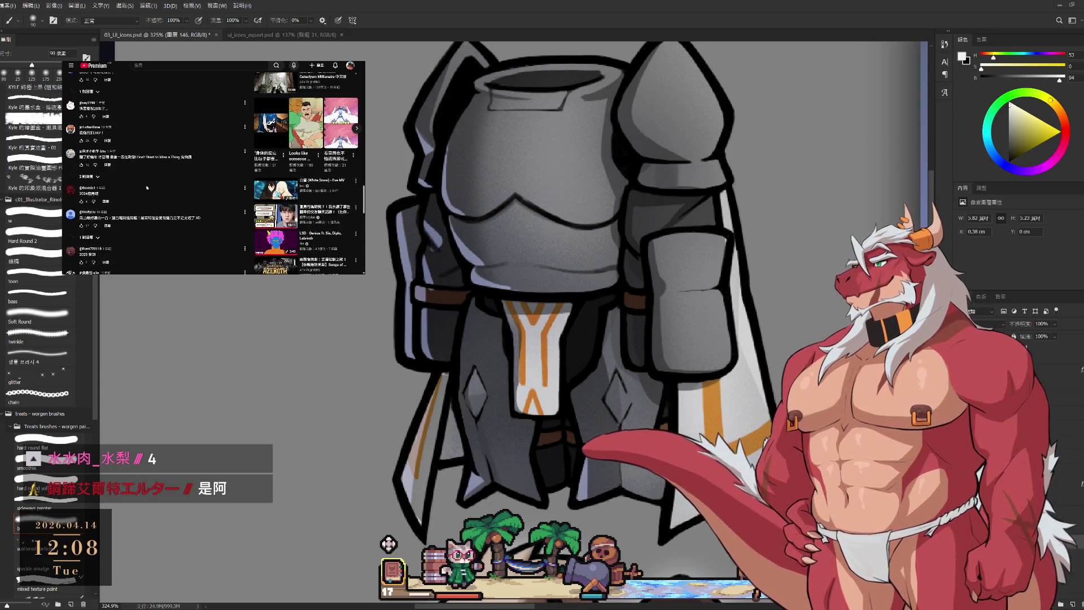
pyautogui.click(90, 176)
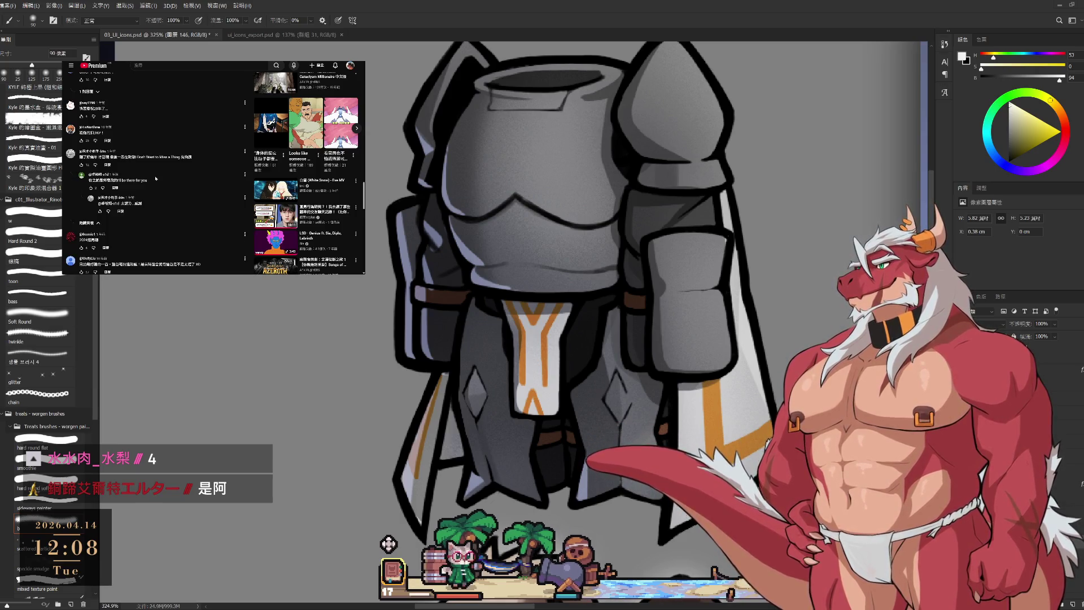
# - Start the Songs of Azeroth ACT 4 playlist video, pause it at the intro, then resume
pyautogui.scroll(15, 156, 178)
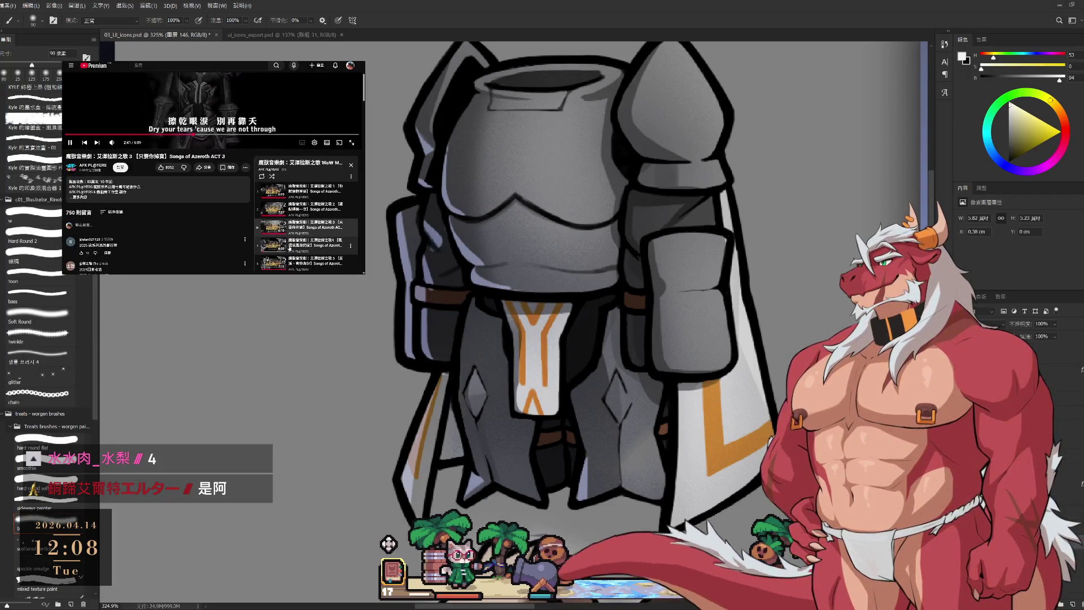
pyautogui.click(289, 247)
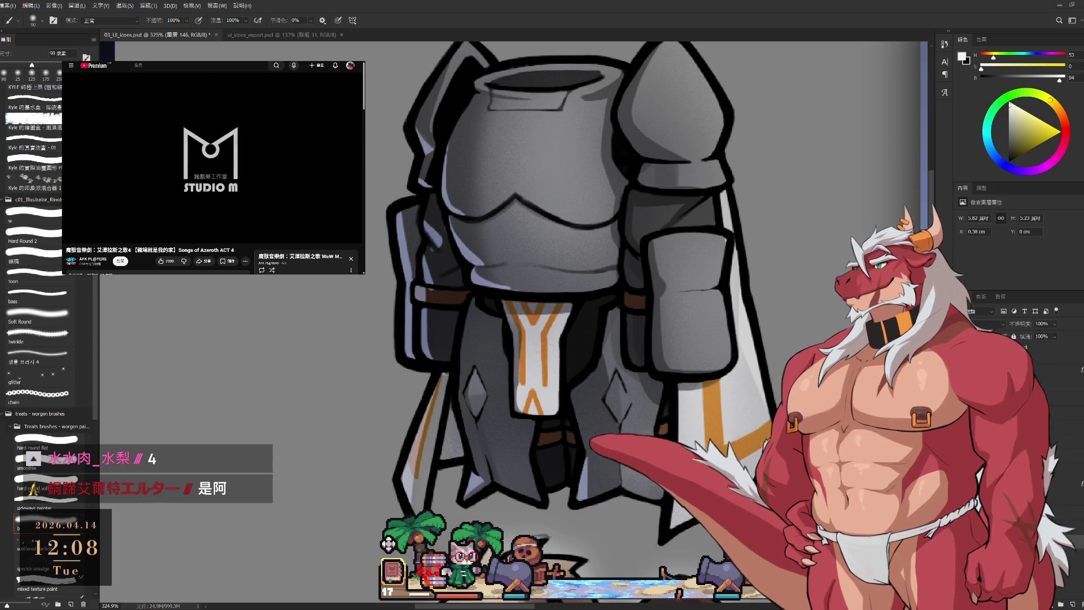
pyautogui.click(198, 161)
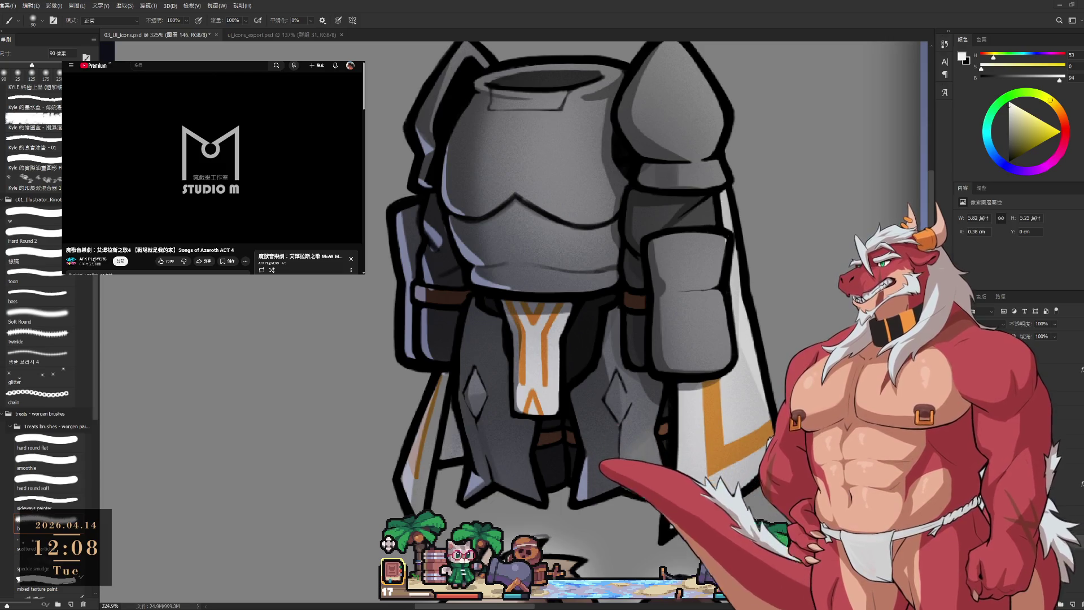
pyautogui.click(175, 124)
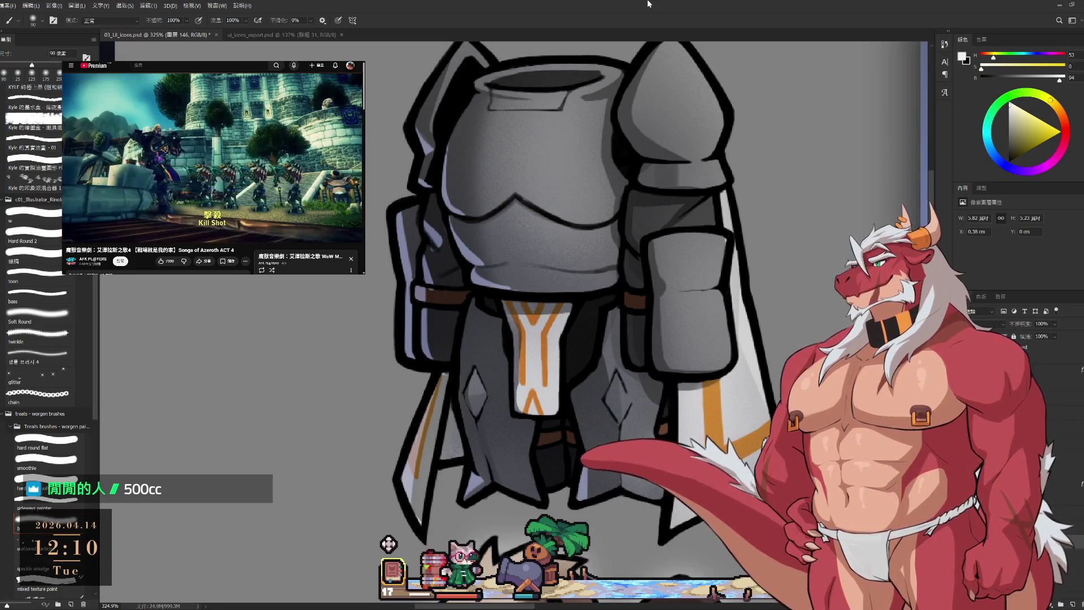
# - Zoom out and pan so the paladin armor and hood icons are in view
pyautogui.scroll(-5, 747, 408)
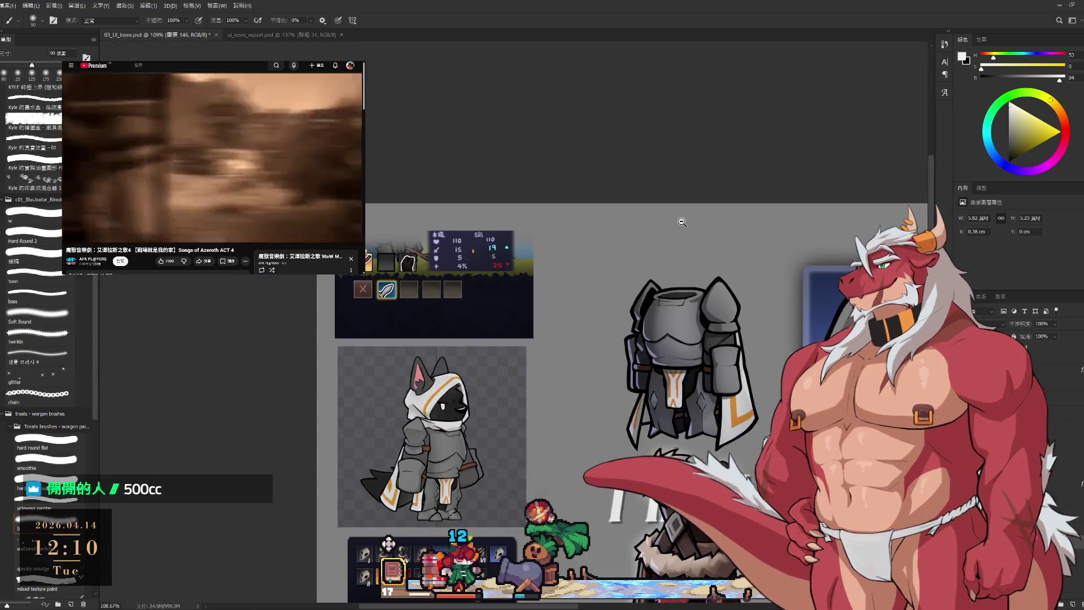
pyautogui.scroll(5, 747, 408)
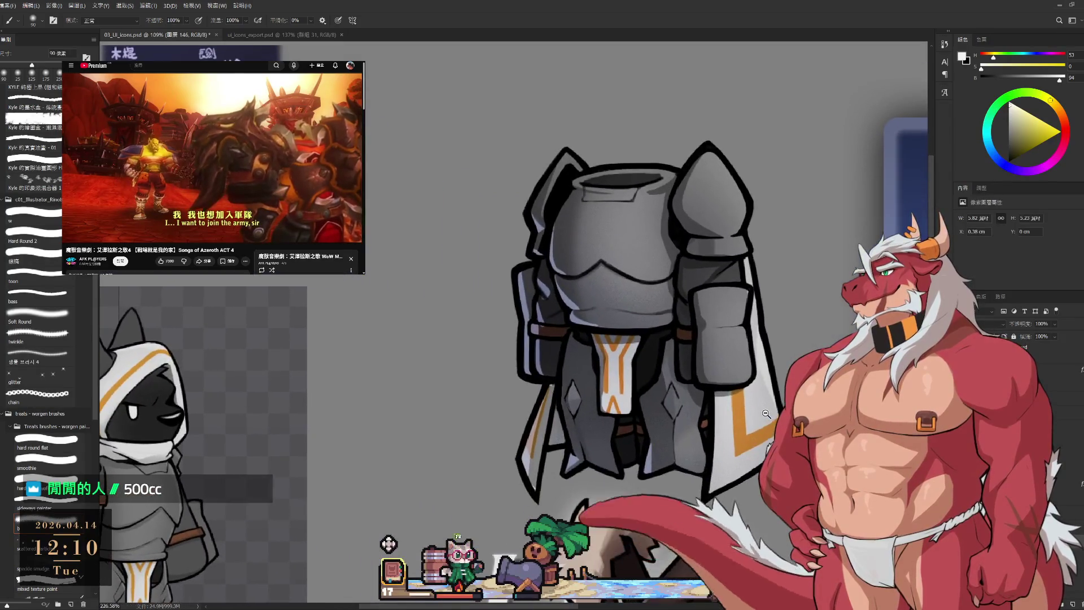
pyautogui.scroll(2, 764, 413)
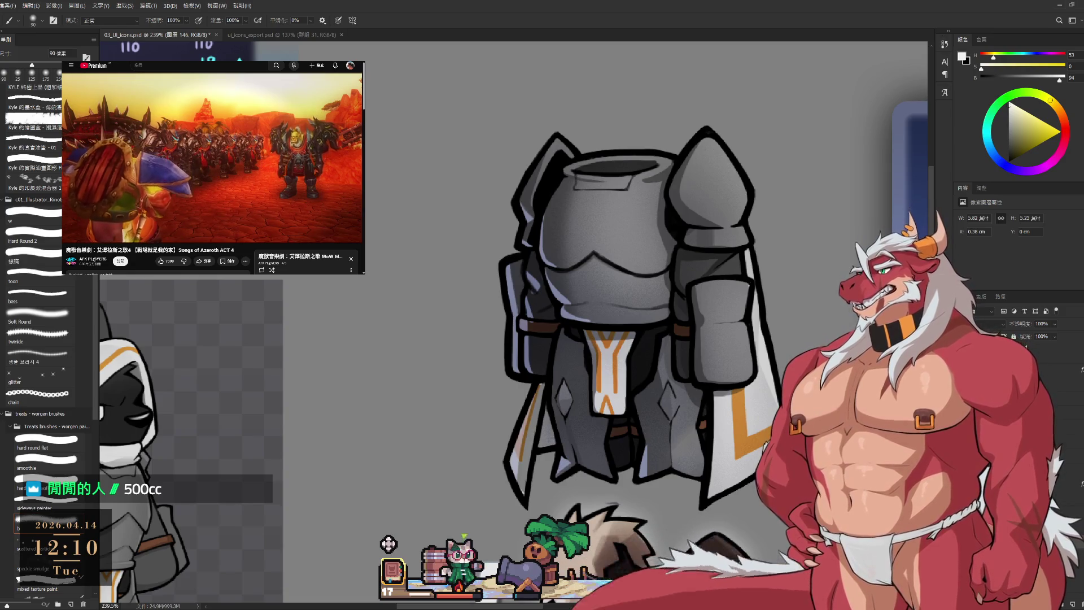
pyautogui.scroll(-4, 738, 423)
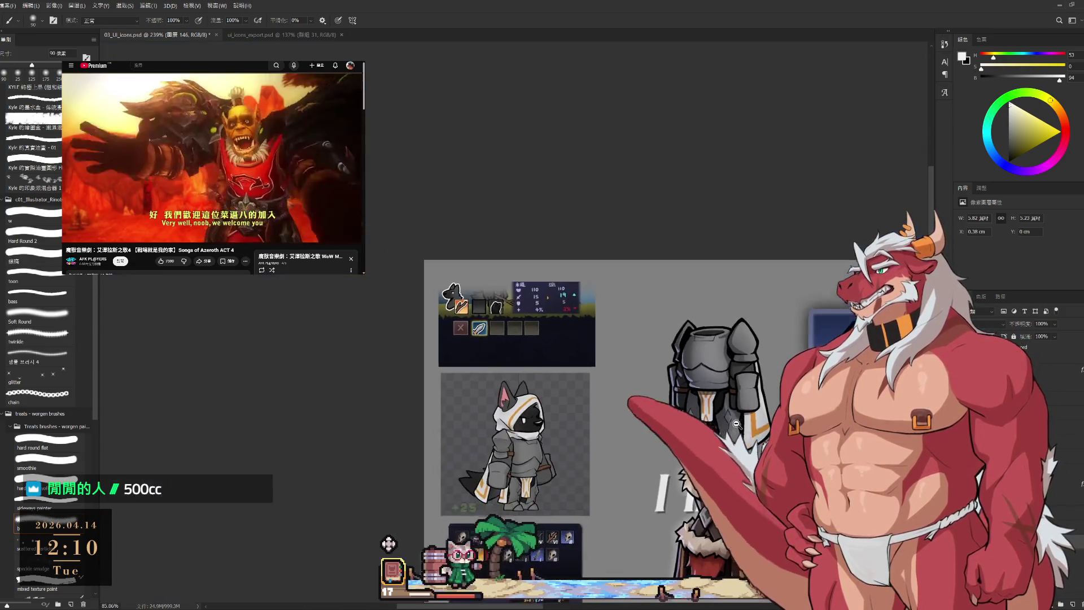
pyautogui.moveTo(738, 423); pyautogui.dragTo(599, 411)
pyautogui.scroll(-2, 600, 411)
pyautogui.scroll(2, 599, 411)
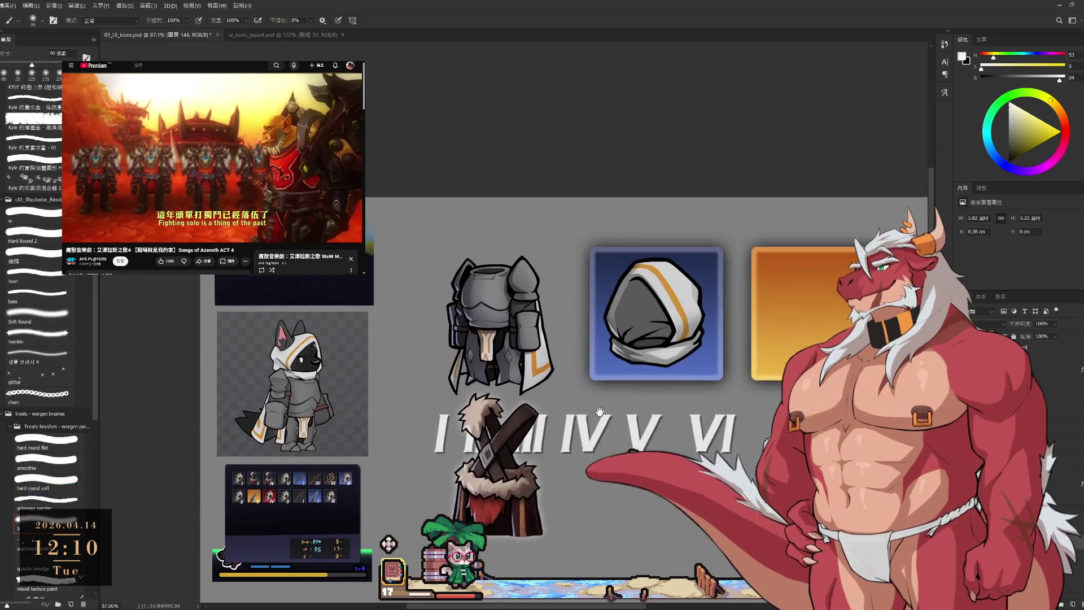
# - Select icon_paladin_body from the canvas, then make icon_paladin_head the active layer
pyautogui.click(388, 543)
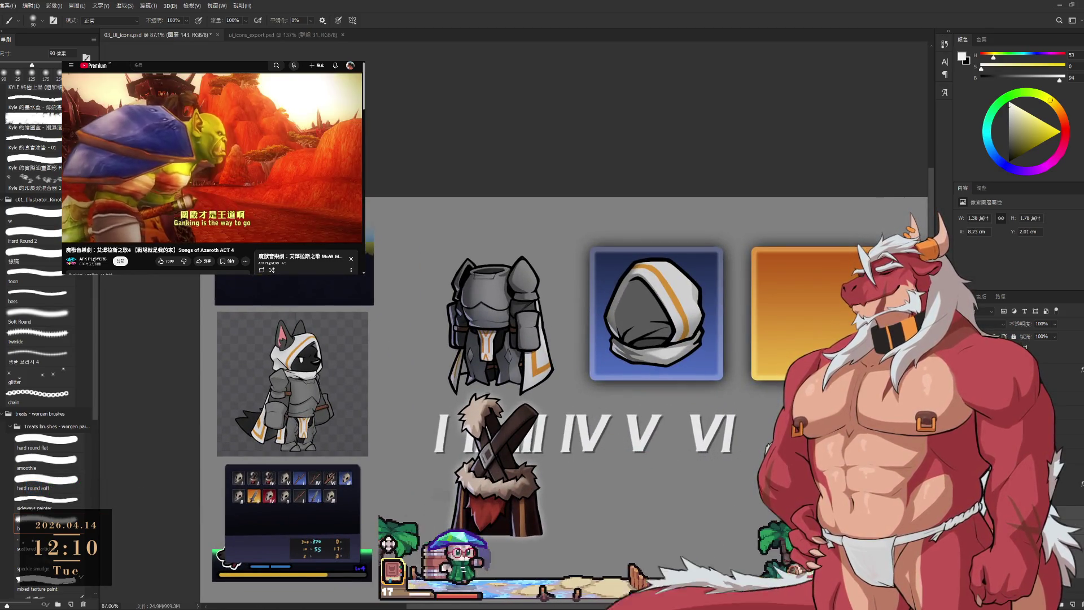
pyautogui.hscroll(-5, 564, 395)
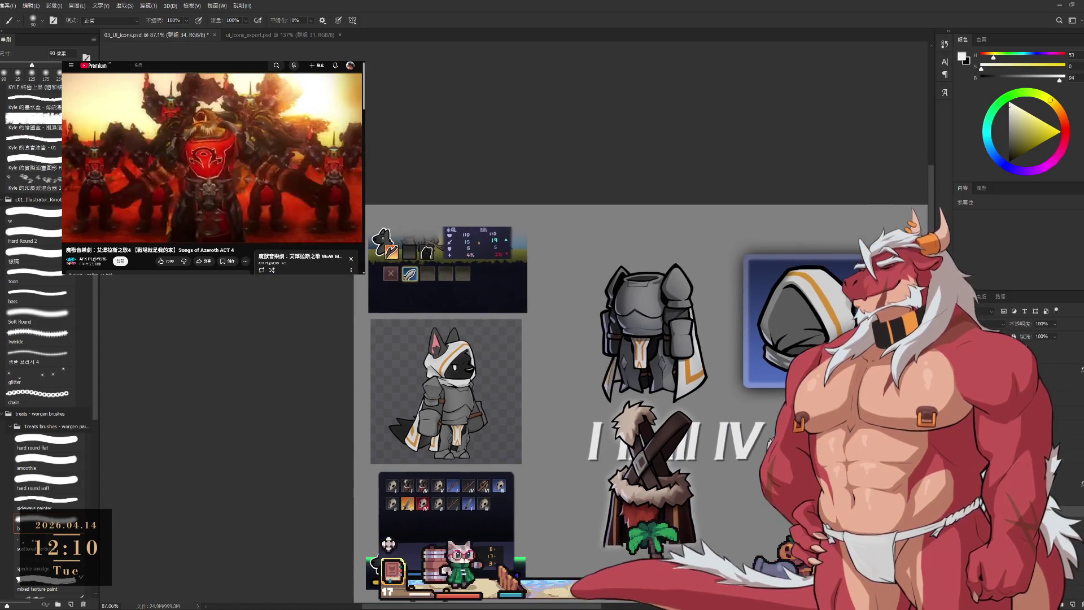
pyautogui.scroll(2, 388, 544)
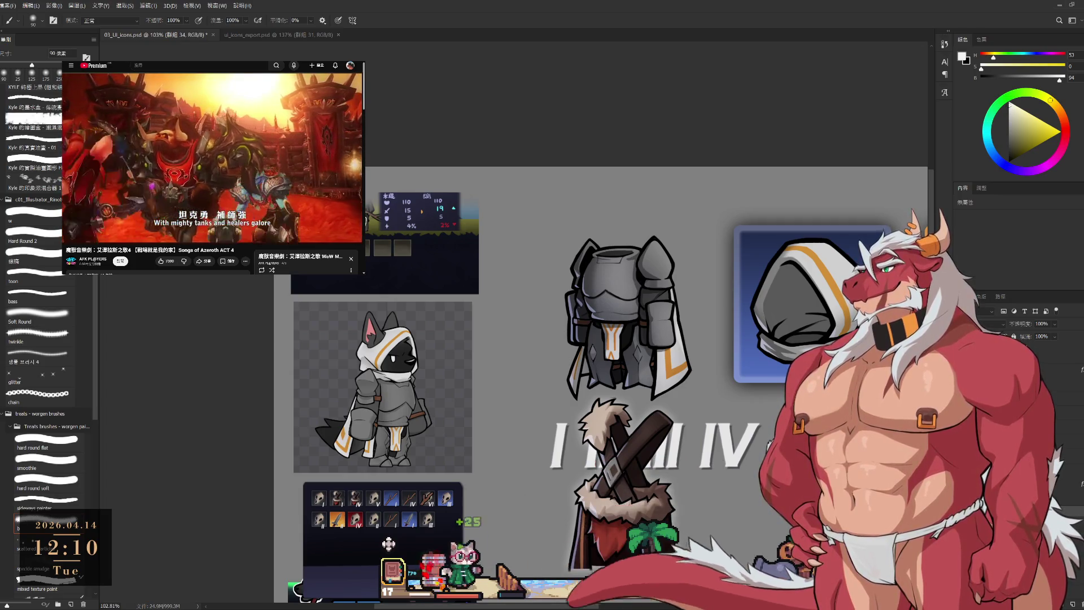
pyautogui.click(388, 543)
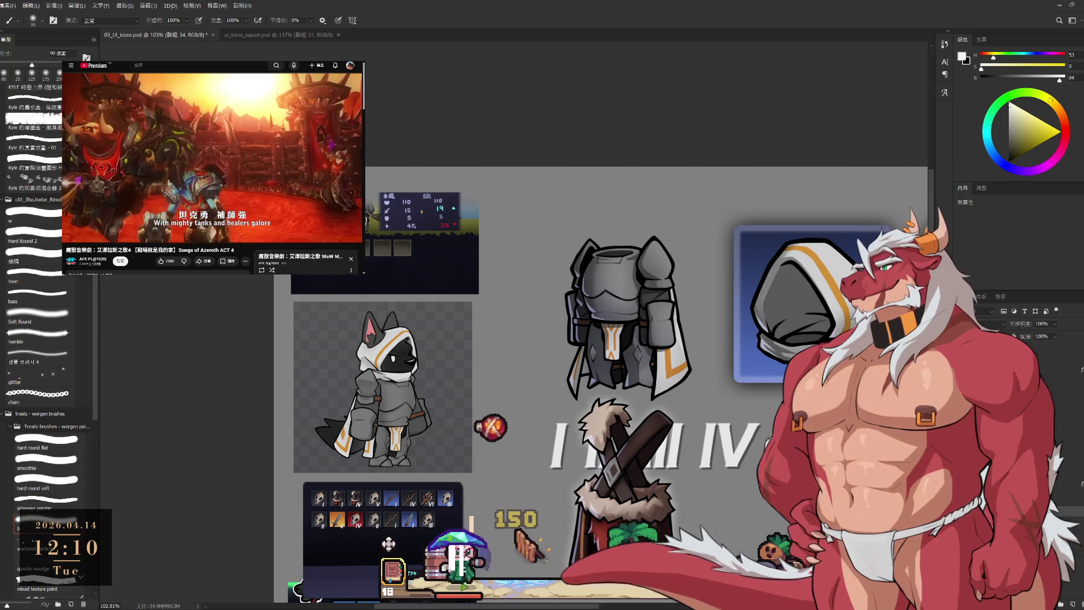
pyautogui.hscroll(3, 389, 544)
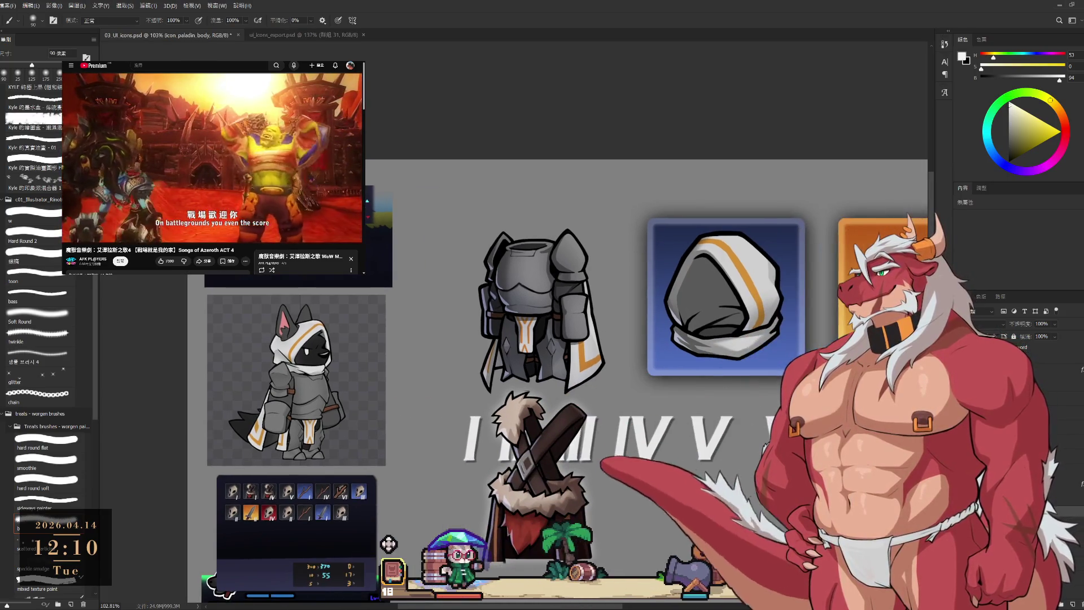
pyautogui.click(746, 322)
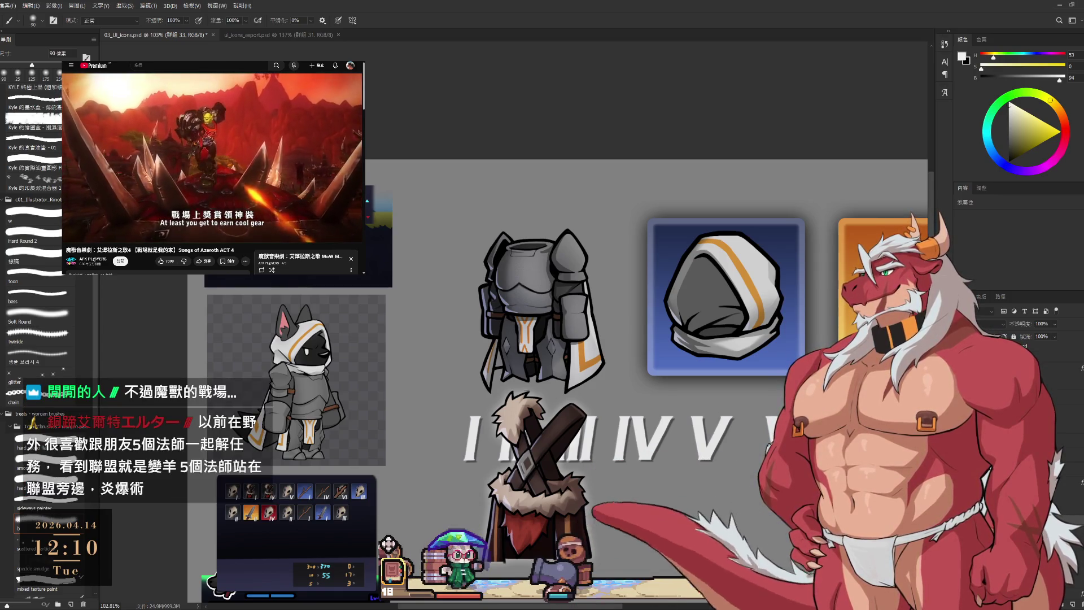
pyautogui.hotkey('alt', ']')
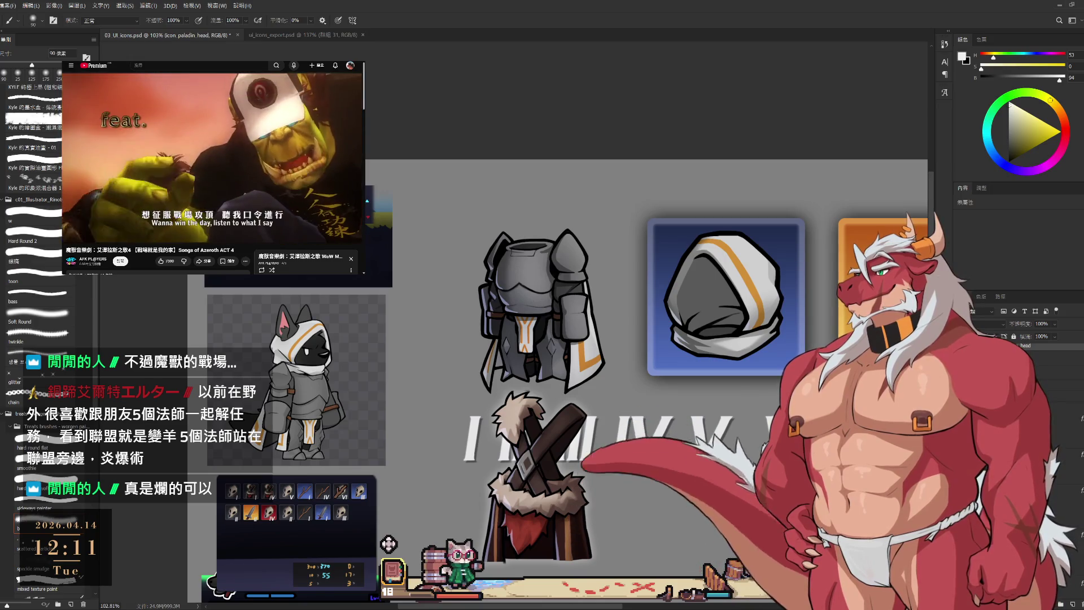
# - Show the dark frame behind the armor icon and check the neighbouring 道具等級 layer
pyautogui.hotkey('ctrl', 'z')
pyautogui.scroll(-3, 613, 402)
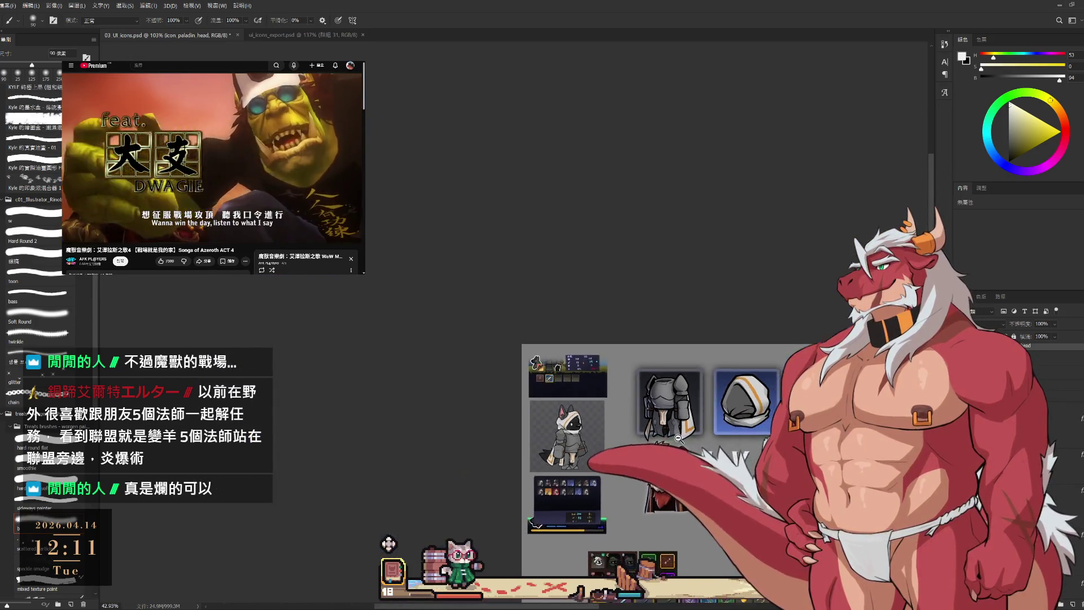
pyautogui.scroll(2, 698, 438)
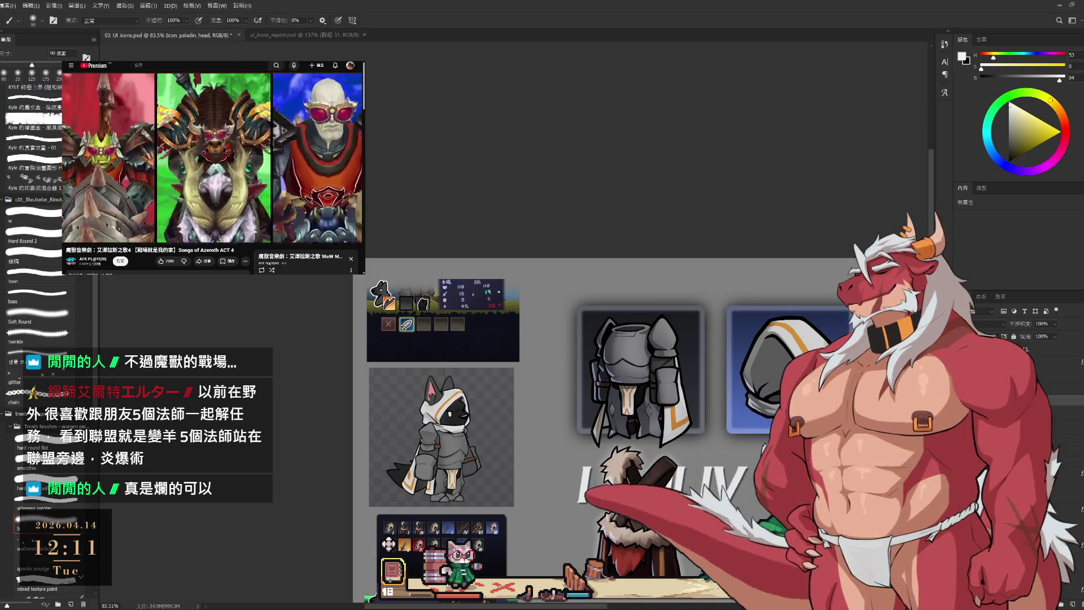
pyautogui.hotkey('alt', '[')
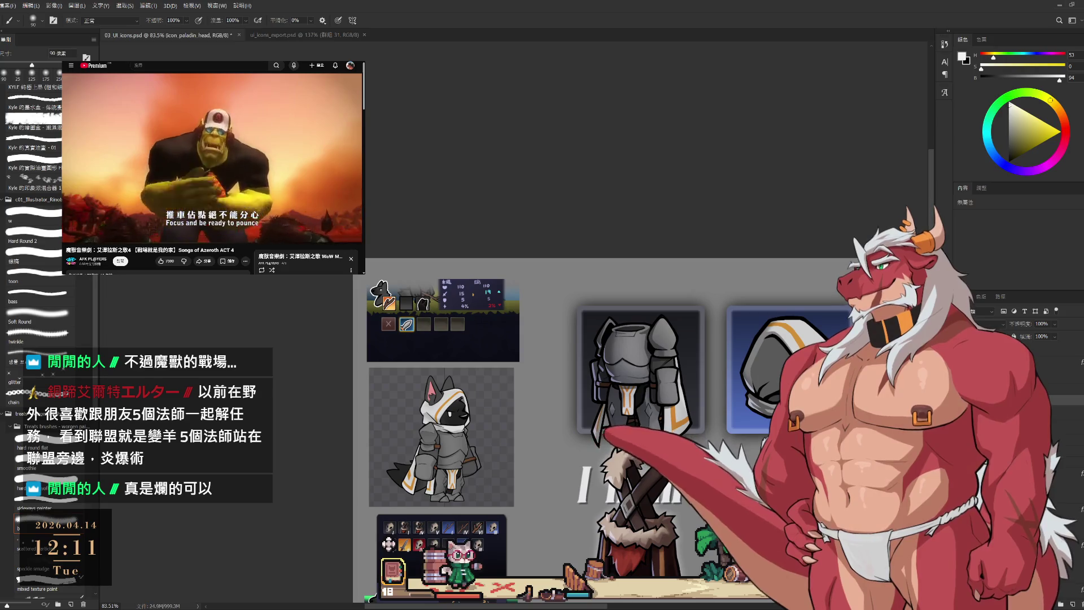
pyautogui.hotkey('alt', ']')
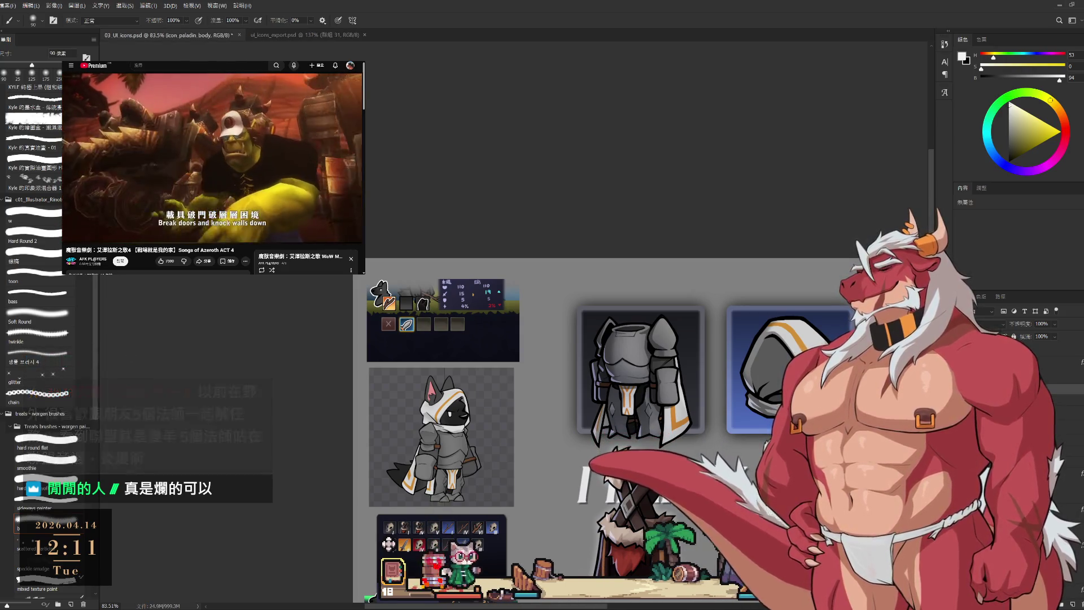
# - Open Free Transform on icon_paladin_body and exit it without changes
pyautogui.hotkey('alt', '[')
pyautogui.hotkey('ctrl', 't')
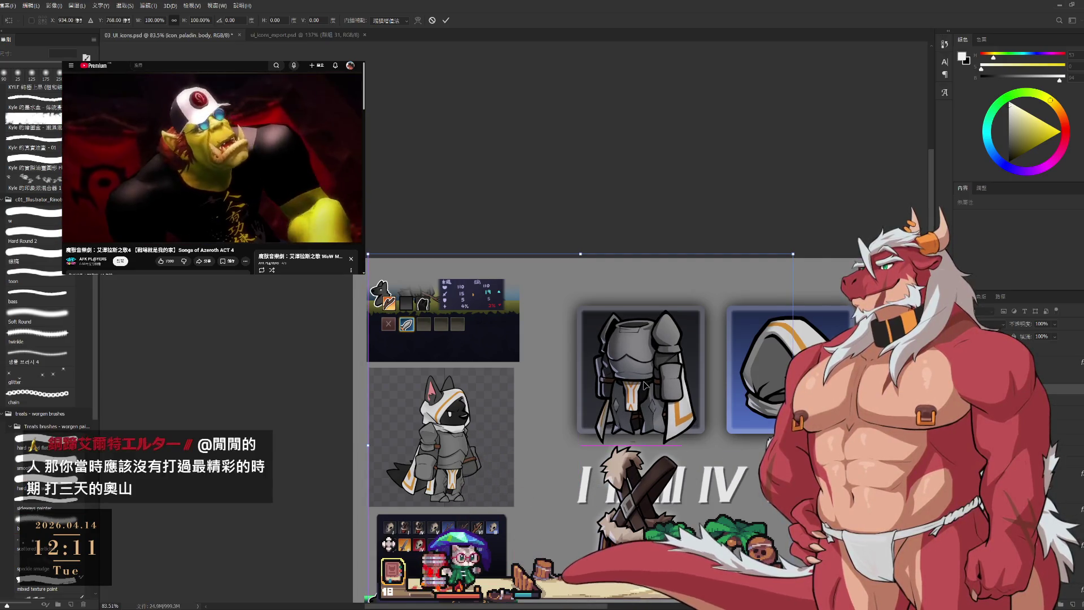
pyautogui.scroll(5, 645, 386)
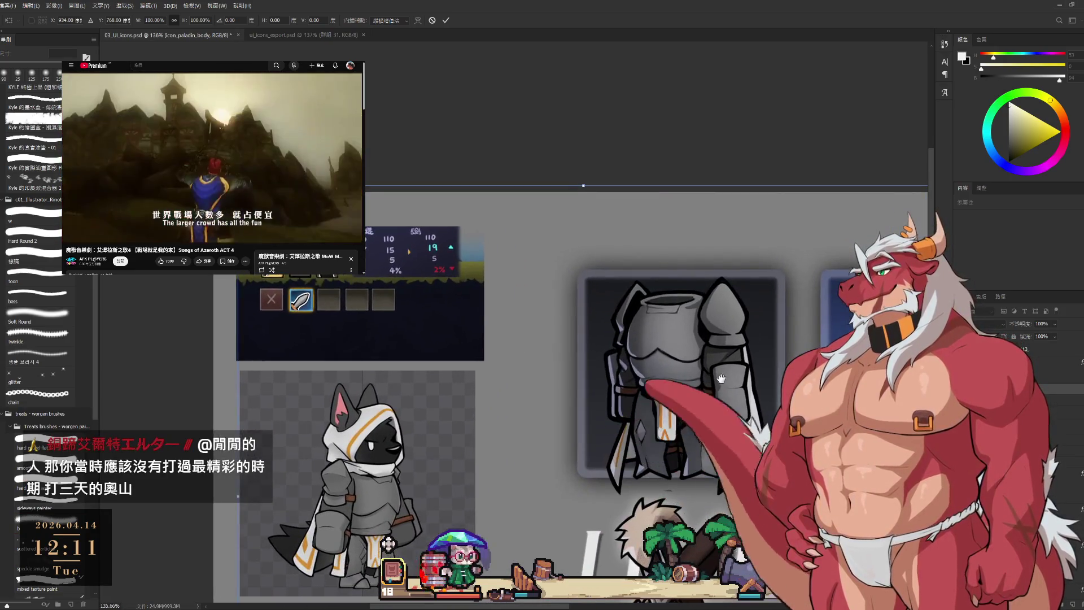
pyautogui.press('Return')
pyautogui.scroll(-5, 788, 410)
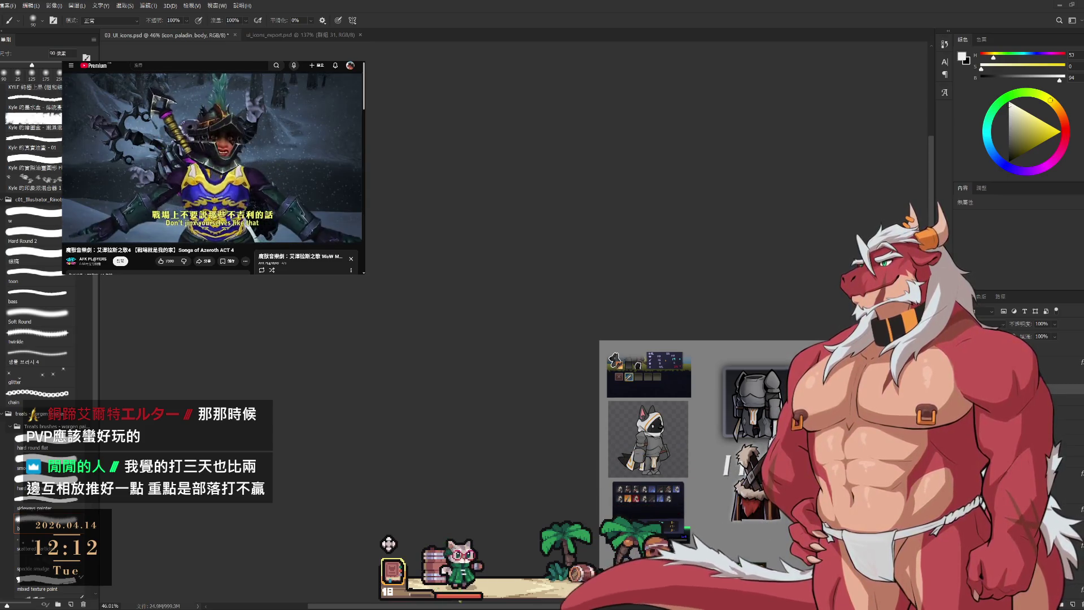
pyautogui.moveTo(823, 444)
pyautogui.mouseDown()
pyautogui.moveTo(561, 315)
pyautogui.moveTo(621, 315)
pyautogui.mouseUp()
pyautogui.moveTo(721, 345); pyautogui.dragTo(777, 358)
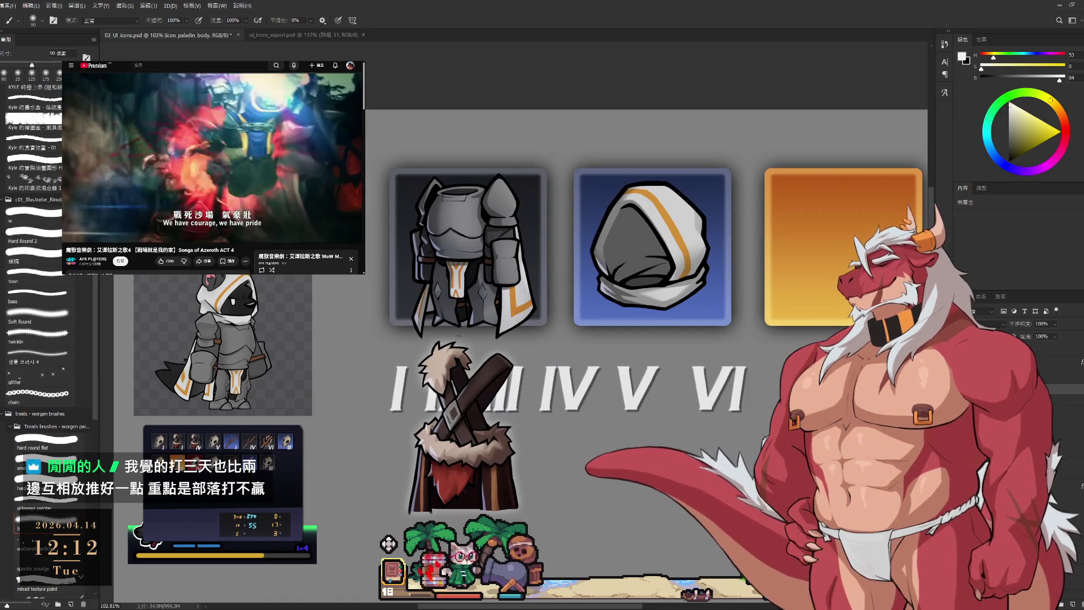
pyautogui.click(1017, 384)
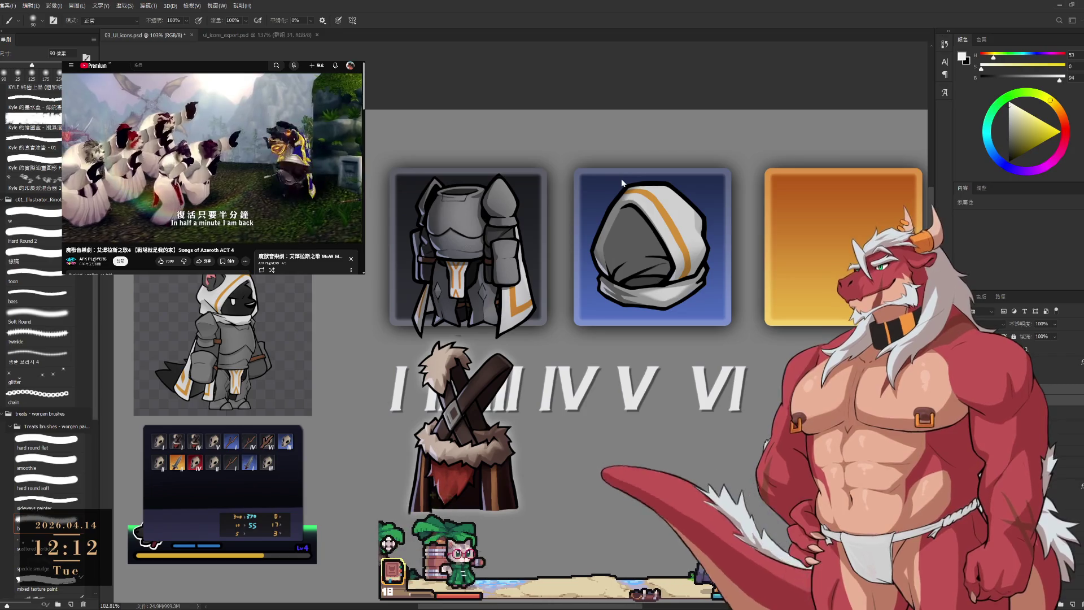
pyautogui.click(273, 37)
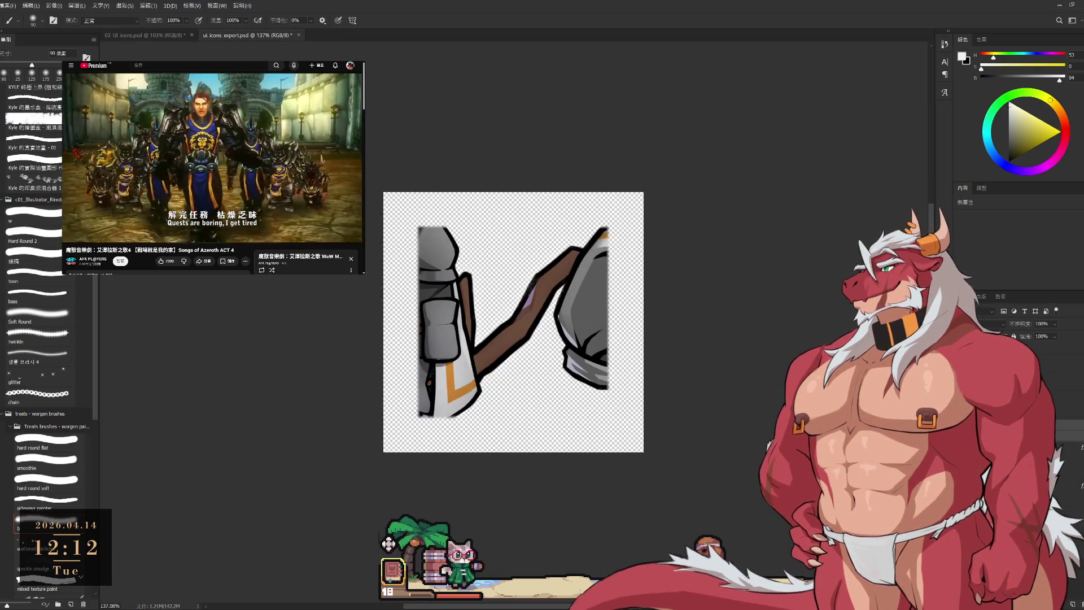
# - Move and slightly rotate the armor torso to fill the ui icons export canvas
pyautogui.hotkey('ctrl', 't')
pyautogui.moveTo(637, 366); pyautogui.dragTo(575, 346)
pyautogui.moveTo(786, 123); pyautogui.dragTo(789, 150)
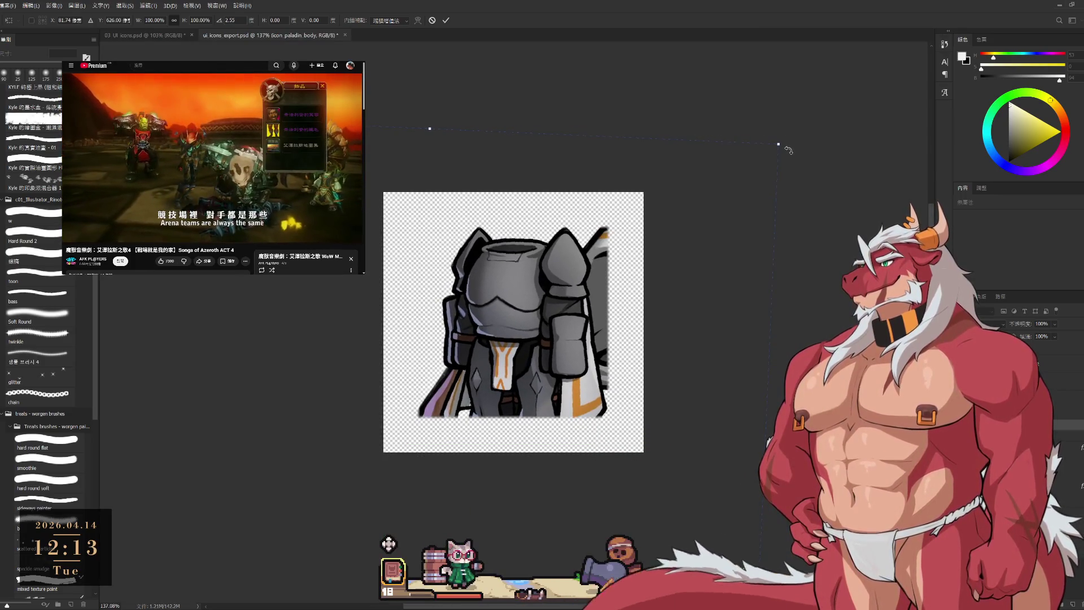
pyautogui.moveTo(527, 315); pyautogui.dragTo(523, 310)
pyautogui.moveTo(800, 147); pyautogui.dragTo(802, 142)
pyautogui.press('Return')
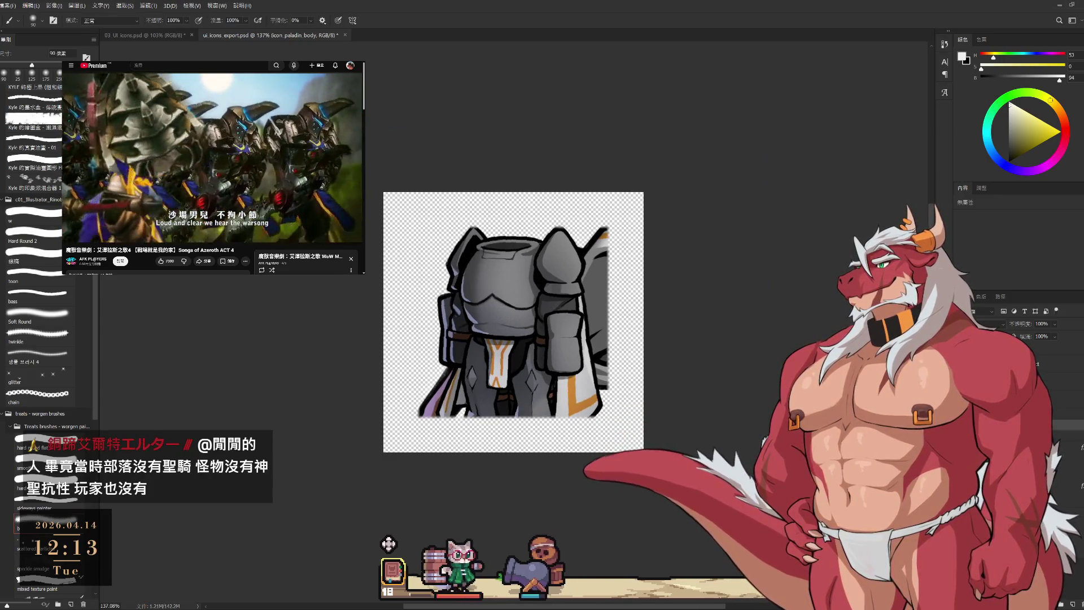
# - Hide the armor, place the hood, show the red rounded-square frame and hide the staff
pyautogui.hotkey('ctrl', 'z')
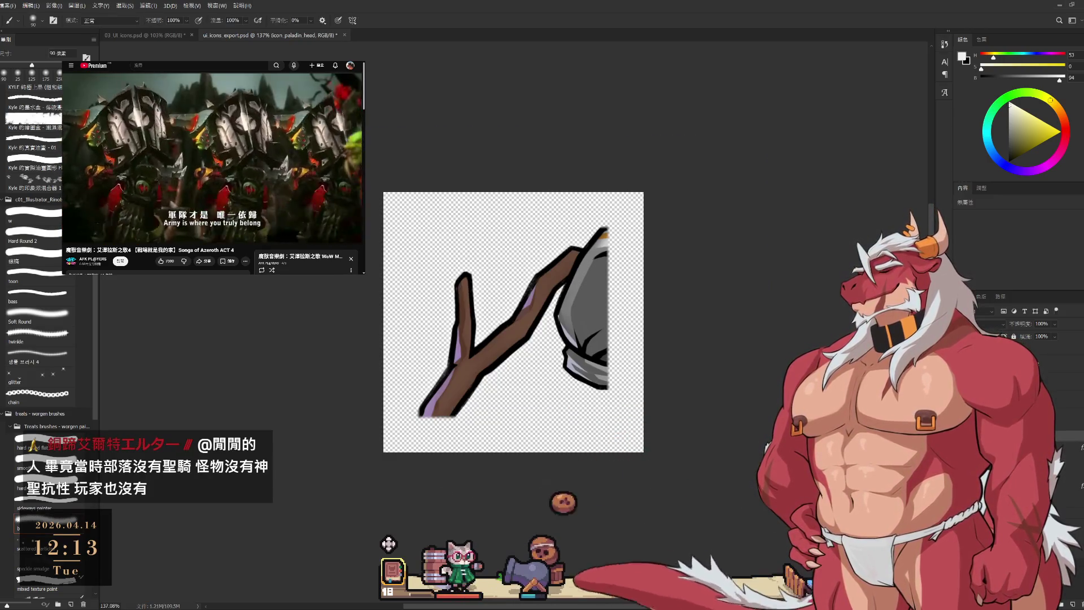
pyautogui.hotkey('ctrl', 'shift', 'z')
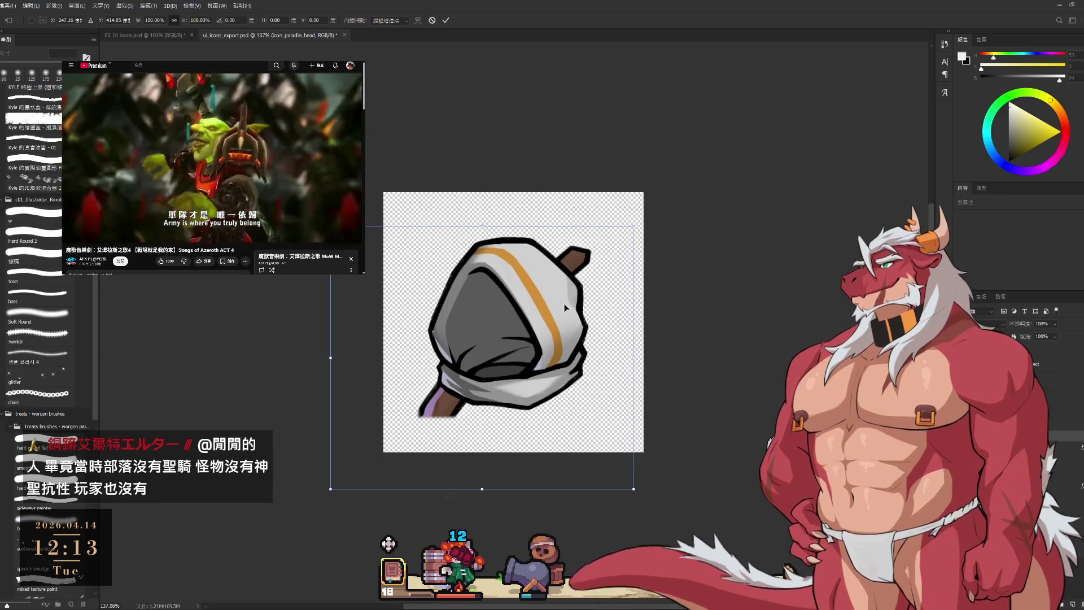
pyautogui.press('Return')
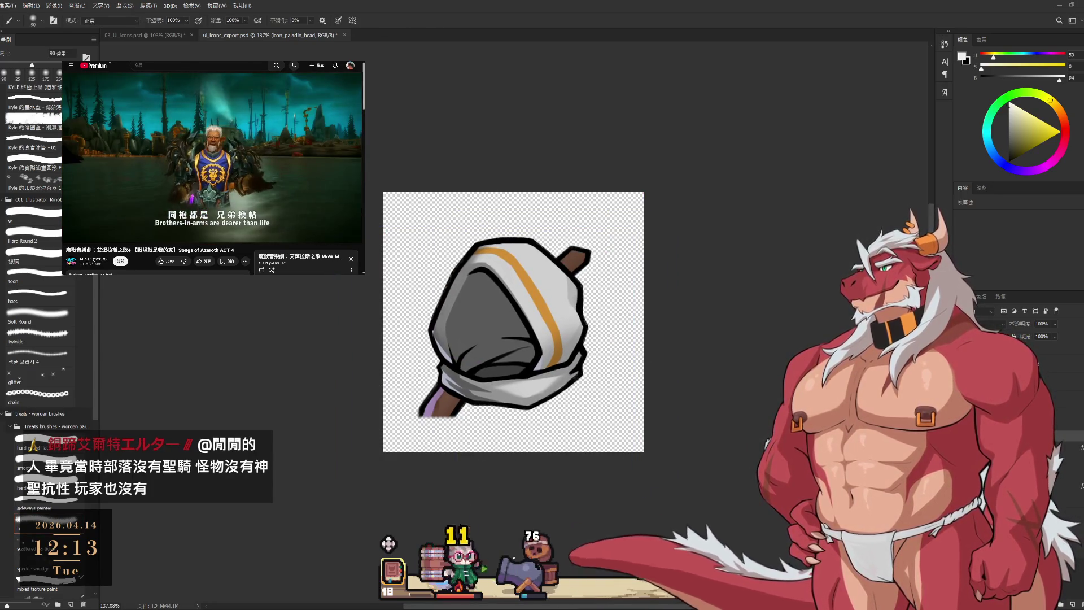
pyautogui.hotkey('ctrl', ',')
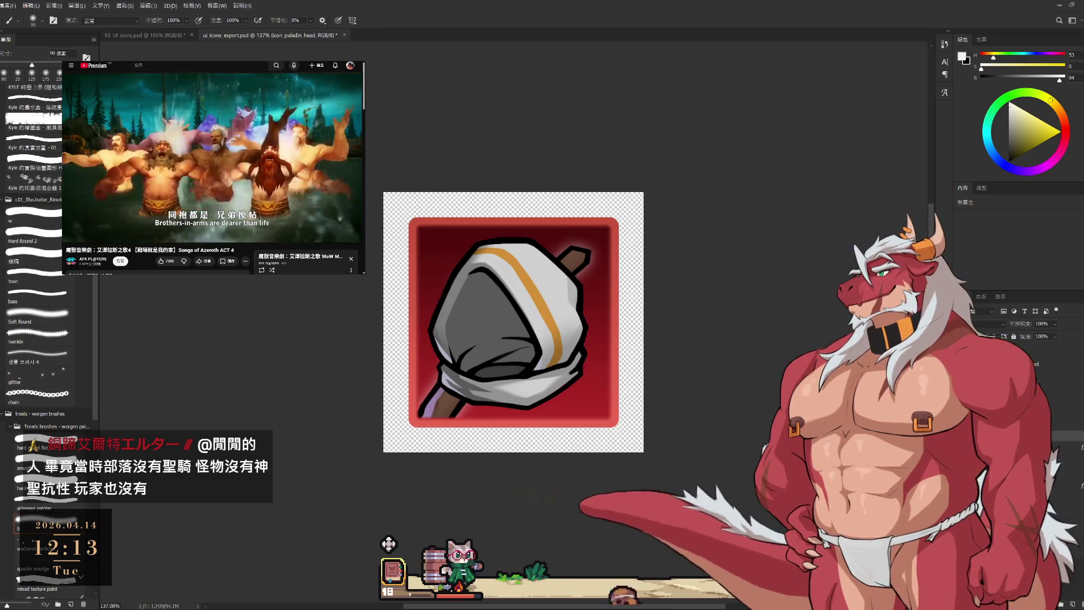
pyautogui.hotkey('ctrl', ',')
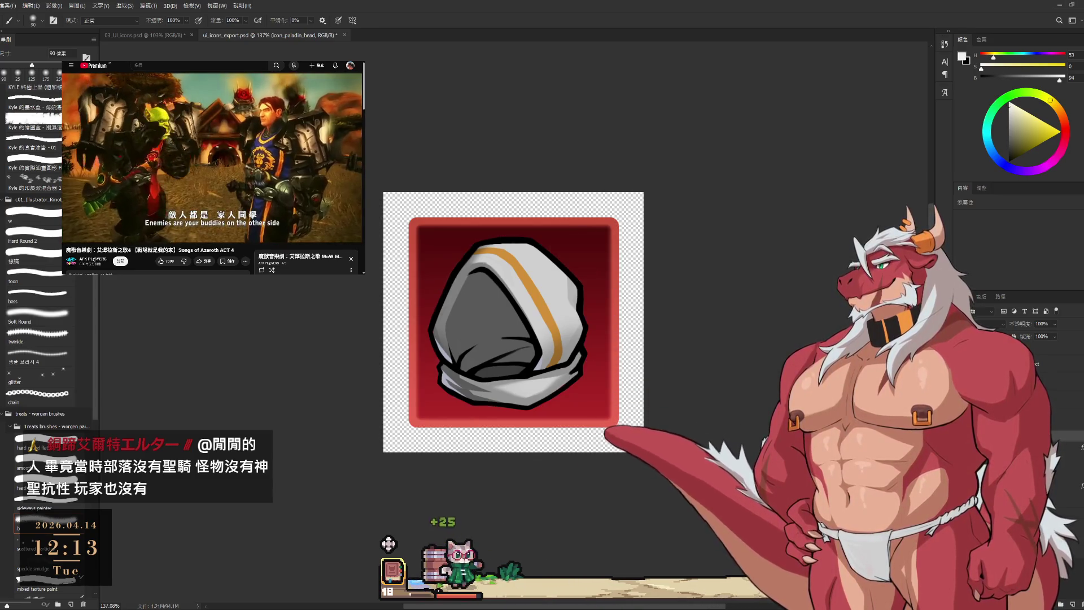
pyautogui.scroll(-5, 761, 427)
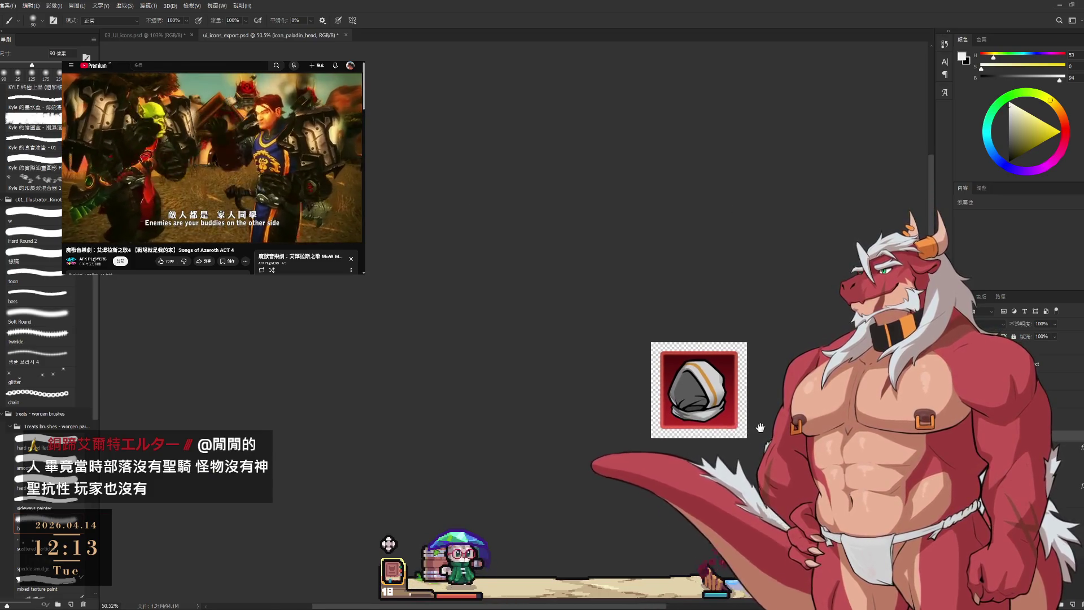
pyautogui.scroll(2, 754, 422)
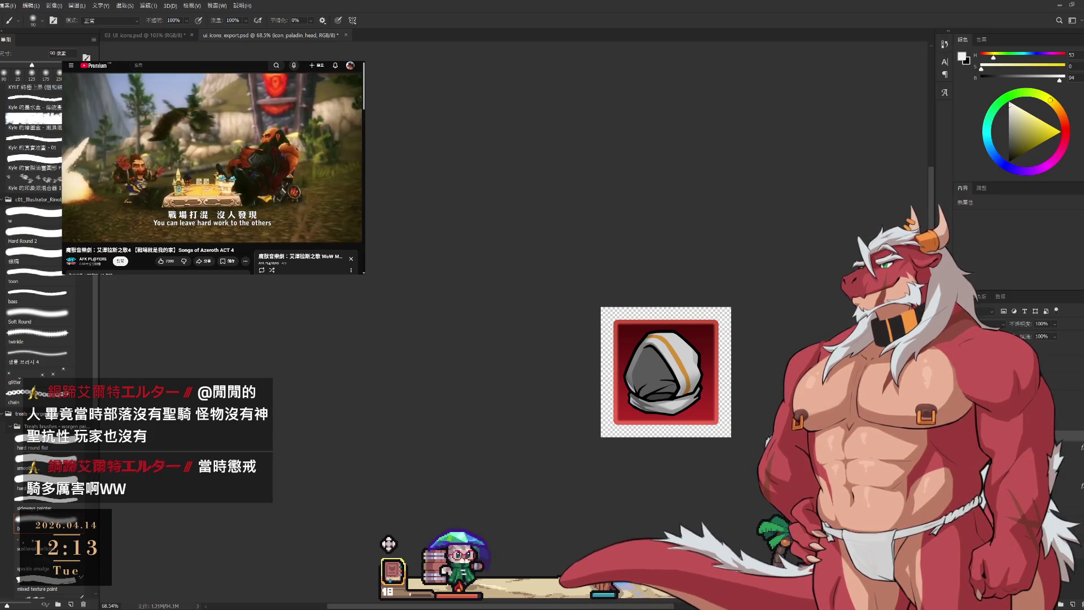
pyautogui.scroll(2, 675, 408)
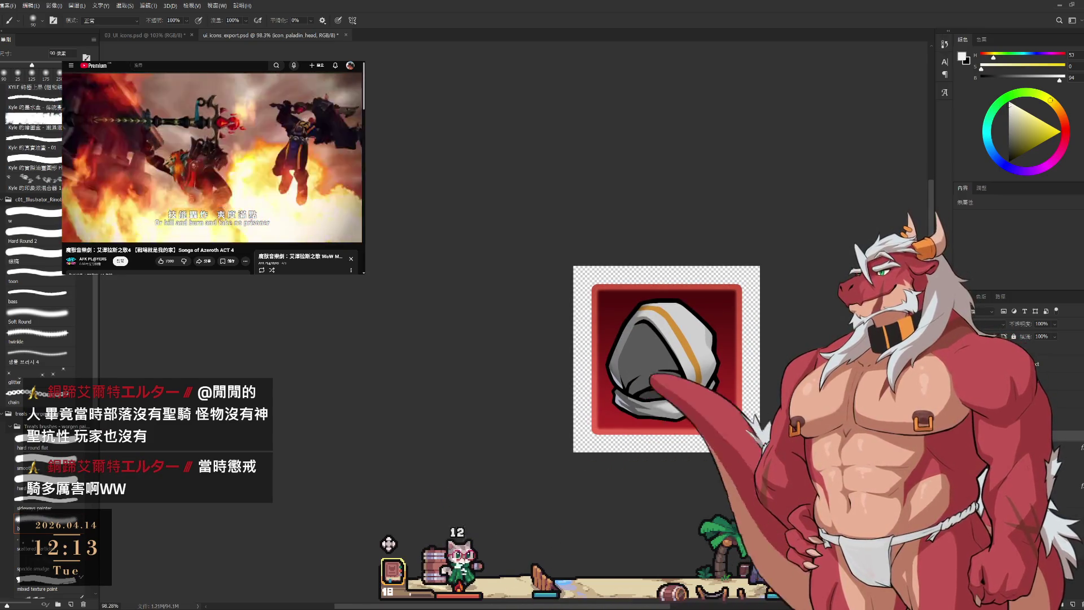
# - Re-centre the hood in the red frame with two small position nudges
pyautogui.hotkey('ctrl', 't')
pyautogui.moveTo(679, 372); pyautogui.dragTo(685, 374)
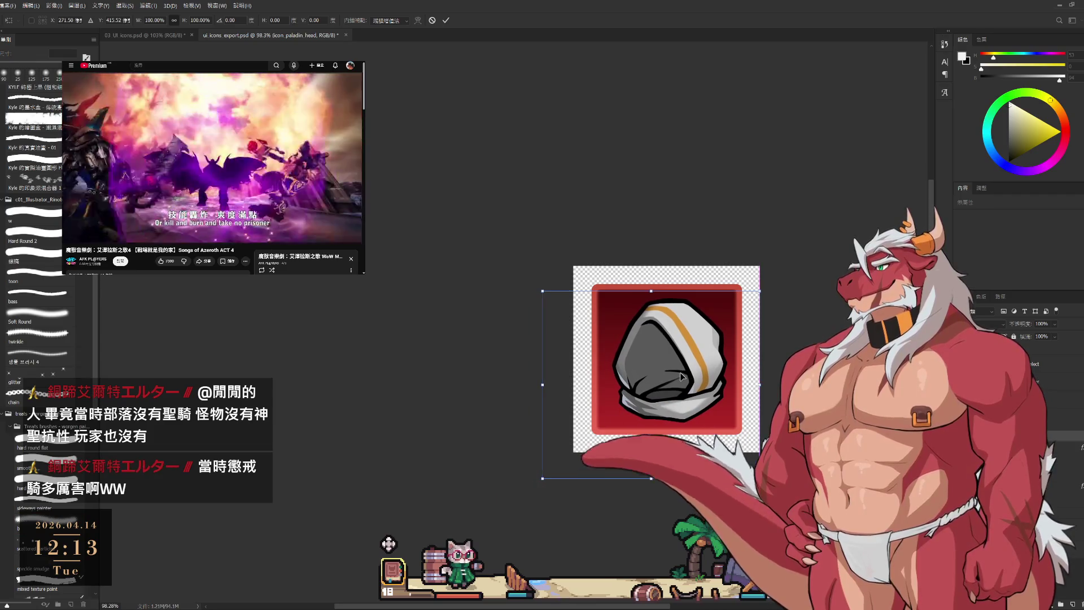
pyautogui.press('Return')
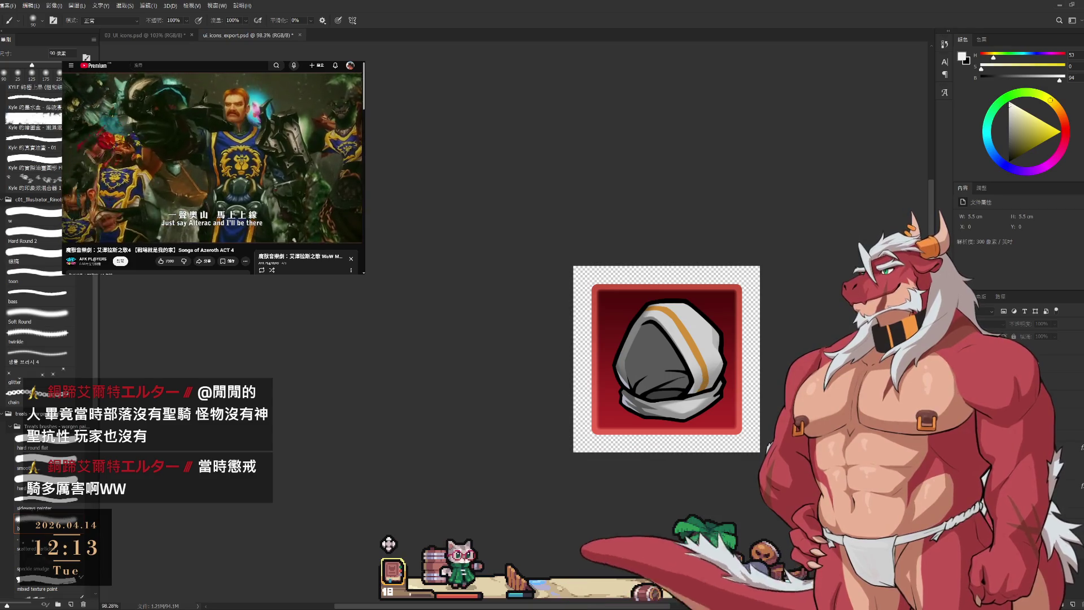
pyautogui.hotkey('ctrl', 't')
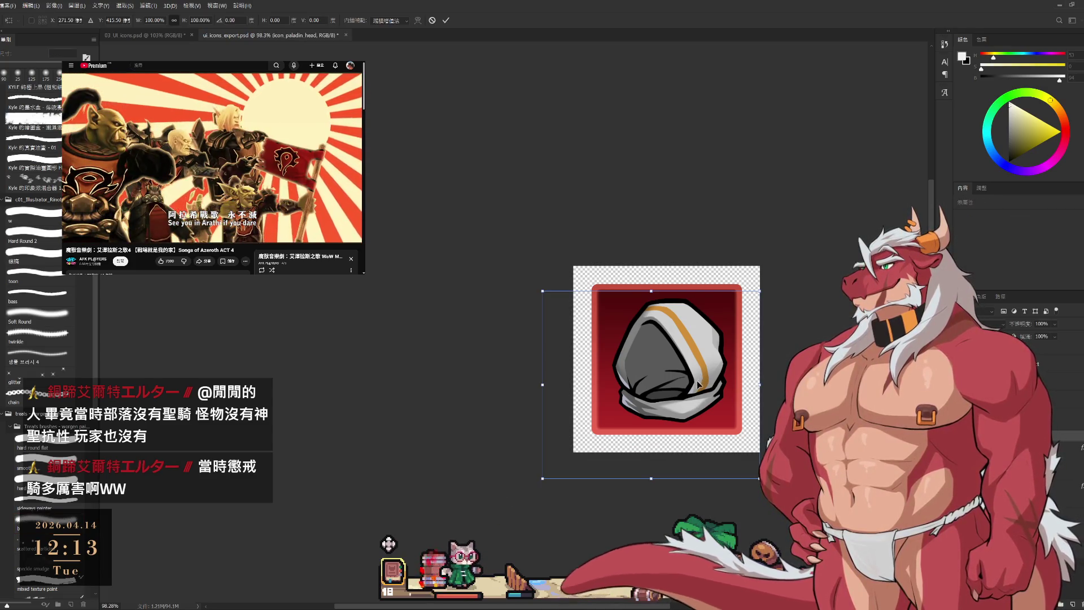
pyautogui.moveTo(696, 381); pyautogui.dragTo(689, 381)
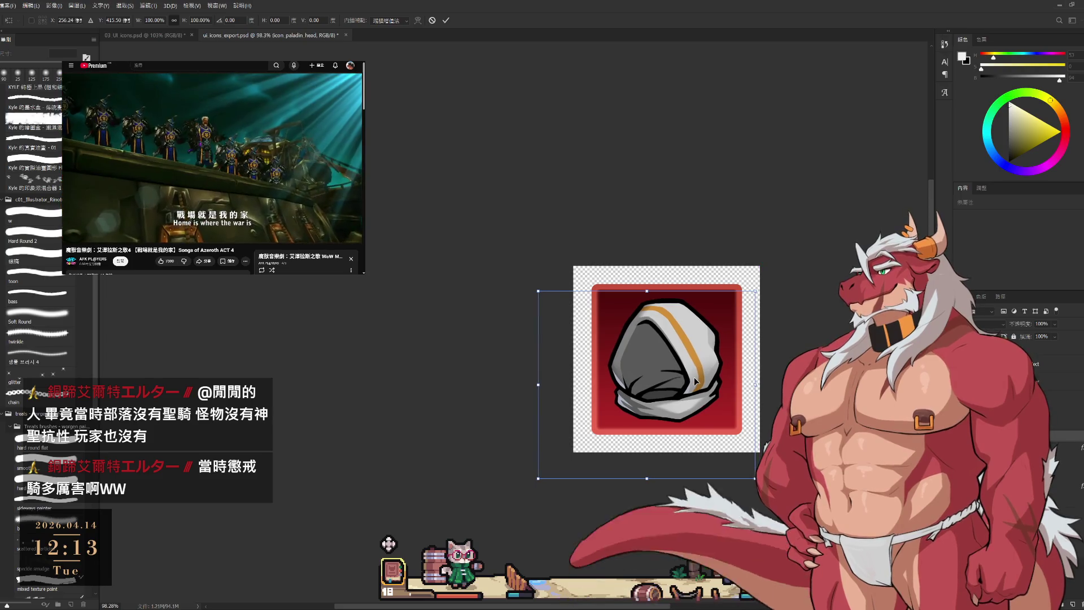
pyautogui.scroll(1, 685, 367)
pyautogui.press('Return')
pyautogui.scroll(15, 685, 367)
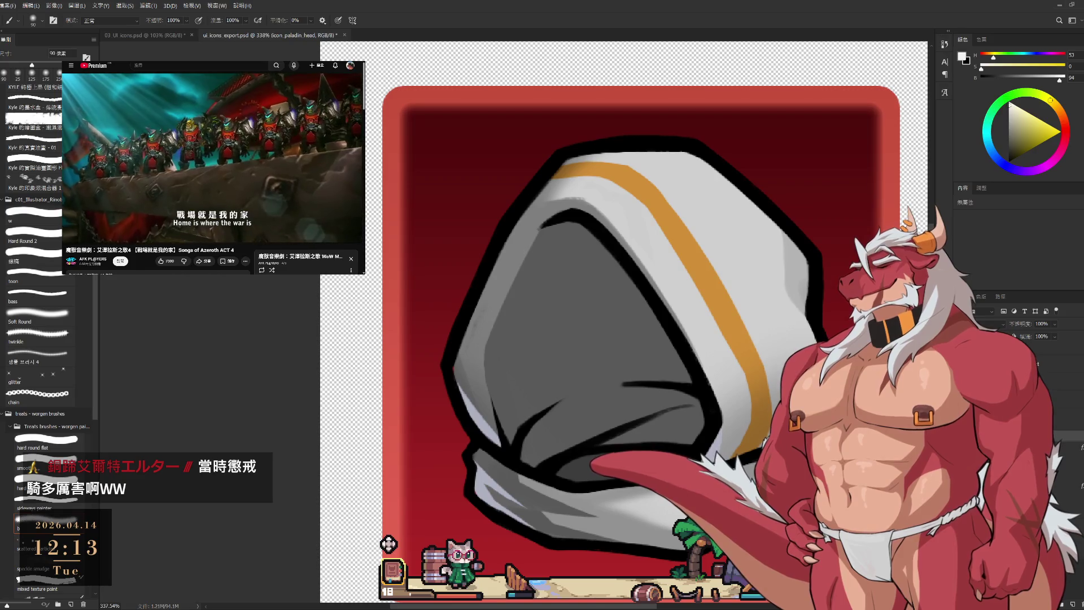
# - Return to 03_UI_icons.psd, sample the hood's light grey, and shrink the brush to 10 px
pyautogui.click(146, 36)
pyautogui.scroll(12, 673, 257)
pyautogui.scroll(6, 550, 274)
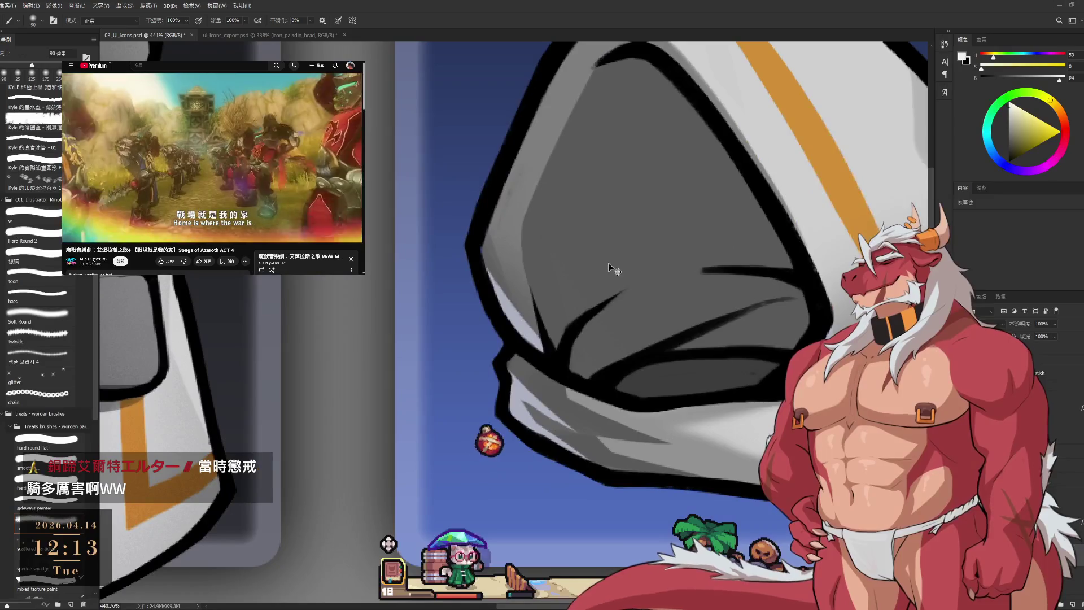
pyautogui.press('Delete')
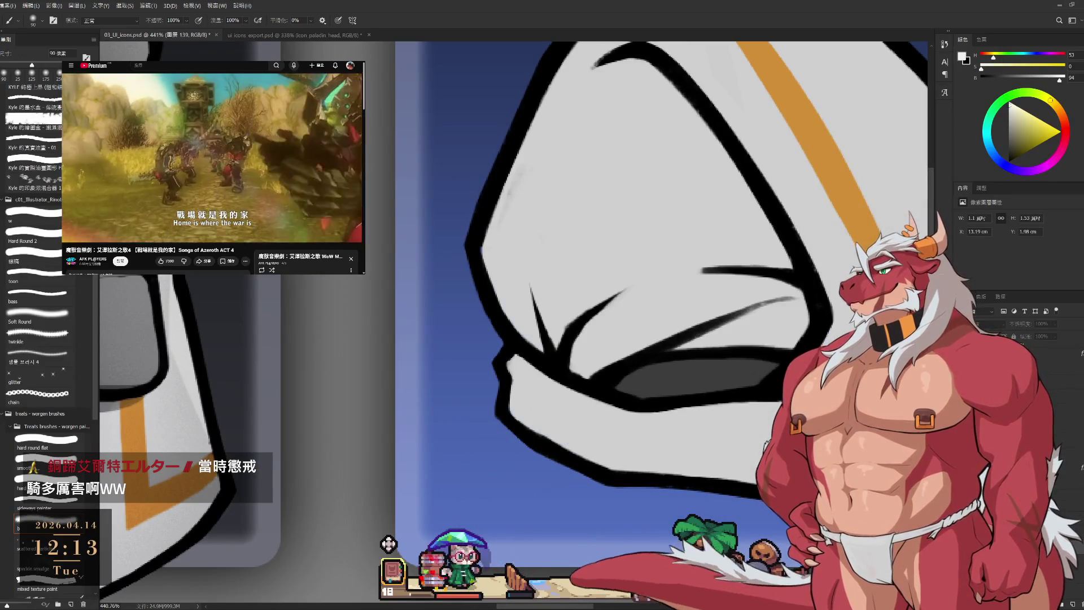
pyautogui.keyDown('alt'); pyautogui.click(634, 213); pyautogui.keyUp('alt')
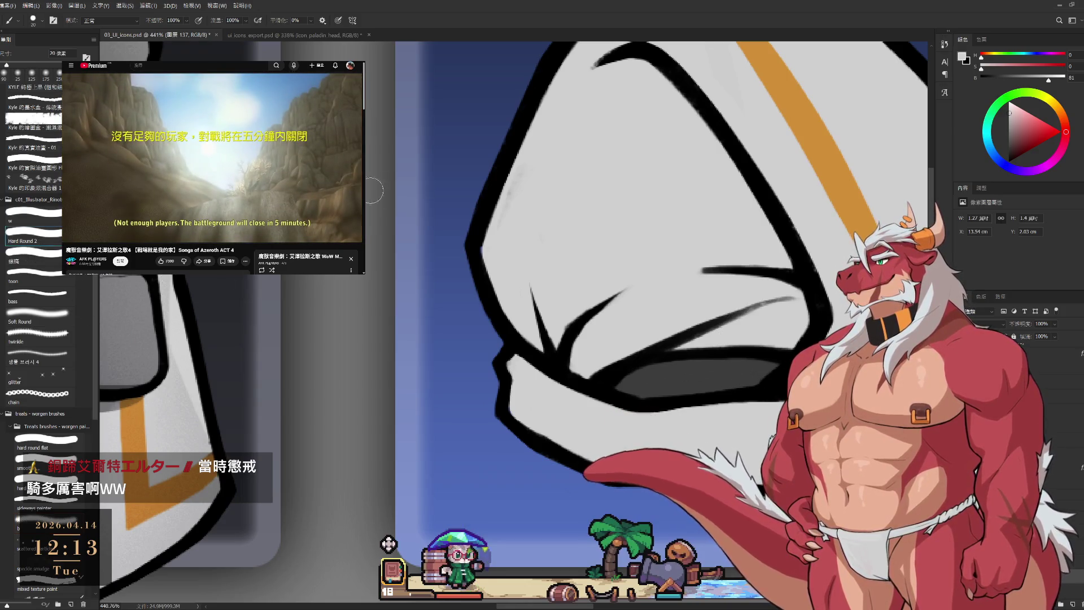
pyautogui.press('[')
pyautogui.moveTo(605, 259)
pyautogui.mouseDown()
pyautogui.moveTo(575, 322)
pyautogui.moveTo(476, 442)
pyautogui.moveTo(713, 314)
pyautogui.moveTo(747, 341)
pyautogui.moveTo(649, 330)
pyautogui.moveTo(708, 309)
pyautogui.mouseUp()
pyautogui.press('[')
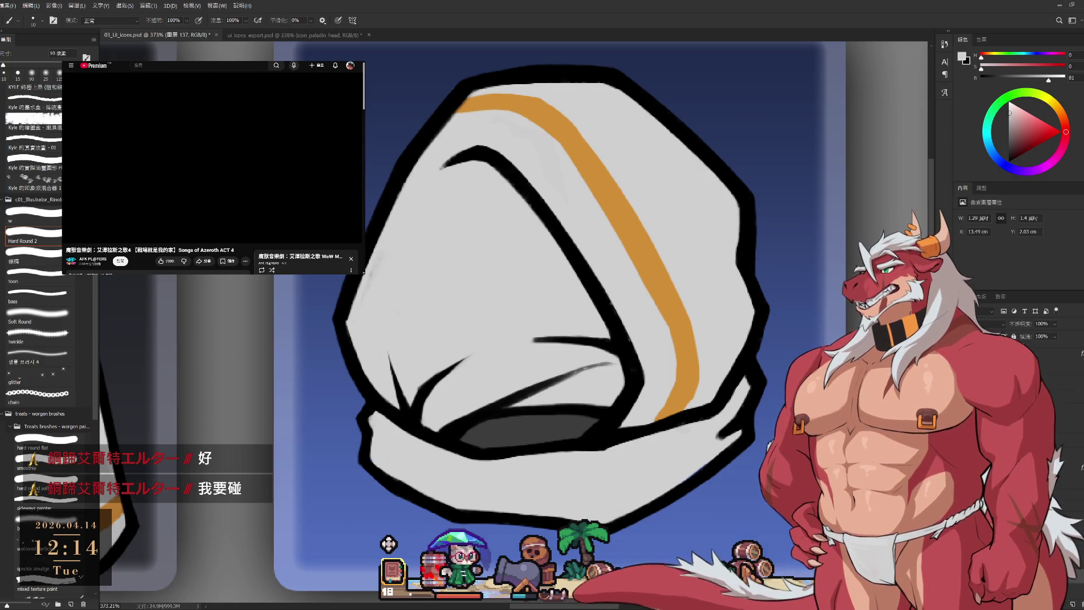
# - Fill the hood's inner opening with dark grey, refining edges with a smaller brush and eraser
pyautogui.hotkey('ctrl', 'z')
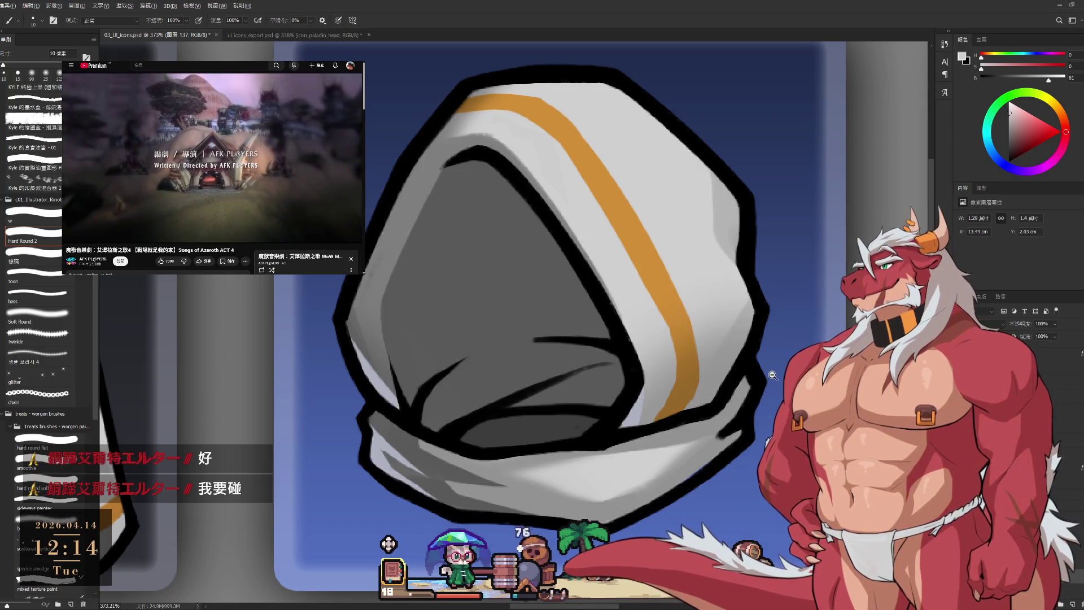
pyautogui.scroll(-2, 772, 375)
pyautogui.scroll(4, 762, 395)
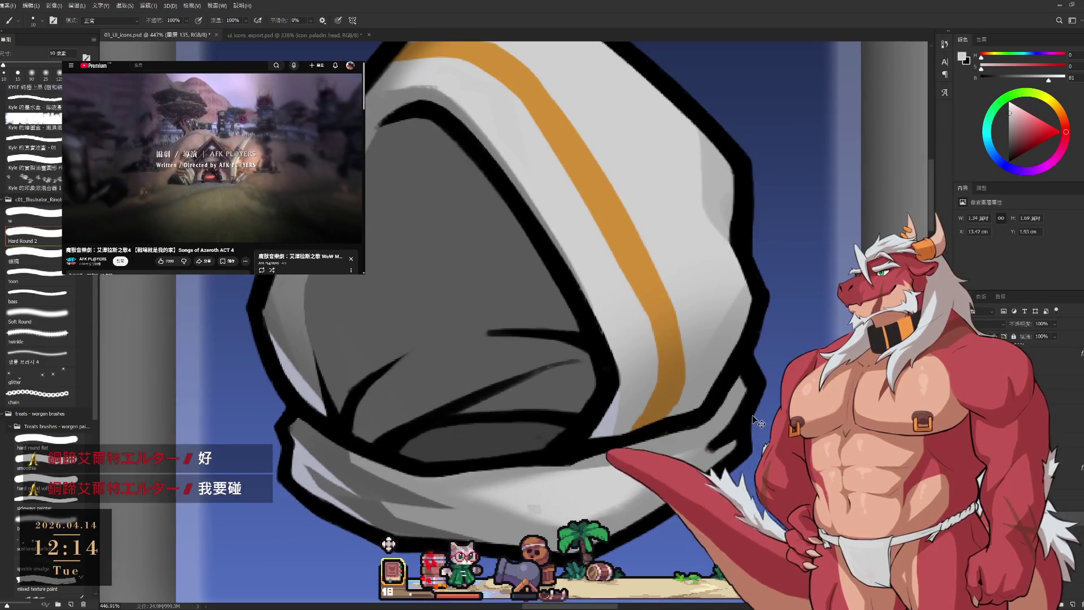
pyautogui.press('[')
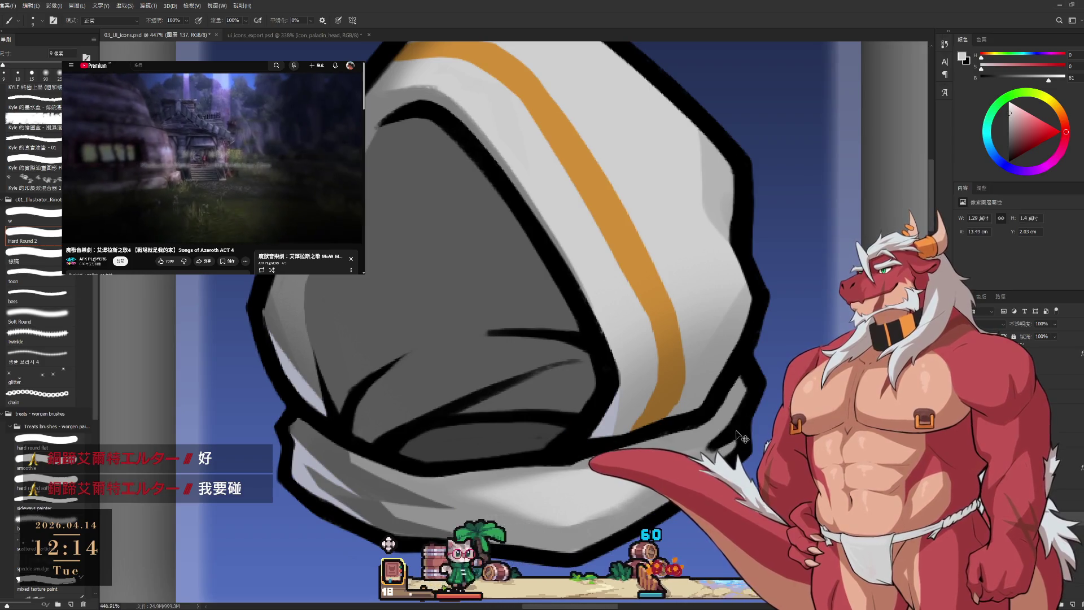
pyautogui.press('e')
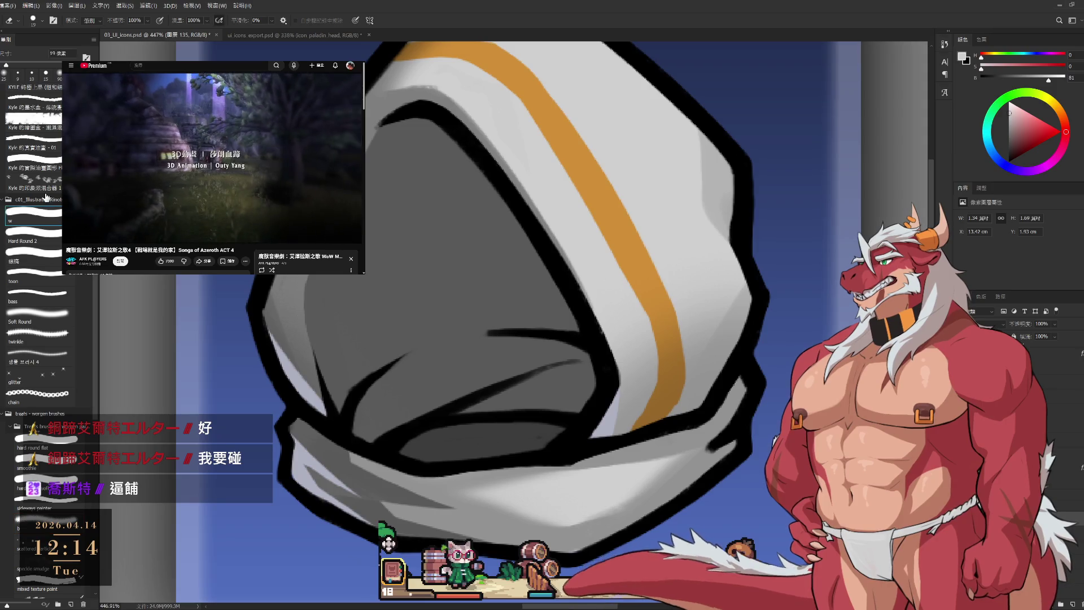
pyautogui.press('[')
pyautogui.press('[')
pyautogui.press('[')
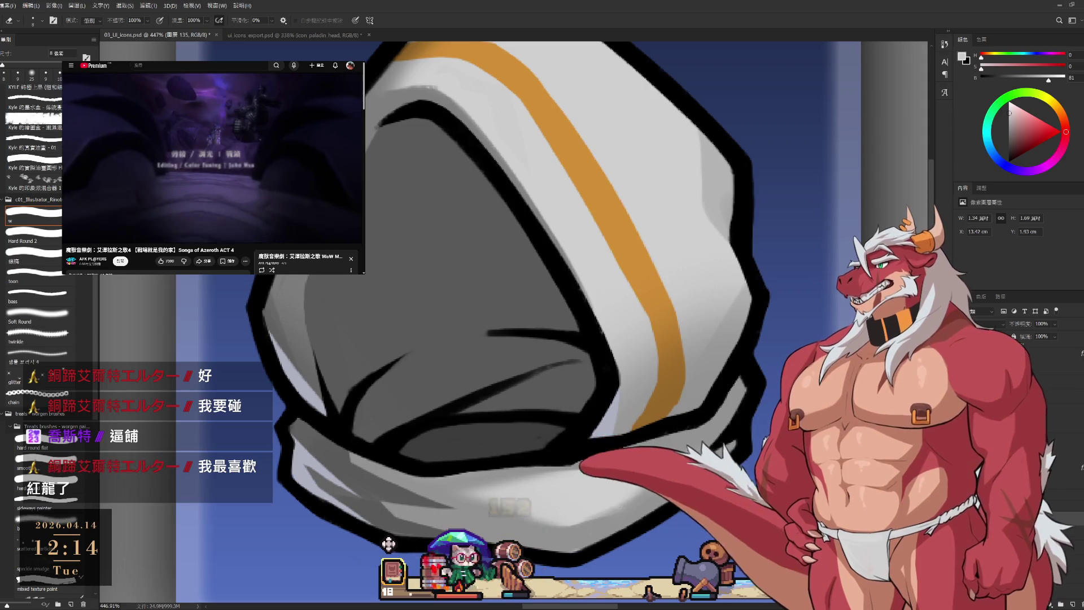
pyautogui.press('b')
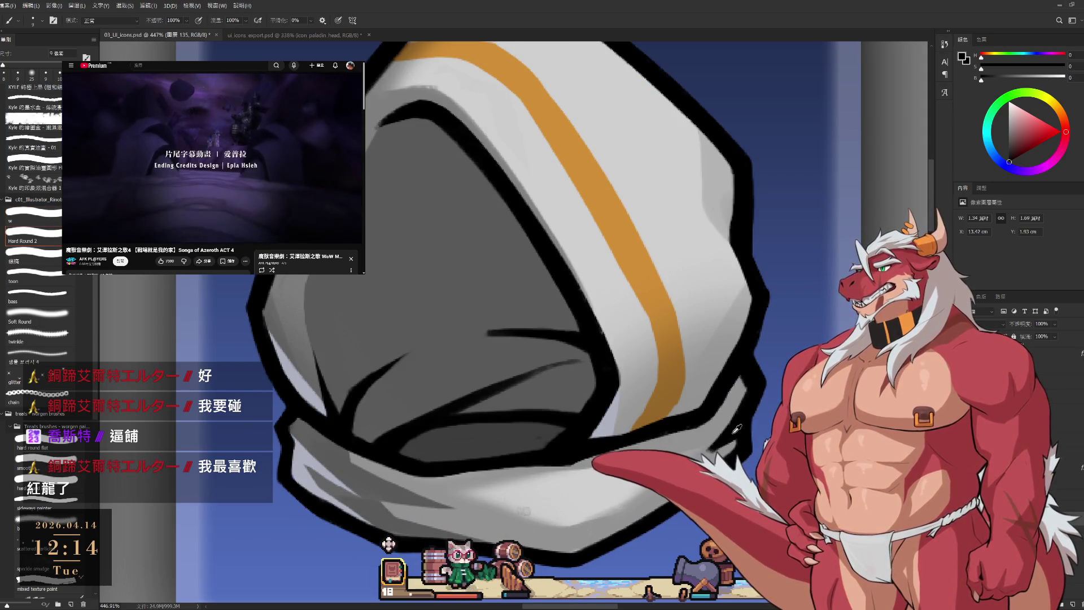
pyautogui.press('[')
pyautogui.press('[')
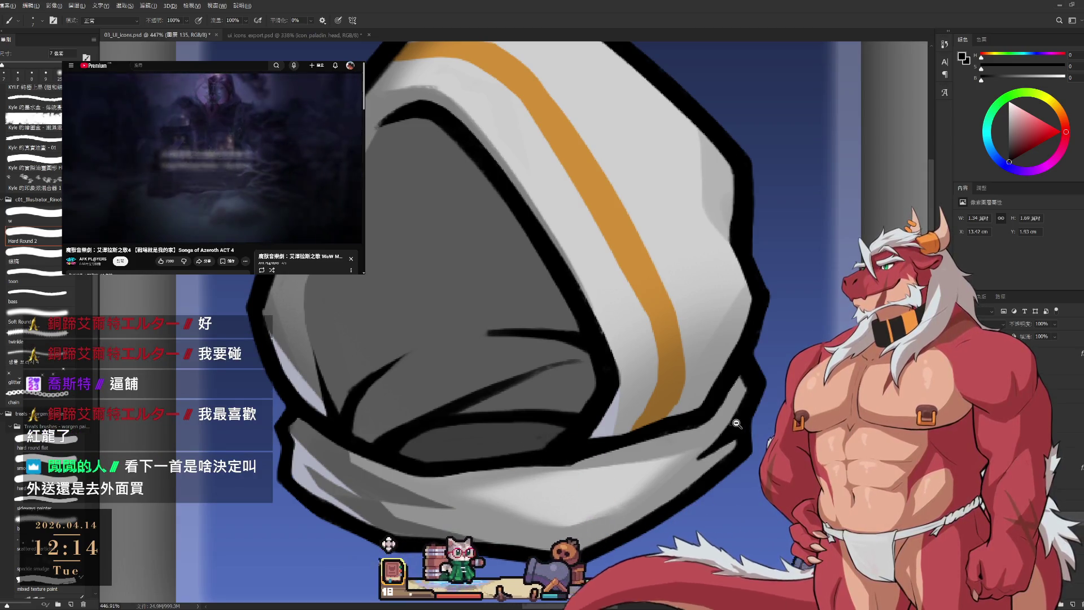
pyautogui.scroll(-3, 709, 414)
pyautogui.scroll(-2, 708, 414)
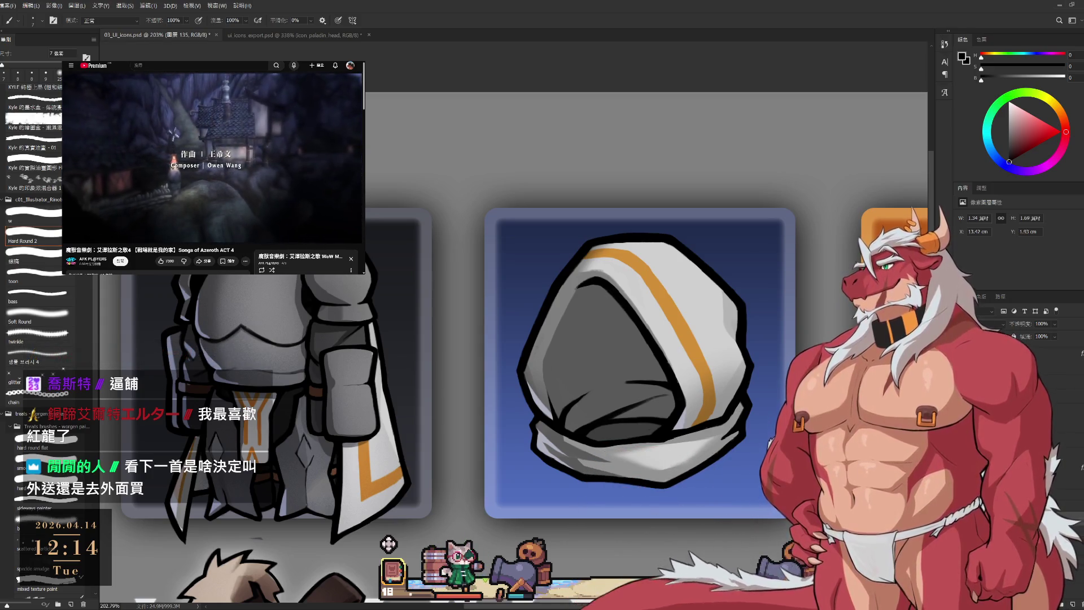
pyautogui.scroll(-2, 211, 169)
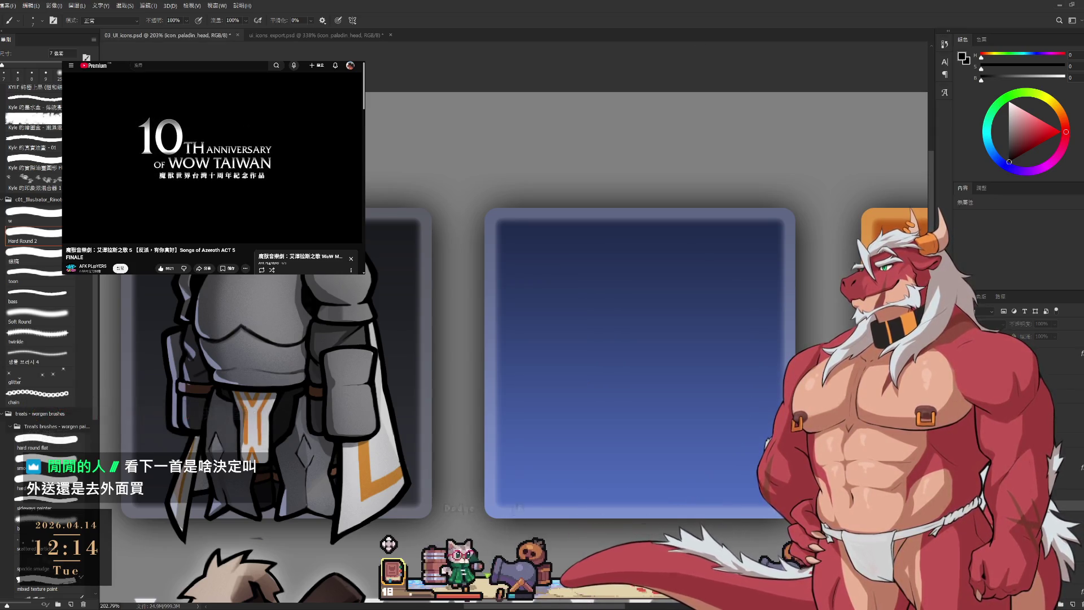
pyautogui.scroll(-4, 711, 361)
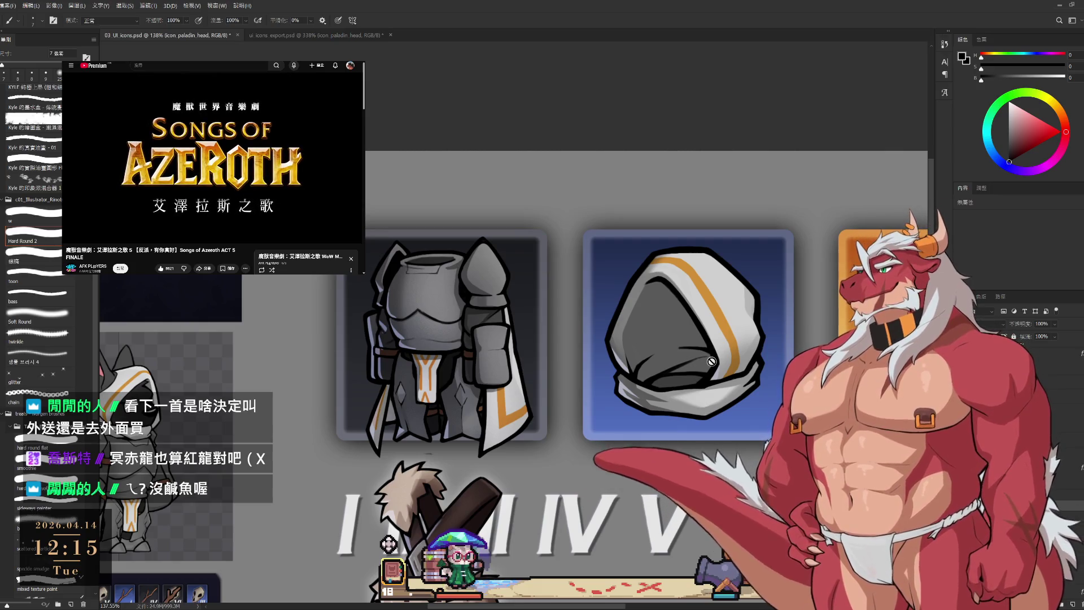
pyautogui.scroll(-5, 215, 169)
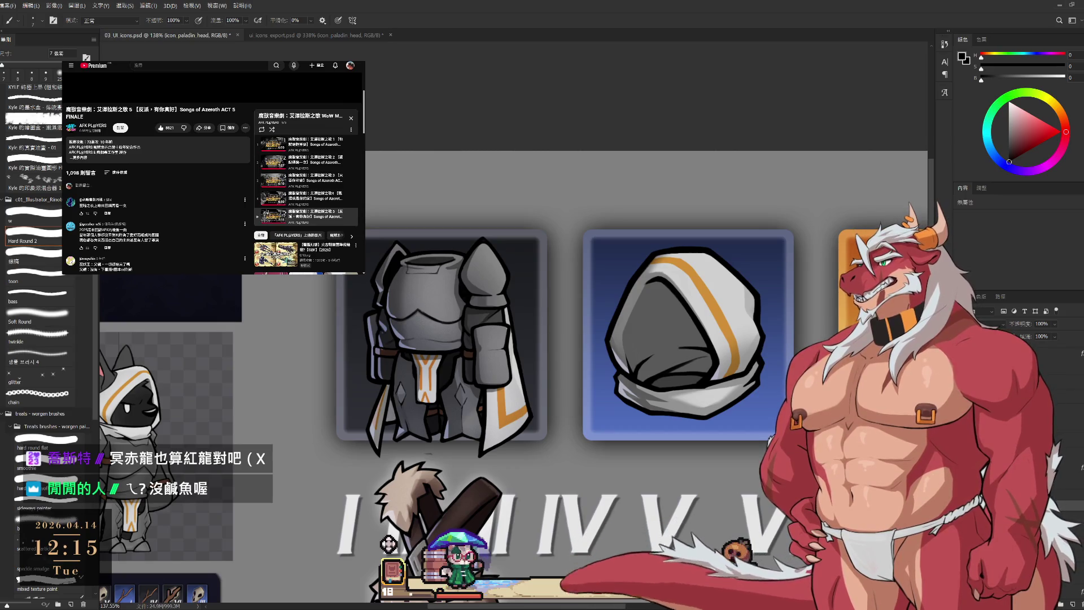
pyautogui.scroll(5, 214, 170)
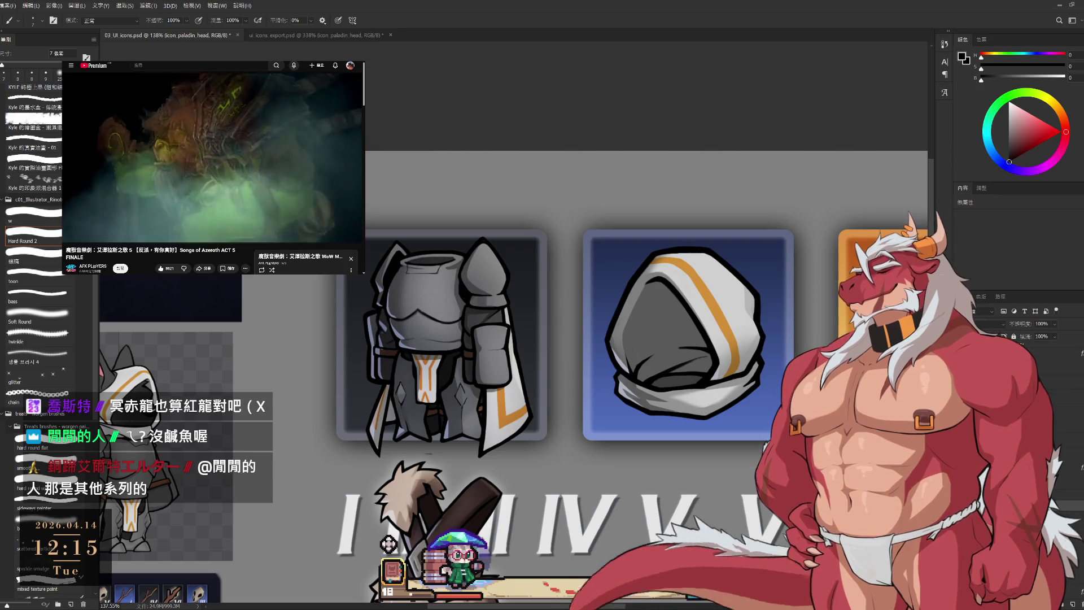
pyautogui.click(388, 544)
pyautogui.scroll(5, 388, 544)
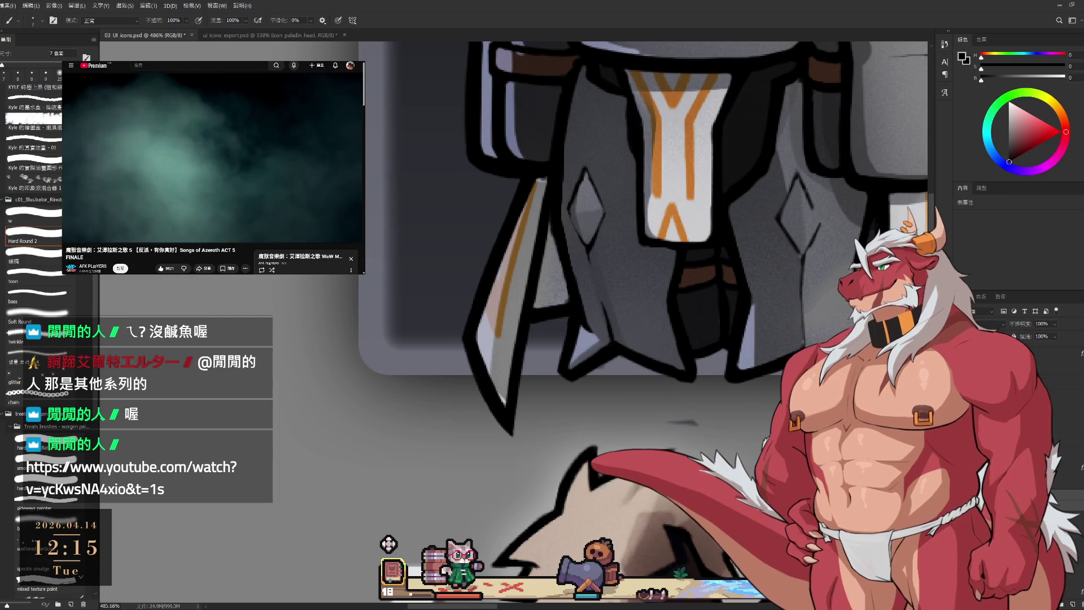
# - Select the armour's icon_paladin_body and 圖層 144 layers and compare the blade stripe with undo/redo
pyautogui.click(389, 543)
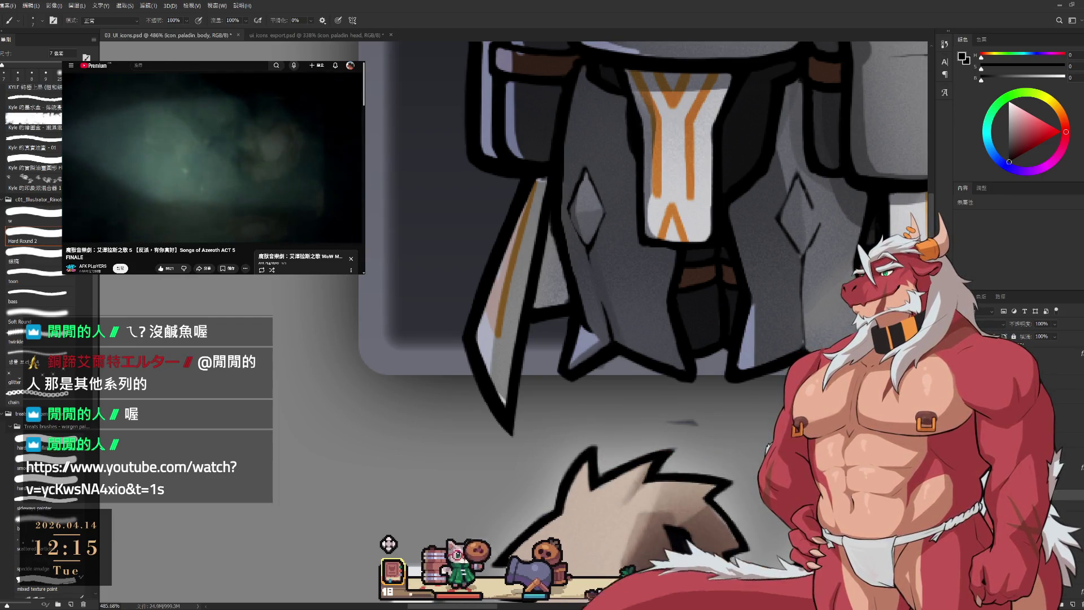
pyautogui.keyDown('ctrl'); pyautogui.click(489, 390); pyautogui.keyUp('ctrl')
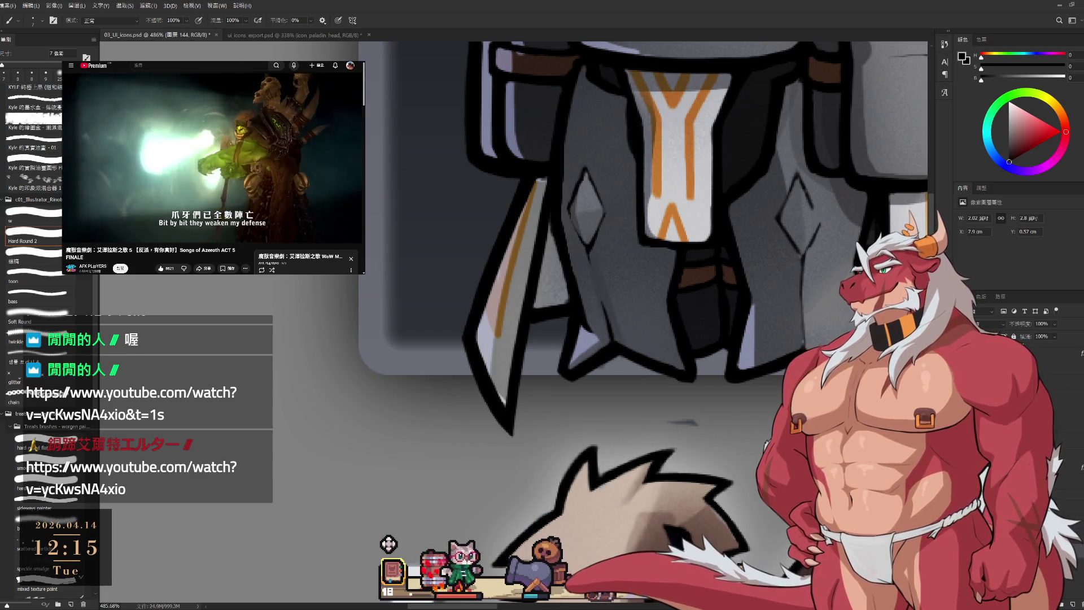
pyautogui.hotkey('ctrl', 'z')
pyautogui.hotkey('ctrl', 'shift', 'z')
pyautogui.hotkey('ctrl', 'z')
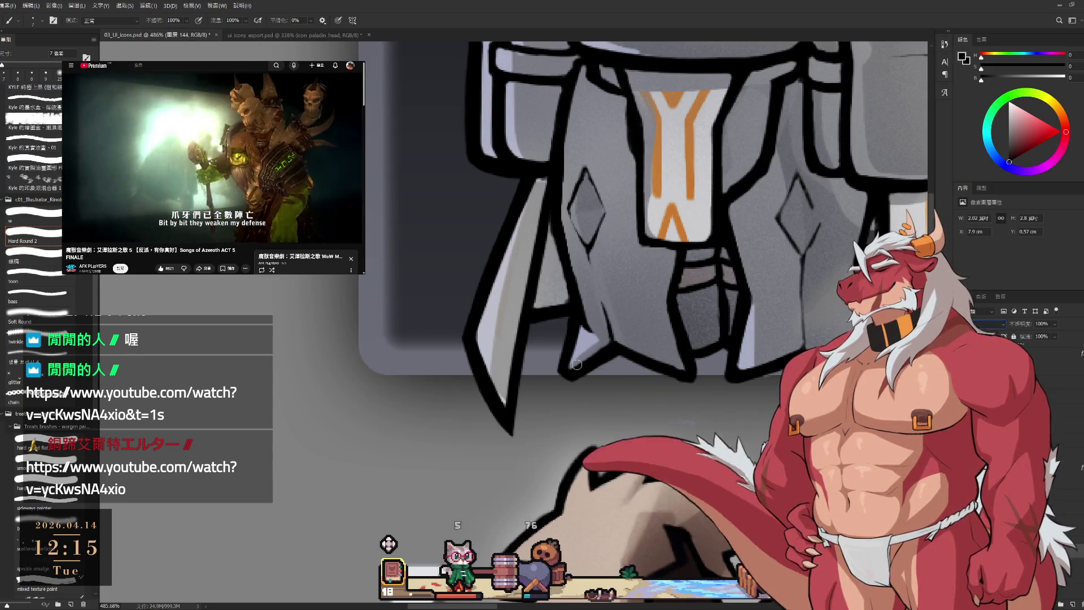
# - Sample the mid grey from the armour's left blade as the painting colour
pyautogui.keyDown('alt'); pyautogui.click(499, 375); pyautogui.keyUp('alt')
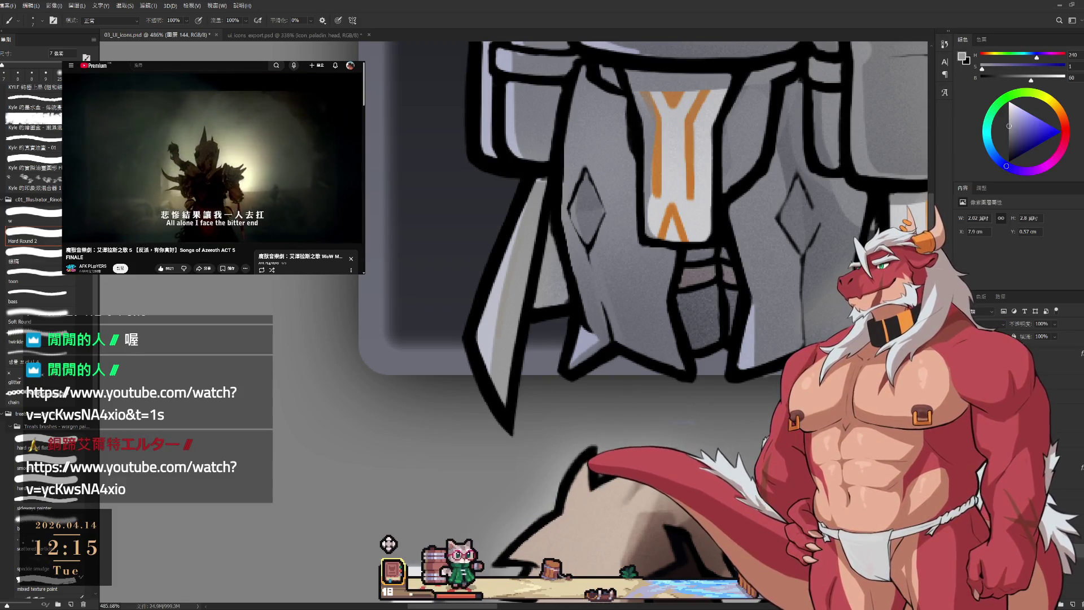
pyautogui.scroll(-5, 696, 326)
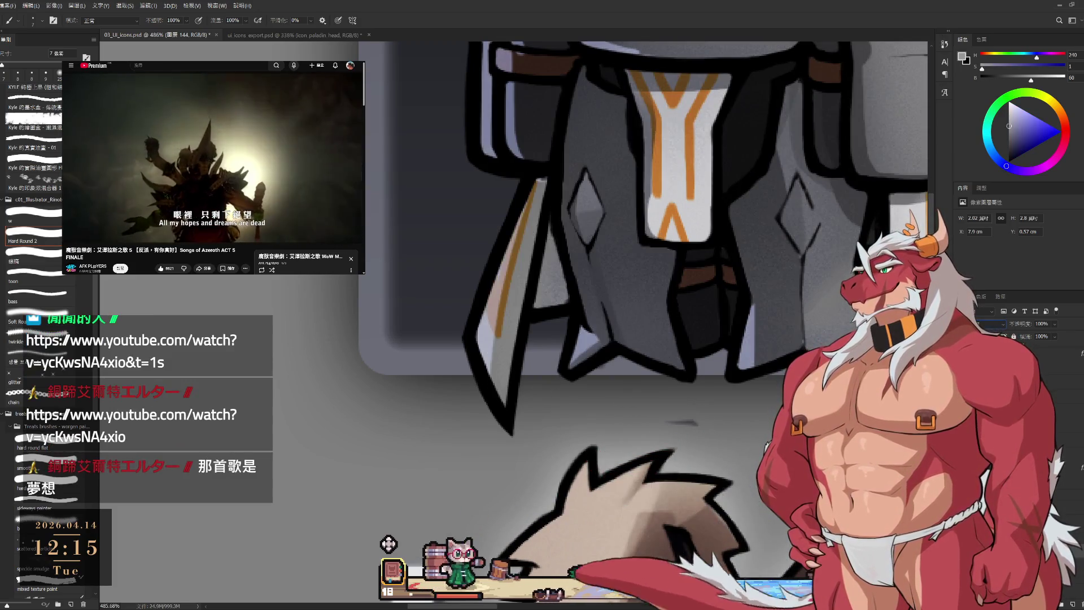
pyautogui.scroll(3, 696, 326)
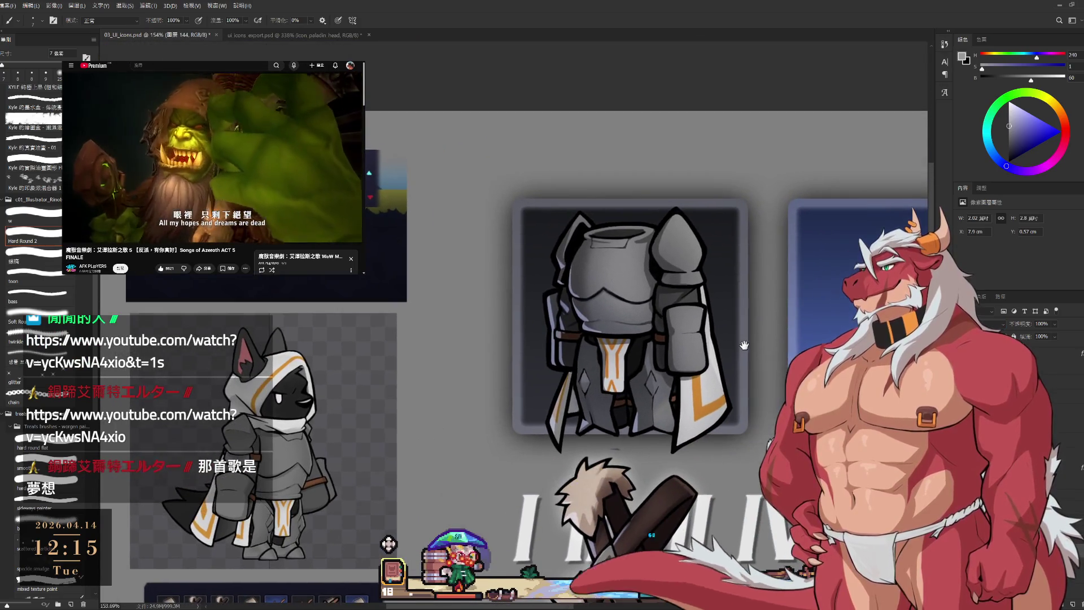
pyautogui.scroll(1, 697, 414)
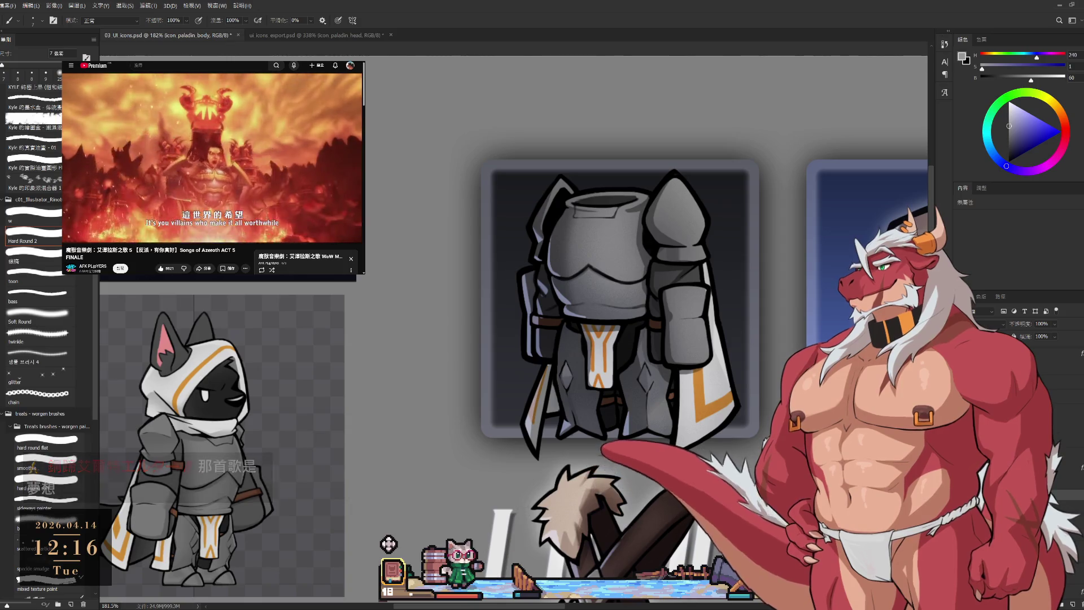
# - Pan to the wolf paladin, glance at the ui icons export document, then return to 03 UI icons
pyautogui.scroll(-3, 564, 339)
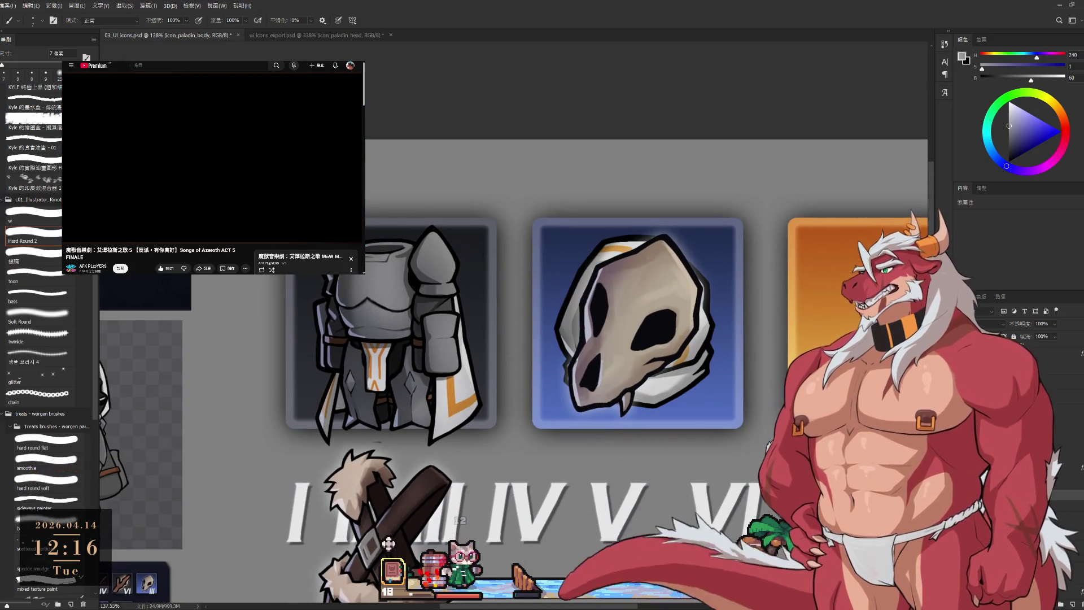
pyautogui.moveTo(178, 49); pyautogui.dragTo(289, 37)
pyautogui.click(289, 36)
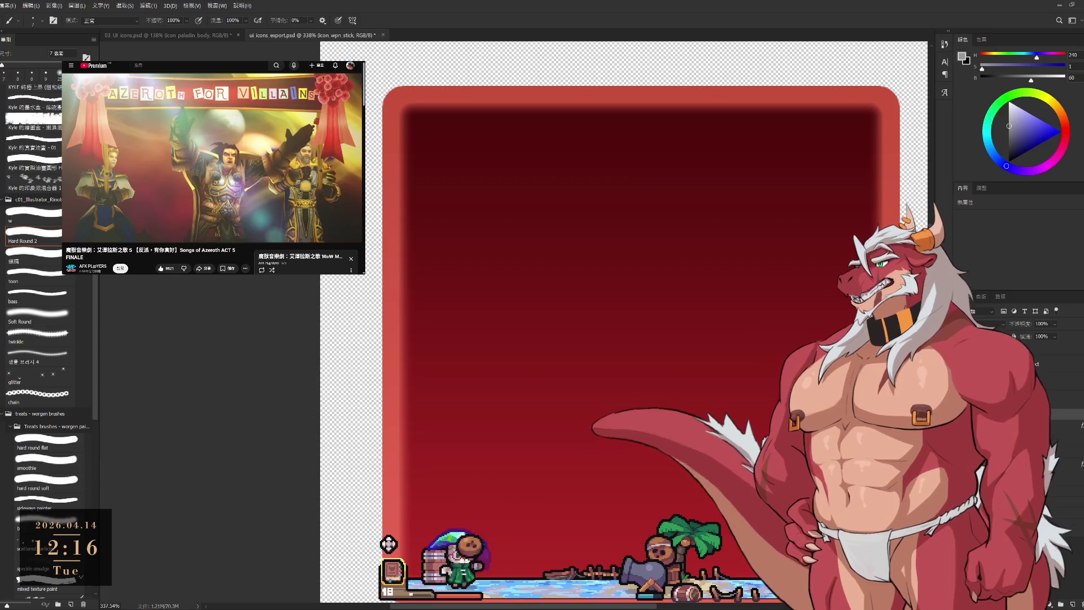
pyautogui.click(203, 36)
# - Zoom in on the hood icon's left edge, revert its fill and sample its light grey
pyautogui.moveTo(673, 317); pyautogui.dragTo(674, 317)
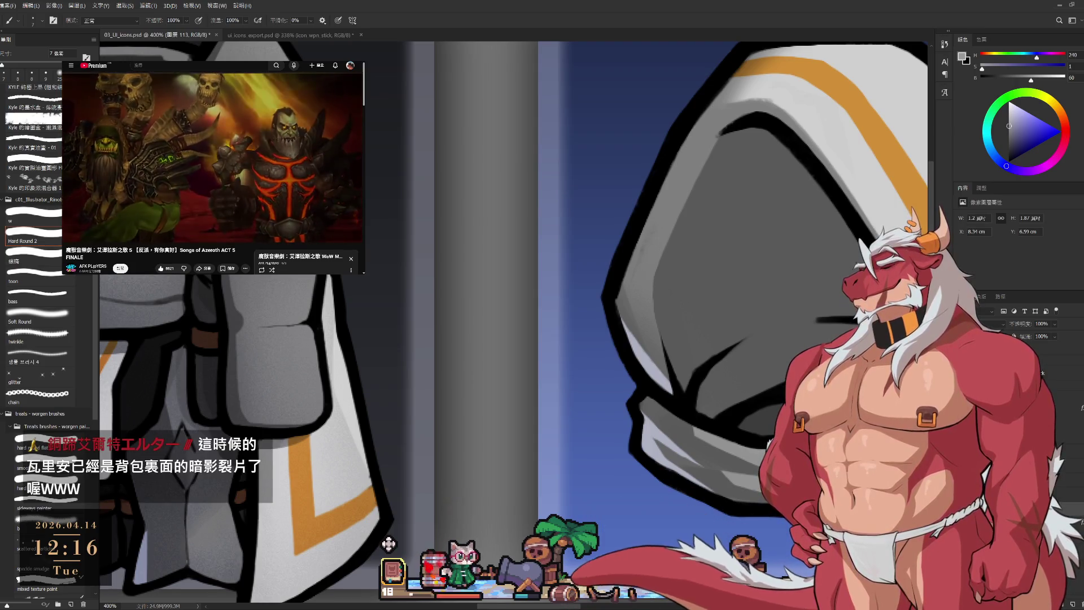
pyautogui.scroll(-1, 477, 282)
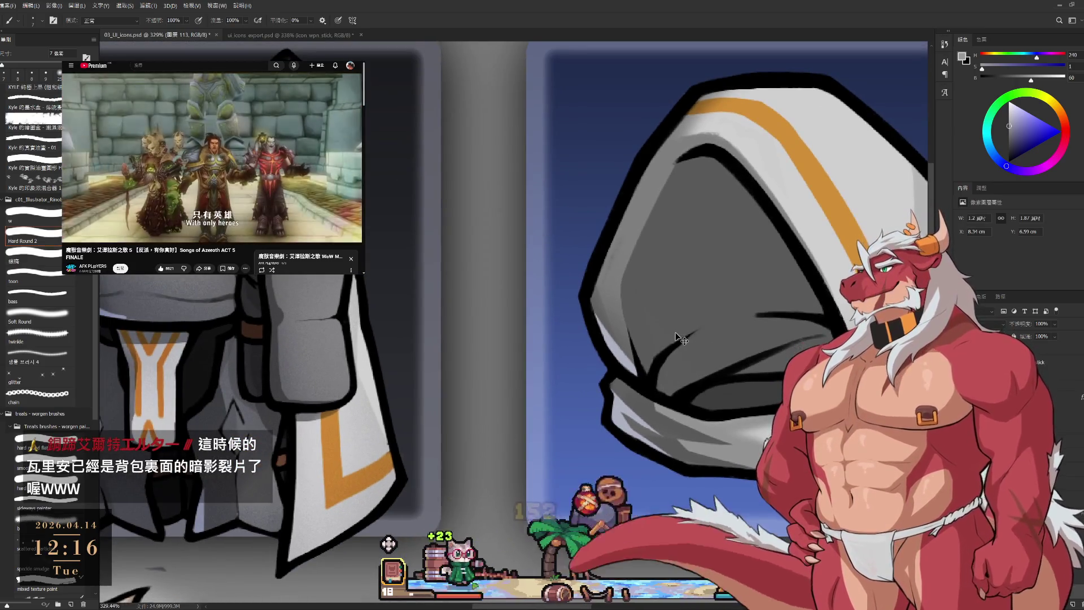
pyautogui.hotkey('ctrl', 'z')
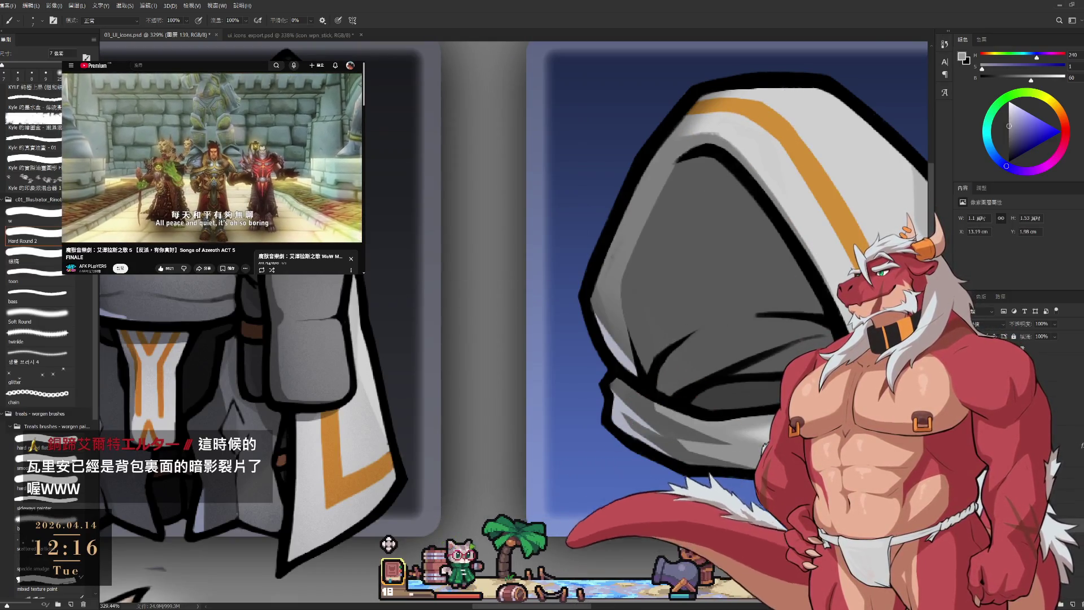
pyautogui.hotkey('ctrl', 'z')
pyautogui.keyDown('alt'); pyautogui.click(673, 273); pyautogui.keyUp('alt')
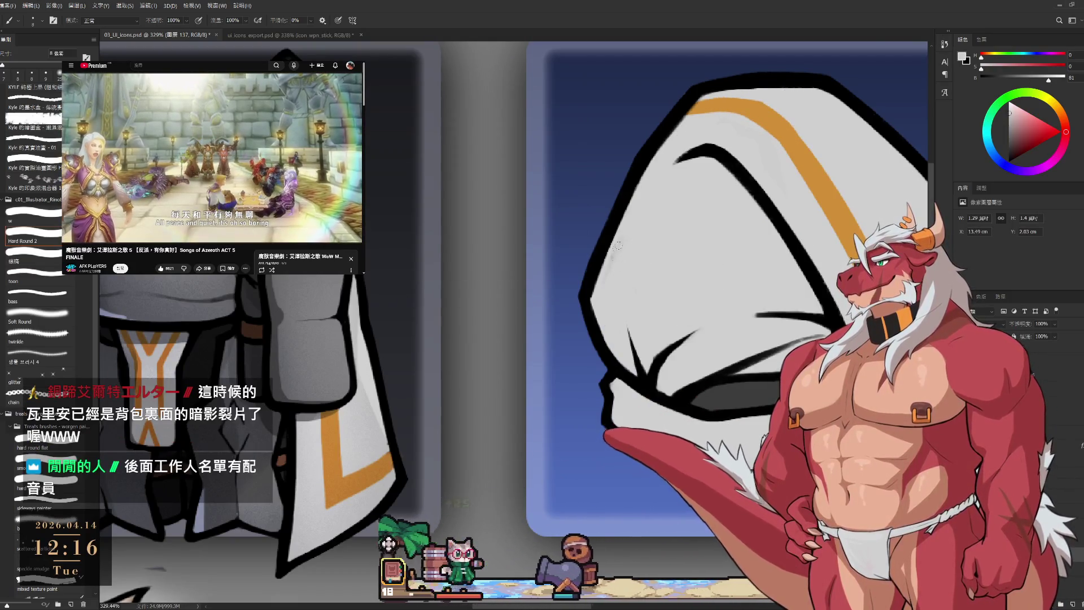
# - Darken the hood's upper part again, select icon_paladin_head, and bring up the ui icons export document
pyautogui.scroll(-2, 597, 288)
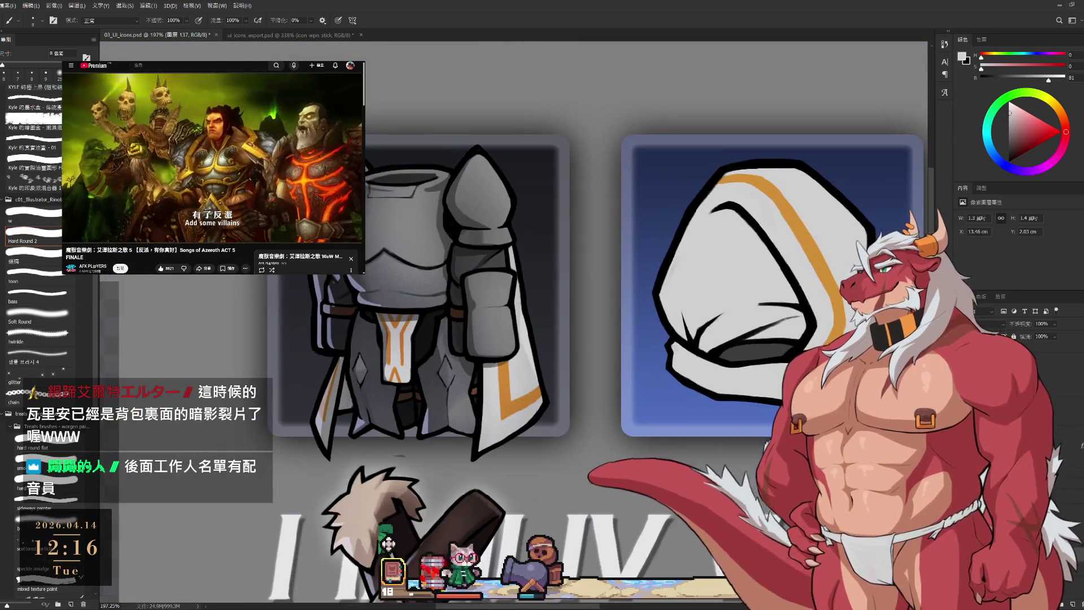
pyautogui.hotkey('ctrl', 'z')
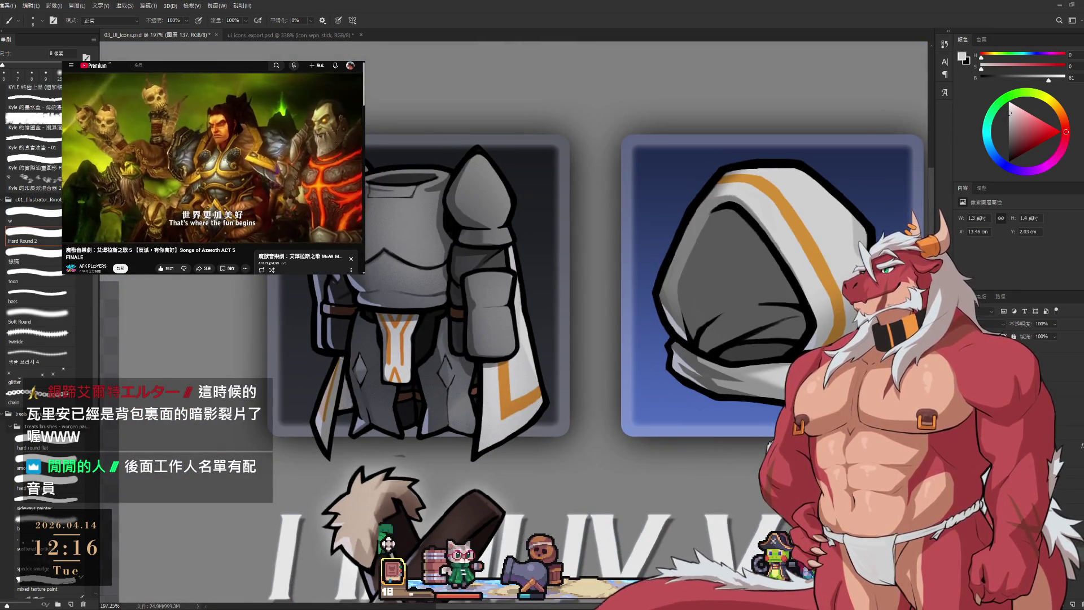
pyautogui.hotkey('alt', ']')
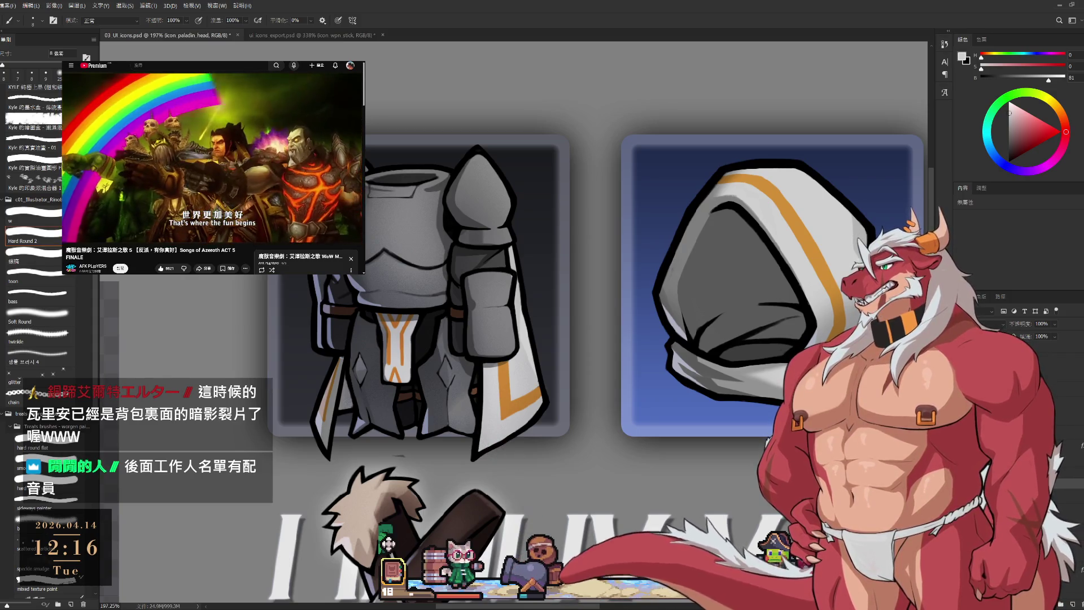
pyautogui.hotkey('ctrl', 'z')
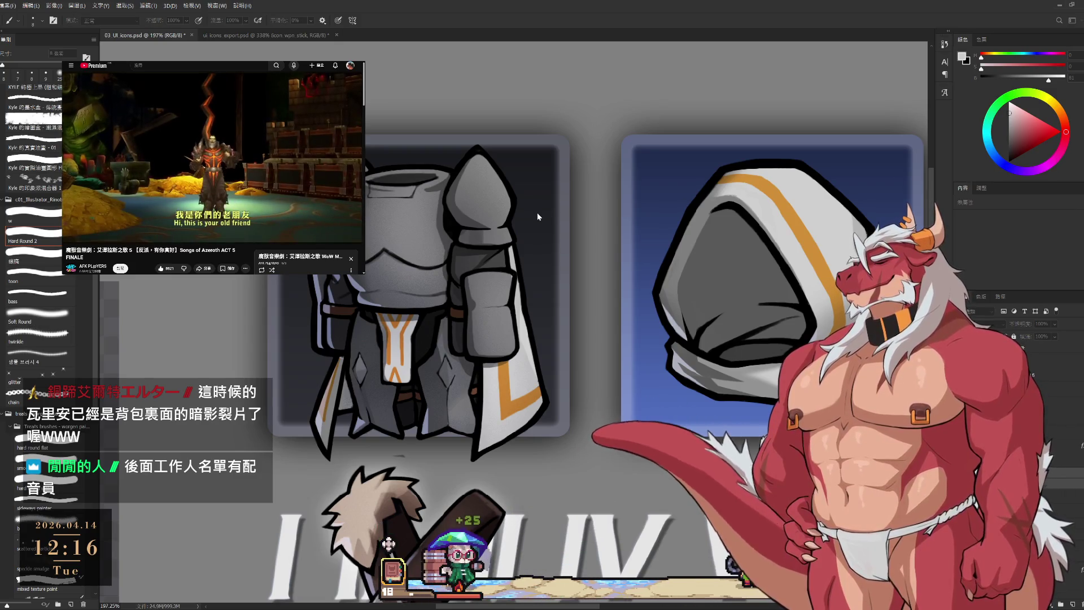
pyautogui.click(598, 182)
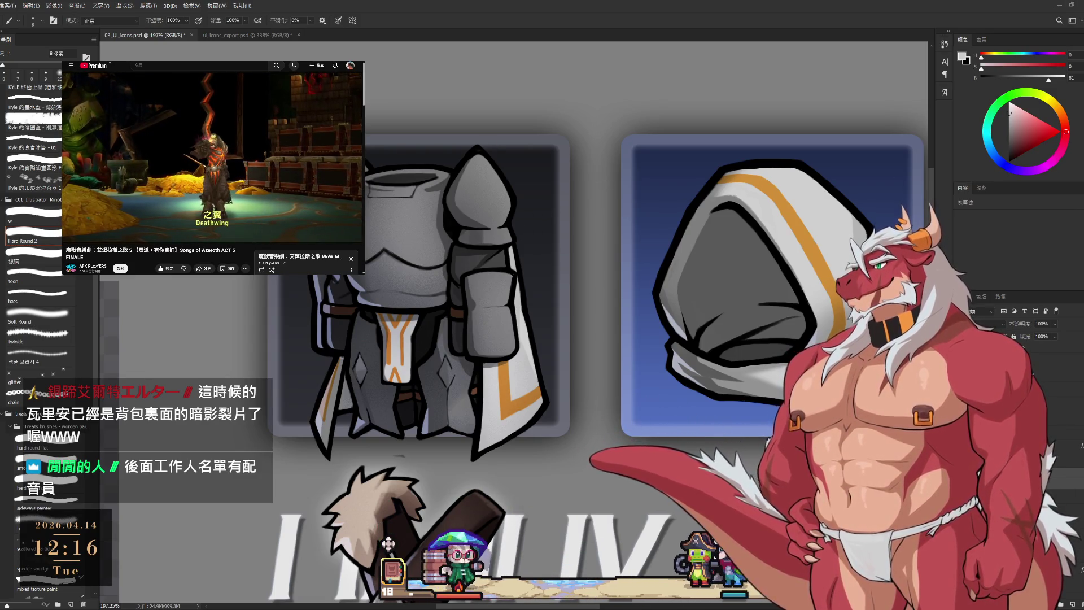
pyautogui.hotkey('ctrl', 'Tab')
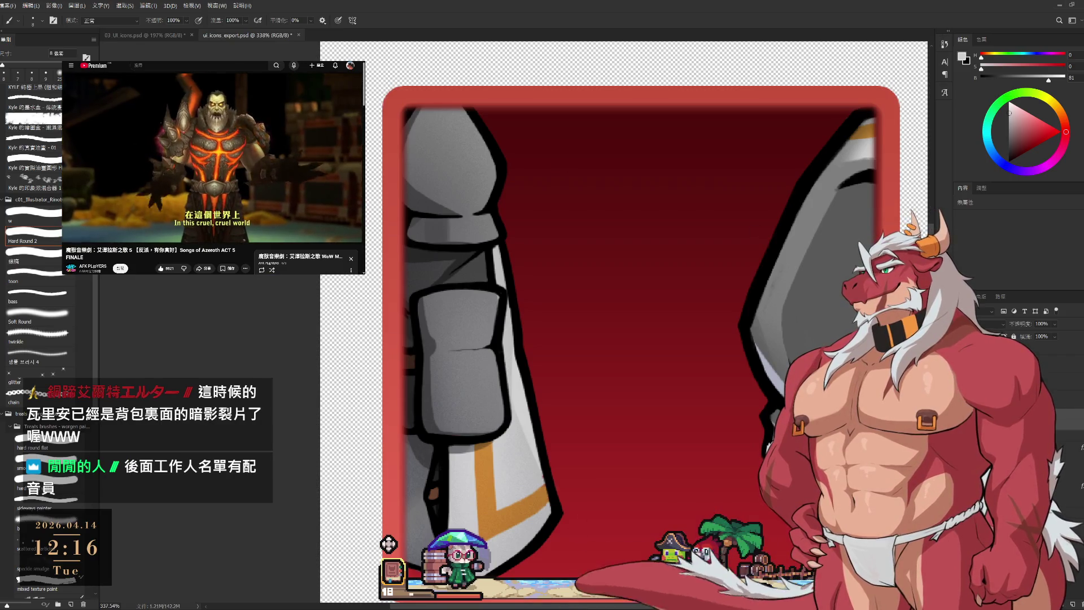
# - Free-transform the helmet into the red frame, then undo that placement
pyautogui.scroll(-4, 720, 383)
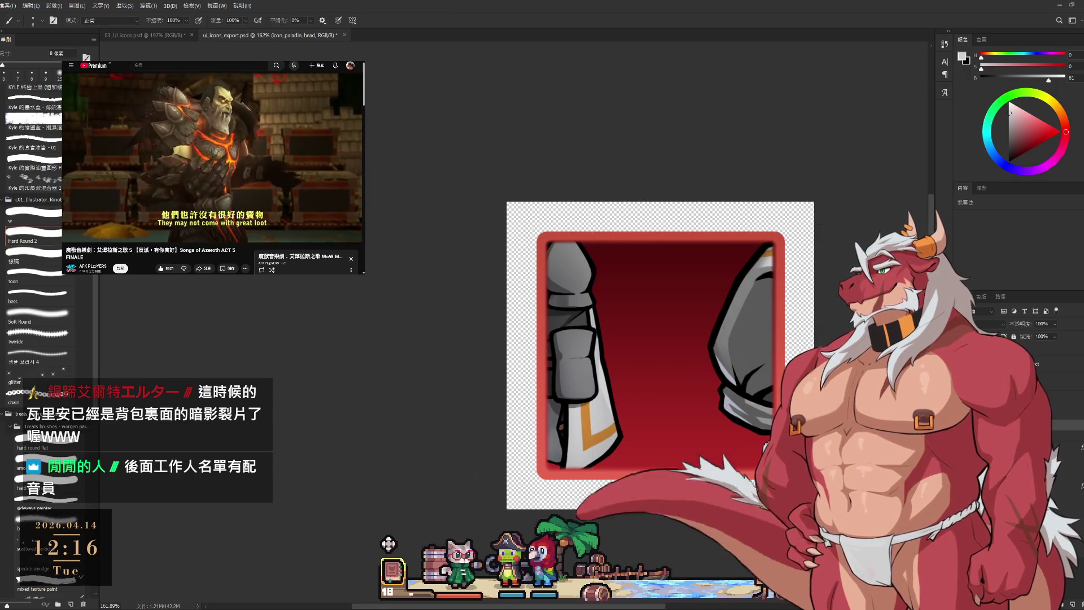
pyautogui.hotkey('ctrl', 't')
pyautogui.moveTo(756, 381); pyautogui.dragTo(740, 357)
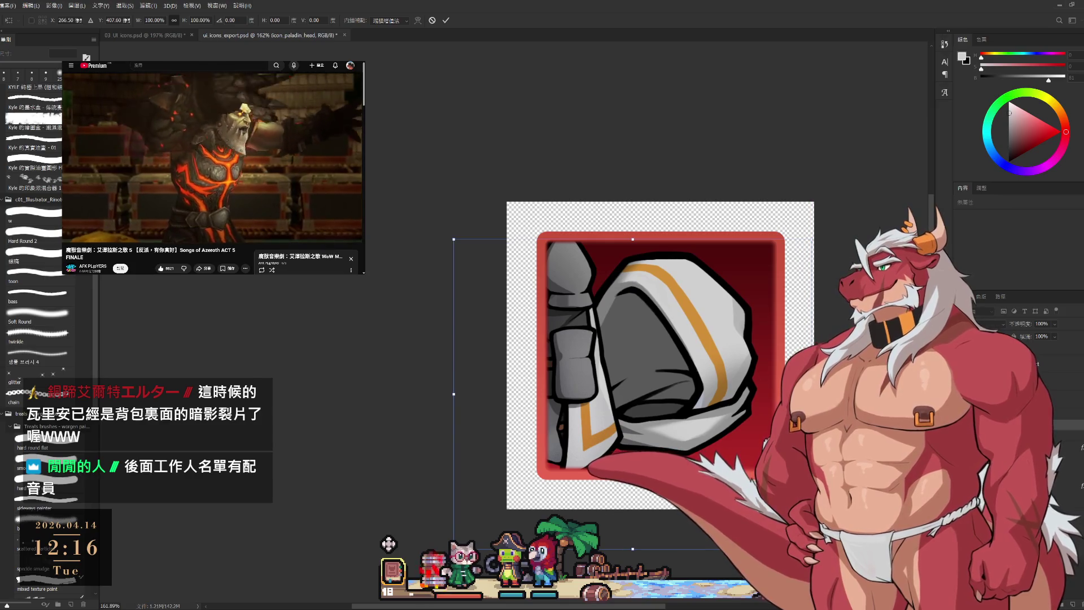
pyautogui.press('Return')
pyautogui.hotkey('ctrl', 'z')
# - Transform the helmet again, nudging it to the centre of the red frame, and commit
pyautogui.scroll(-3, 736, 384)
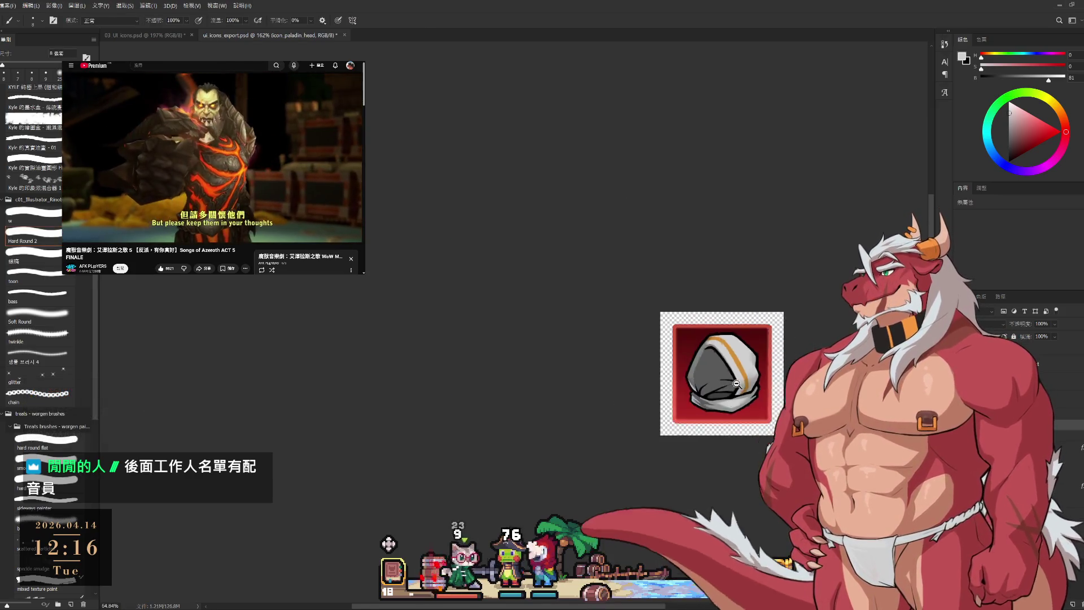
pyautogui.scroll(-1, 737, 384)
pyautogui.hotkey('ctrl', 't')
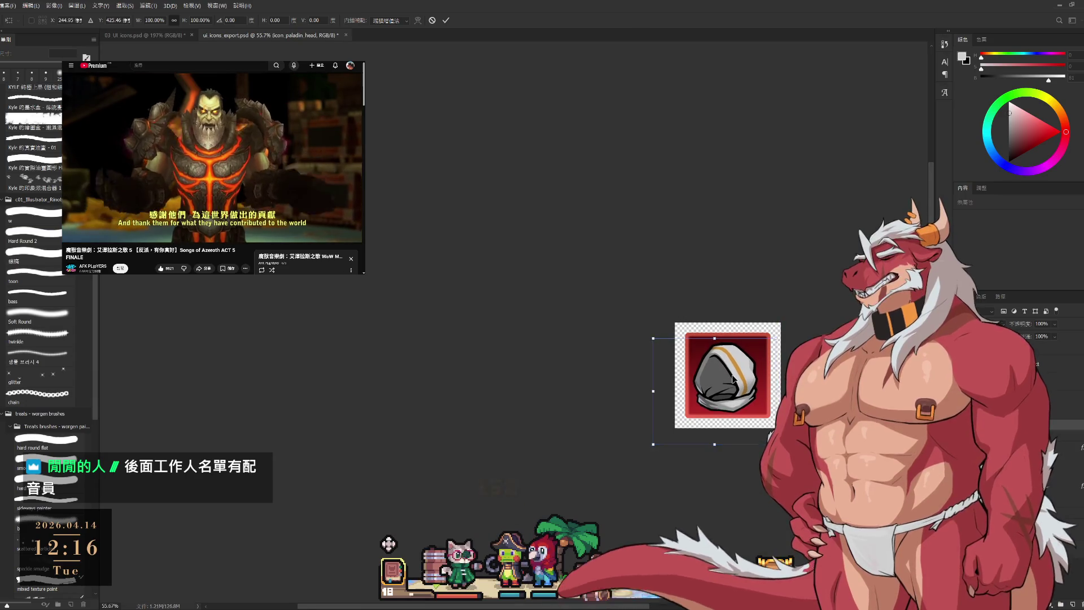
pyautogui.scroll(2, 777, 402)
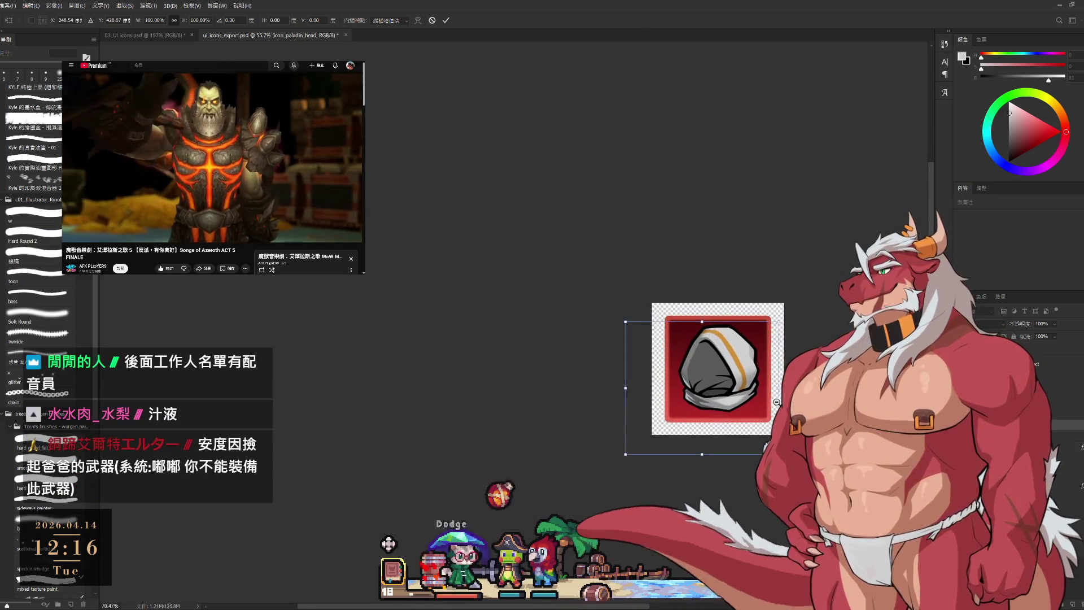
pyautogui.scroll(1, 777, 402)
pyautogui.moveTo(714, 363); pyautogui.dragTo(717, 362)
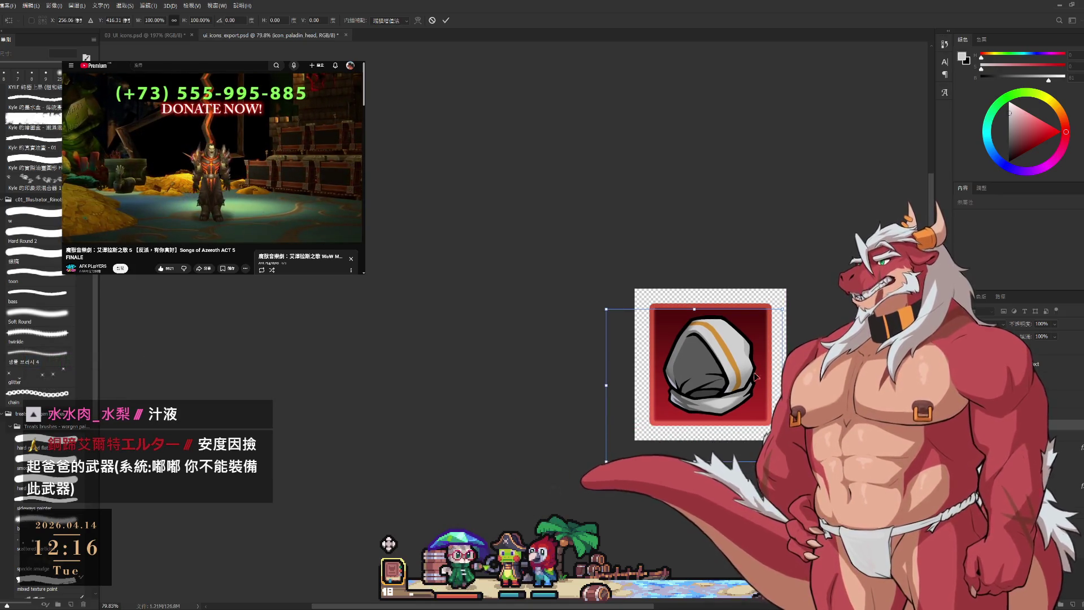
pyautogui.press('Return')
pyautogui.press('b')
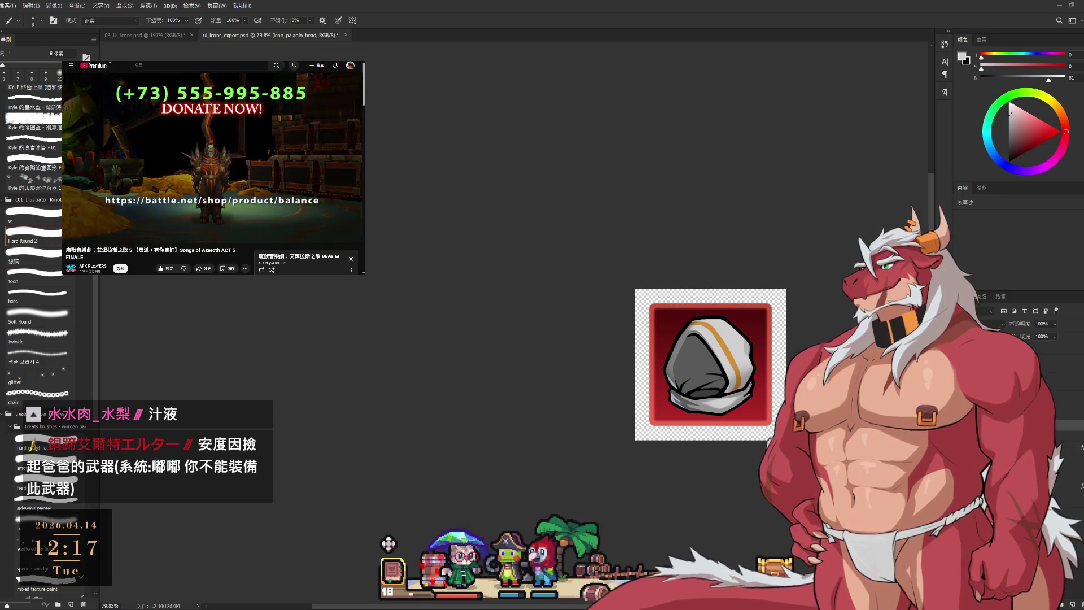
pyautogui.hotkey('ctrl', ',')
# - Hide the helmet and position the icon_paladin_body armour in the frame, tilted 2.75° clockwise
pyautogui.hotkey('alt', '[')
pyautogui.hotkey('ctrl', ',')
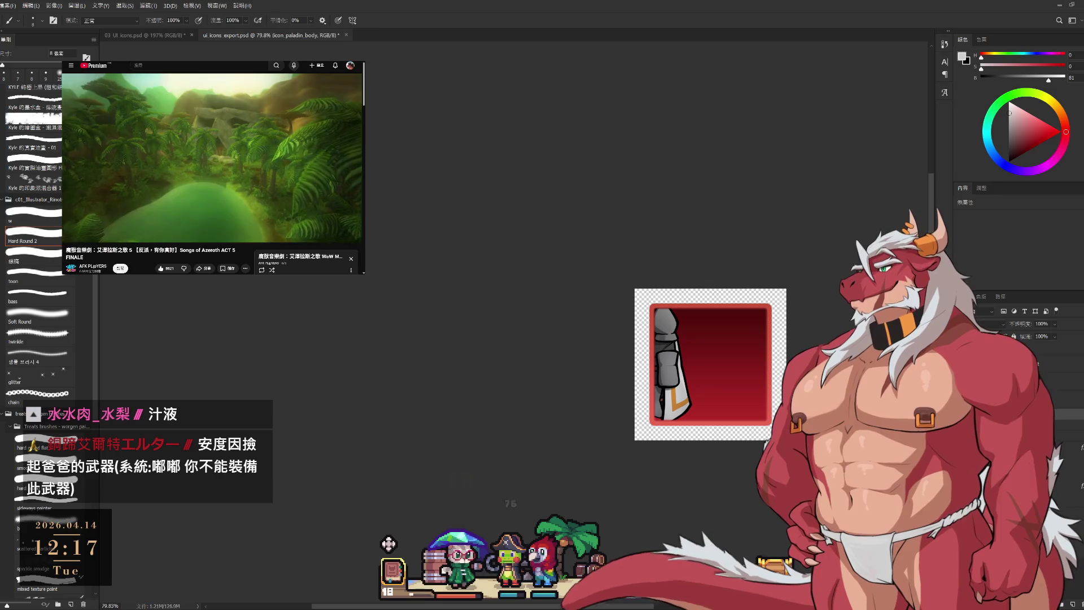
pyautogui.hotkey('ctrl', 't')
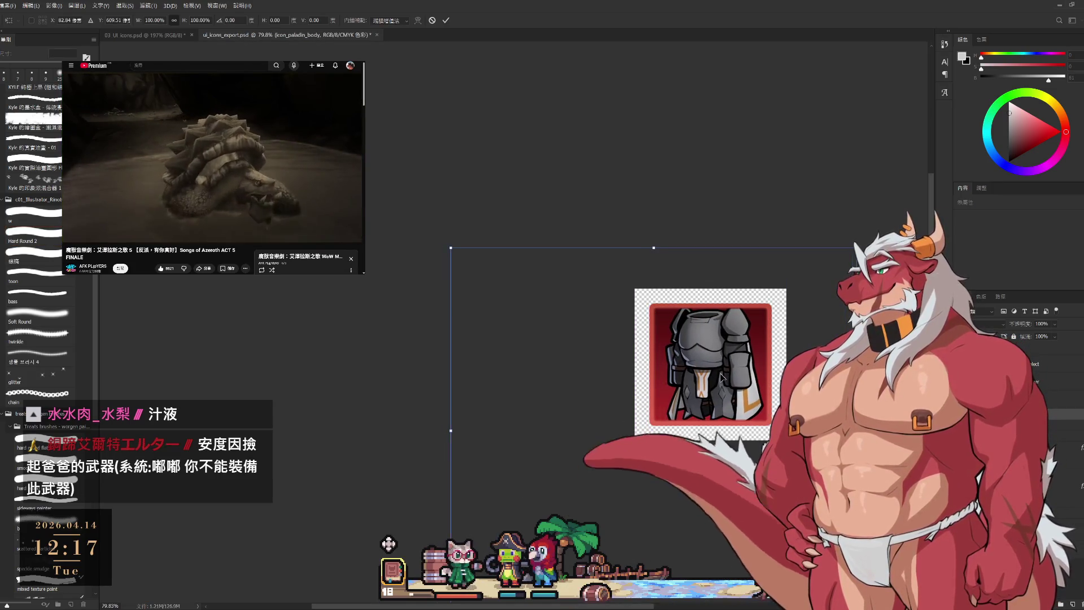
pyautogui.moveTo(721, 377); pyautogui.dragTo(721, 379)
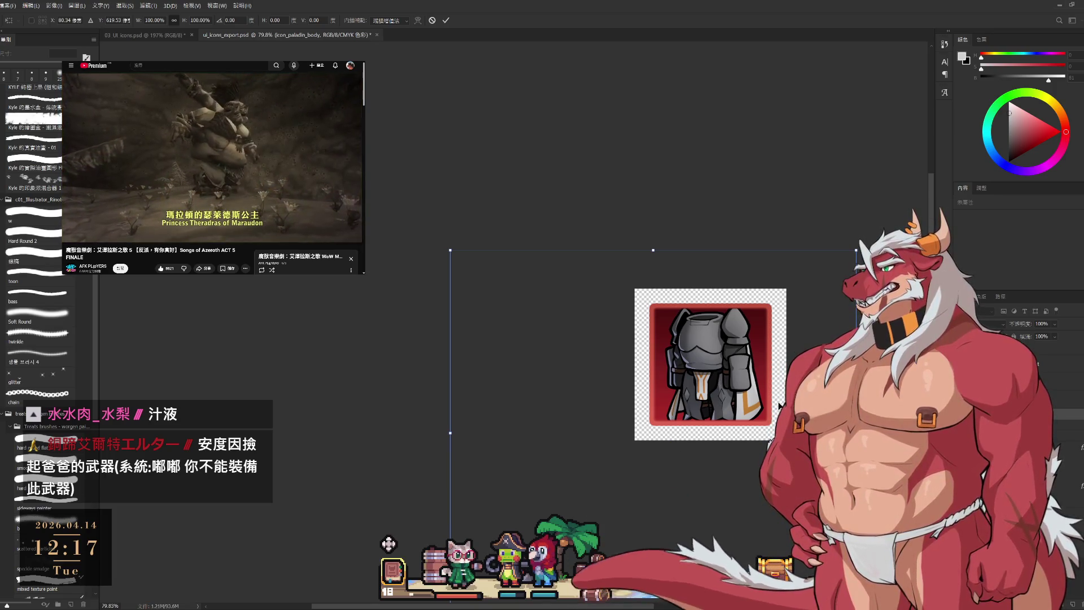
pyautogui.moveTo(779, 405); pyautogui.dragTo(780, 408)
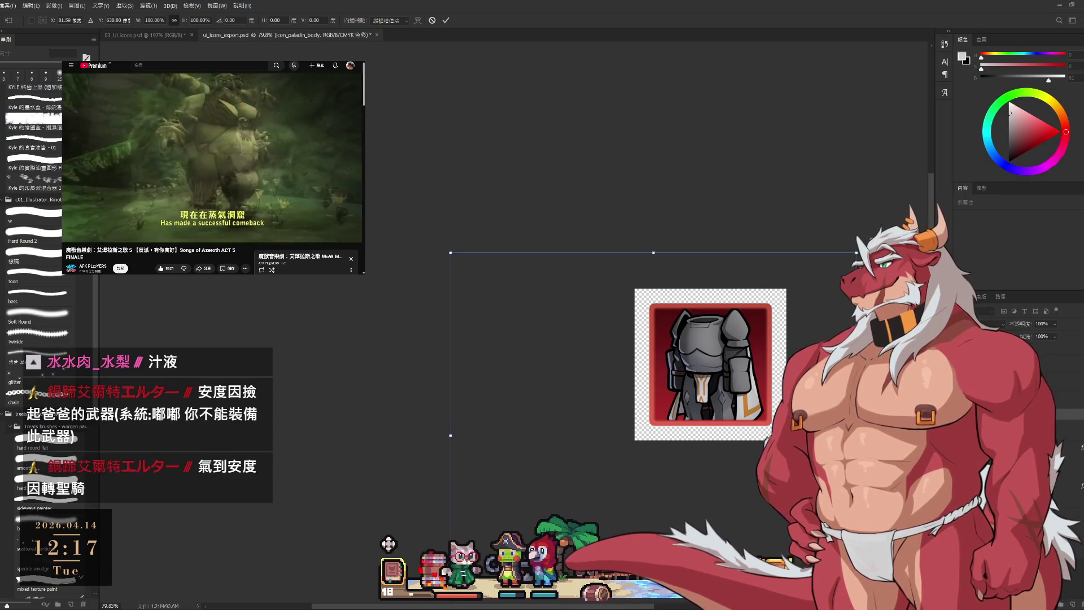
pyautogui.moveTo(881, 395); pyautogui.dragTo(878, 408)
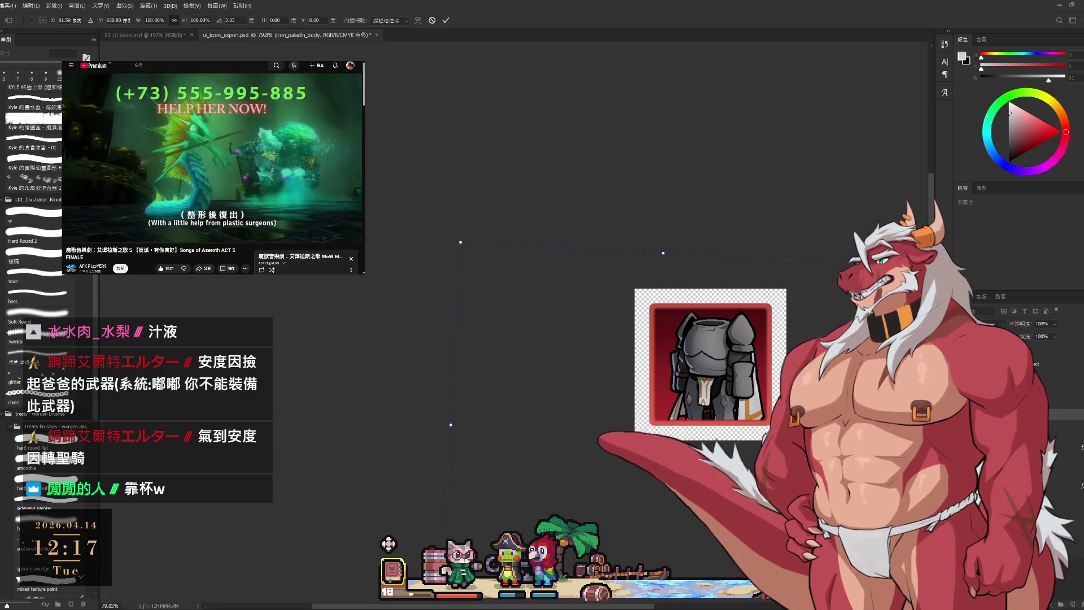
pyautogui.moveTo(787, 400); pyautogui.dragTo(675, 379)
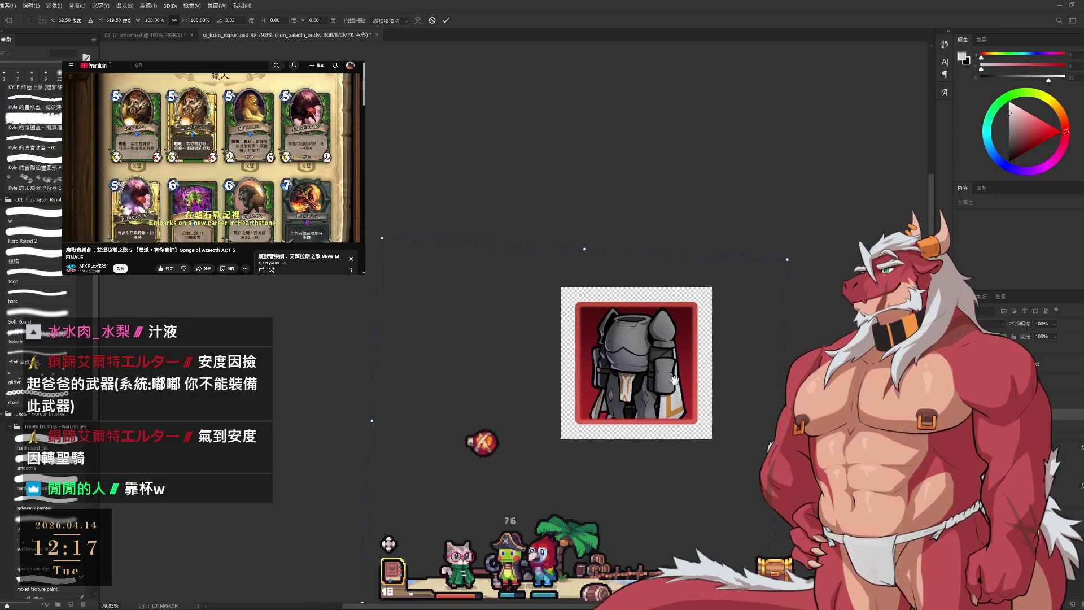
pyautogui.scroll(1, 671, 372)
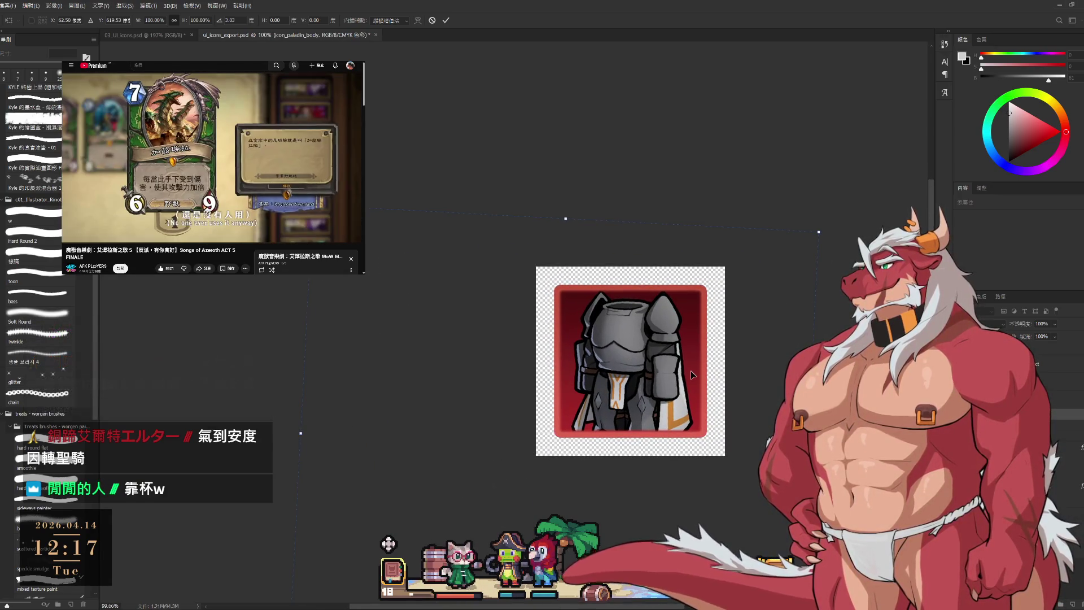
pyautogui.moveTo(833, 222); pyautogui.dragTo(832, 206)
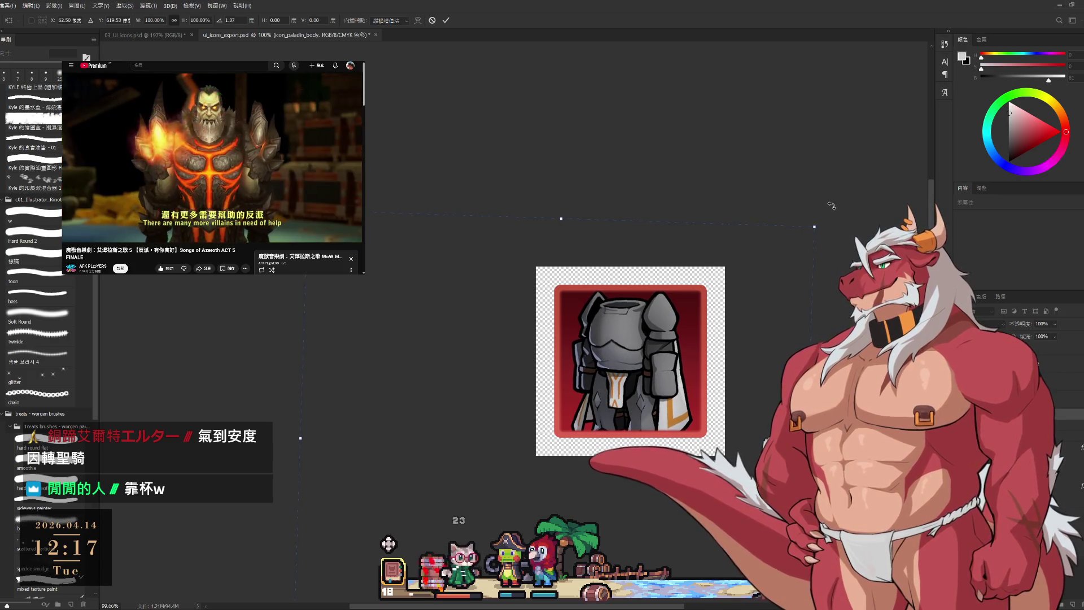
pyautogui.press('Down')
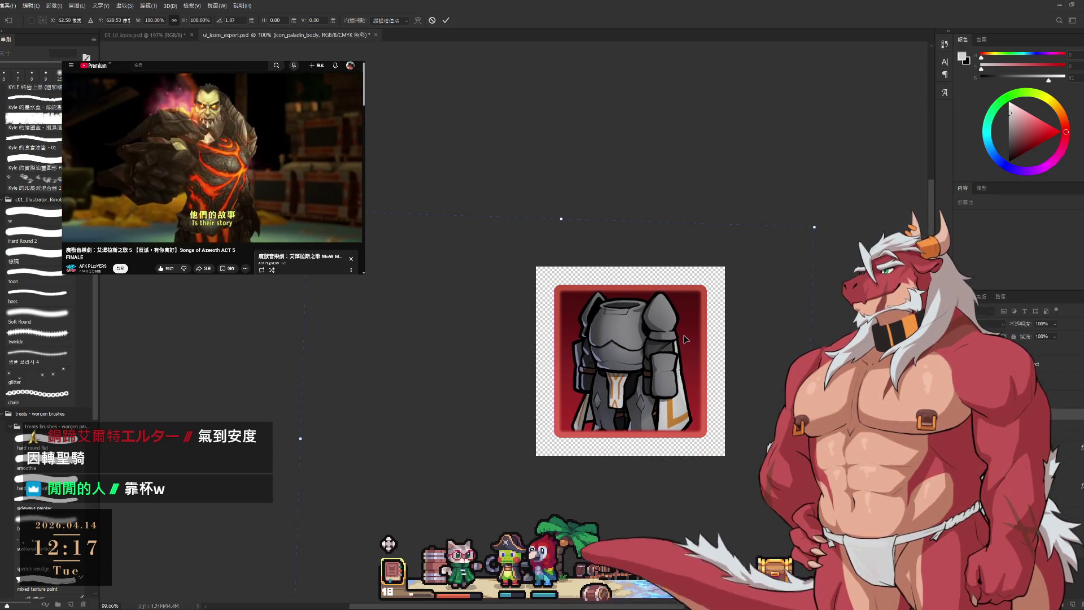
pyautogui.press('Return')
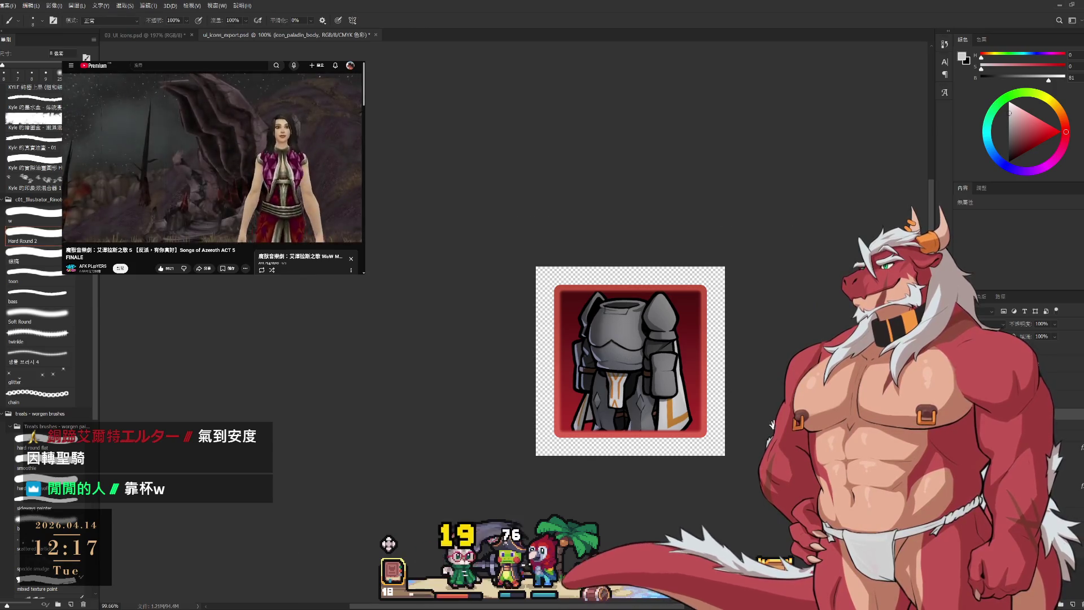
# - Scale the armour down to about 90% and recentre it within the red frame
pyautogui.scroll(-3, 771, 425)
pyautogui.scroll(5, 771, 424)
pyautogui.hotkey('ctrl', 't')
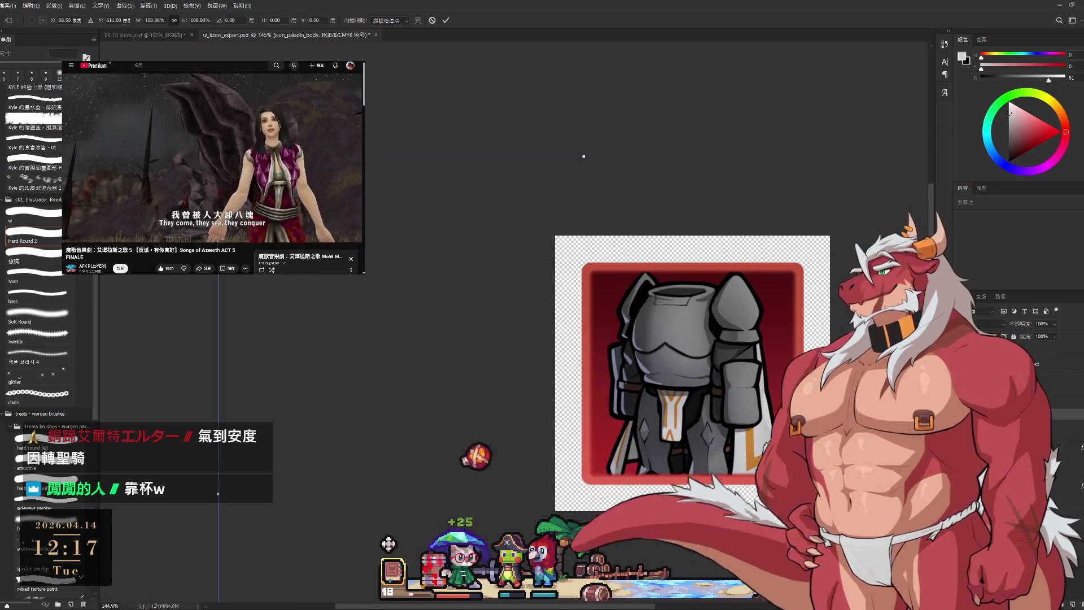
pyautogui.scroll(-4, 715, 407)
pyautogui.scroll(2, 715, 406)
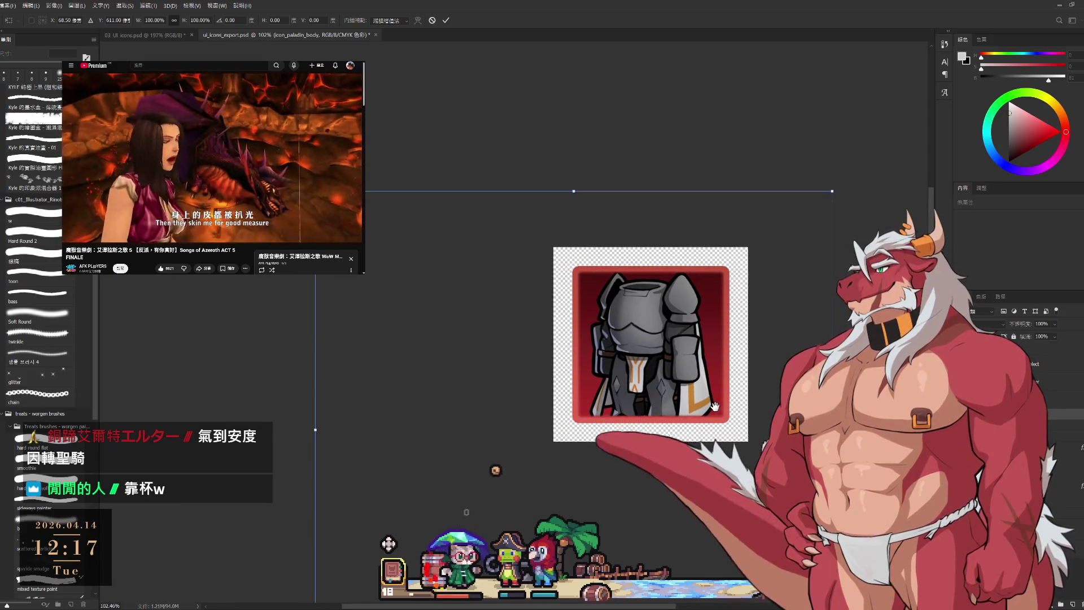
pyautogui.moveTo(315, 191); pyautogui.dragTo(330, 204)
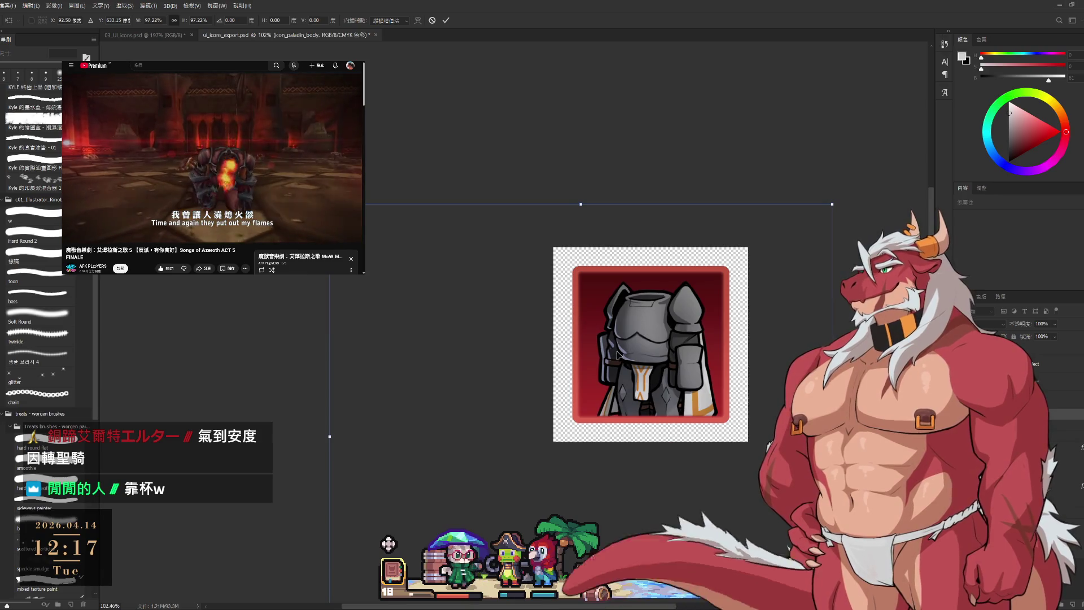
pyautogui.moveTo(645, 347); pyautogui.dragTo(645, 330)
pyautogui.scroll(2, 703, 340)
pyautogui.moveTo(862, 157); pyautogui.dragTo(850, 165)
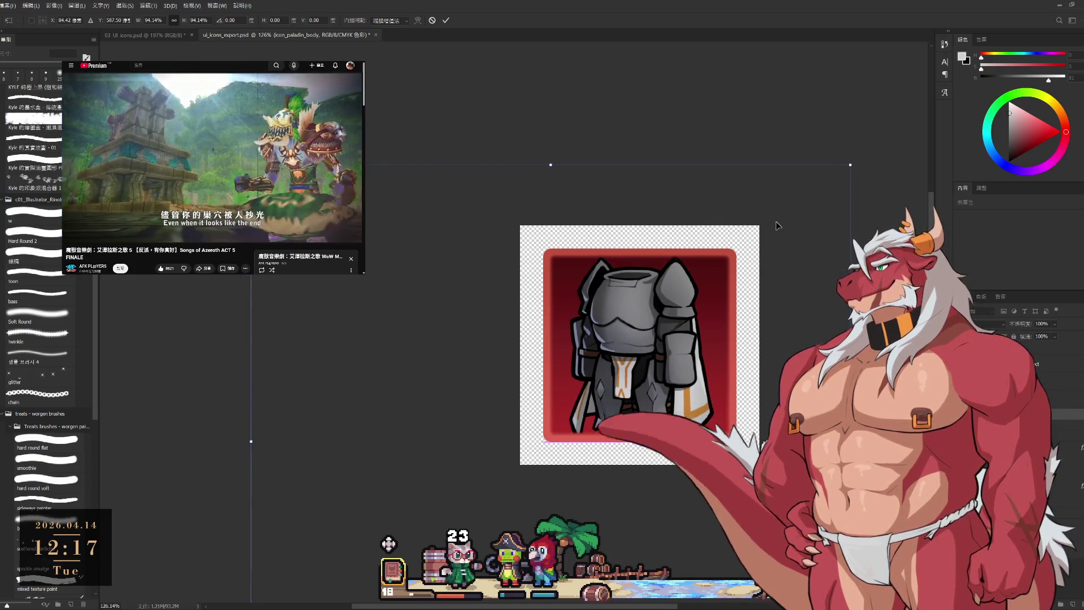
pyautogui.moveTo(777, 225); pyautogui.dragTo(777, 225)
pyautogui.moveTo(849, 163)
pyautogui.mouseDown()
pyautogui.moveTo(841, 184)
pyautogui.moveTo(842, 168)
pyautogui.mouseUp()
pyautogui.scroll(-5, 786, 216)
pyautogui.scroll(4, 716, 349)
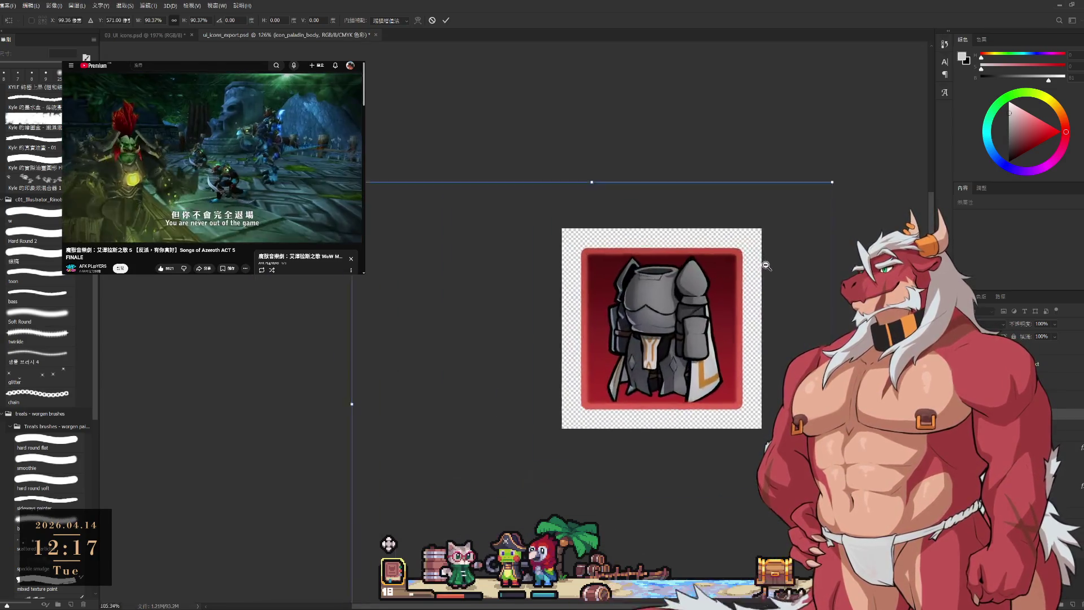
pyautogui.press('Return')
# - Zoom to about 191% on the paladin armour icon and pan to centre it in view
pyautogui.press('b')
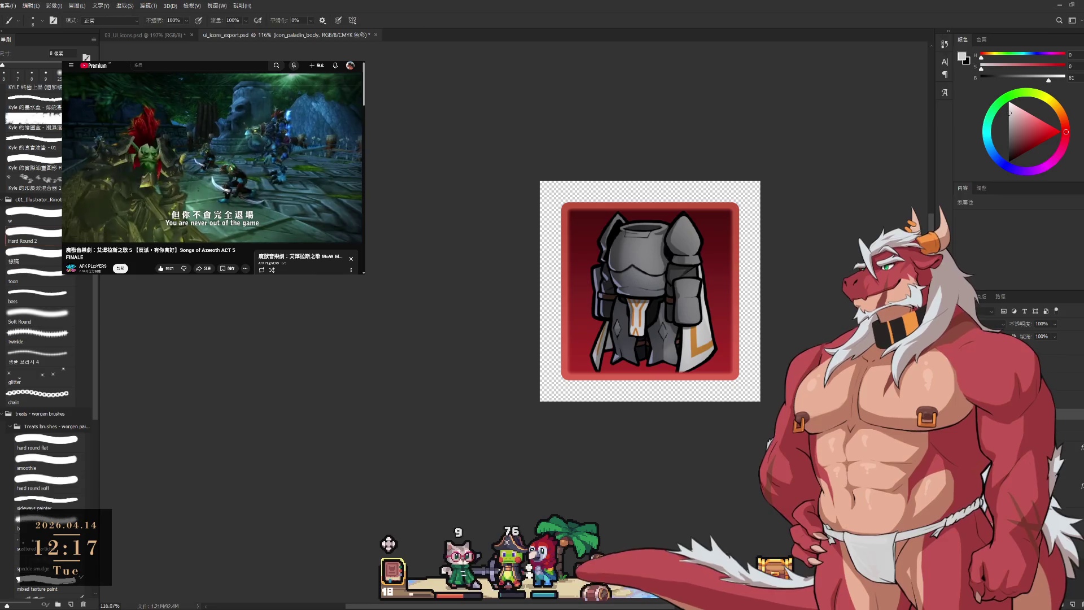
pyautogui.scroll(4, 695, 257)
pyautogui.scroll(-5, 842, 298)
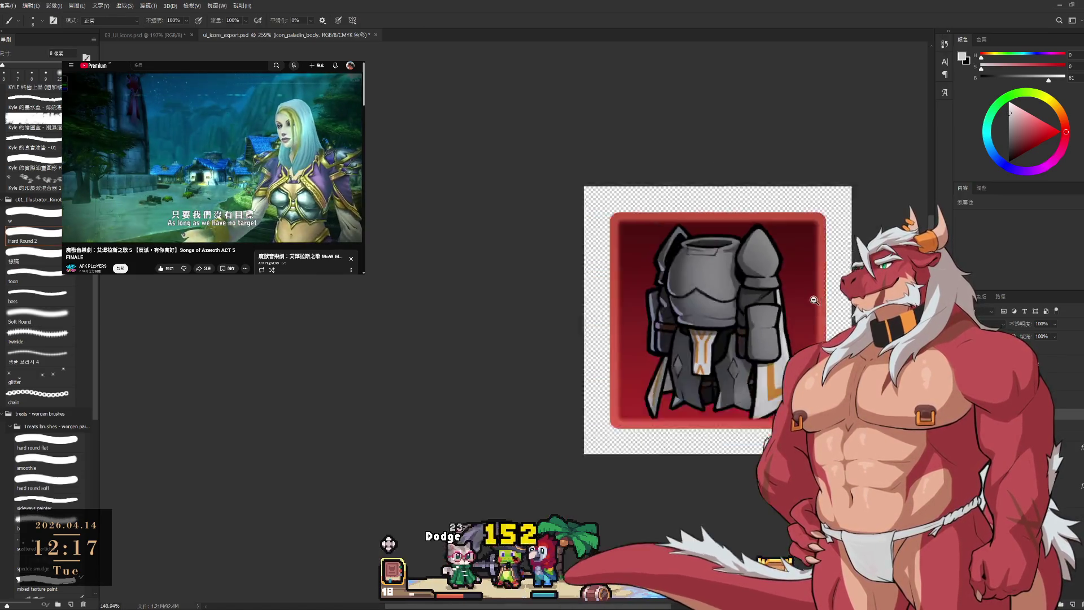
pyautogui.scroll(-5, 812, 300)
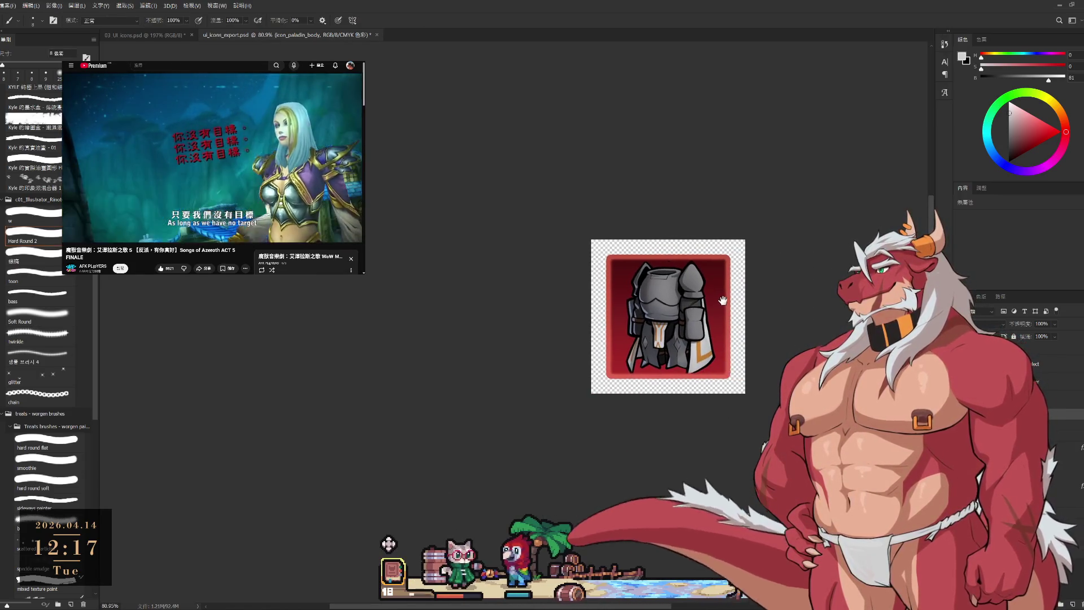
pyautogui.scroll(5, 752, 251)
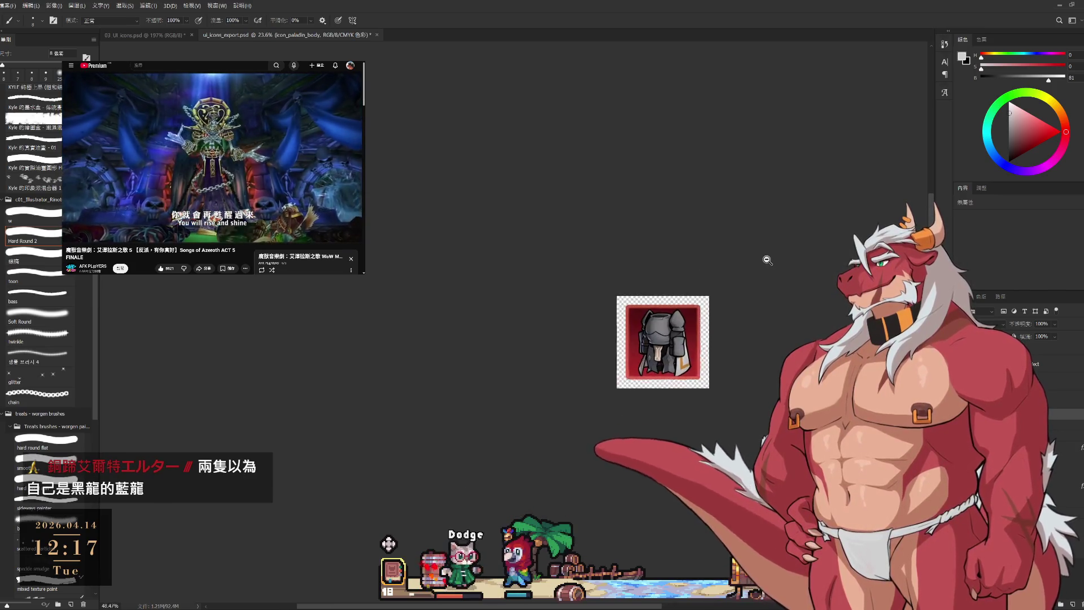
pyautogui.scroll(2, 752, 322)
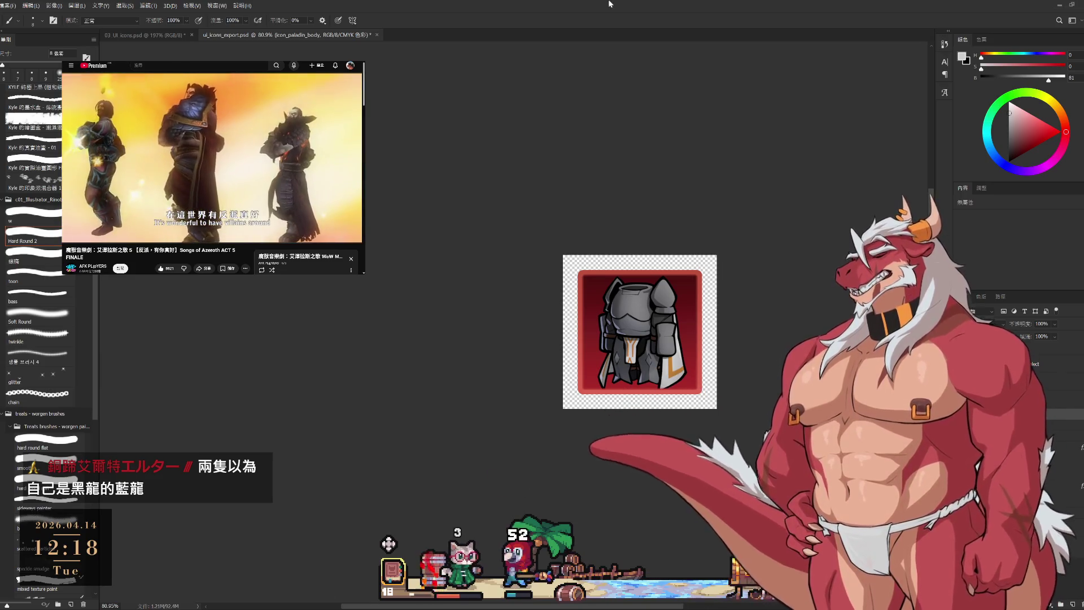
pyautogui.scroll(5, 695, 314)
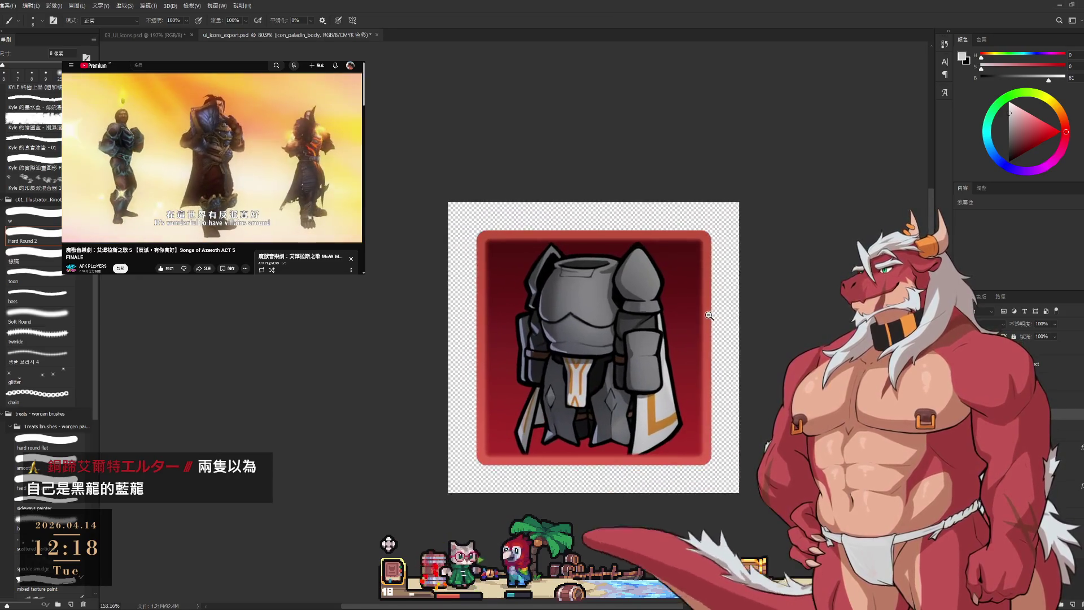
pyautogui.moveTo(714, 309); pyautogui.dragTo(843, 303)
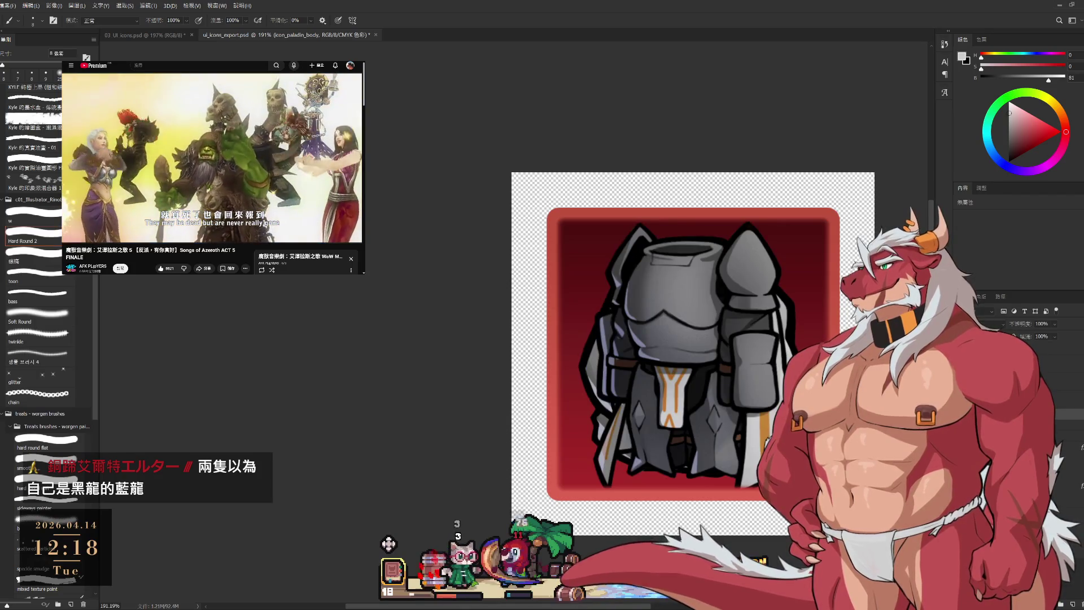
pyautogui.moveTo(842, 303); pyautogui.dragTo(818, 306)
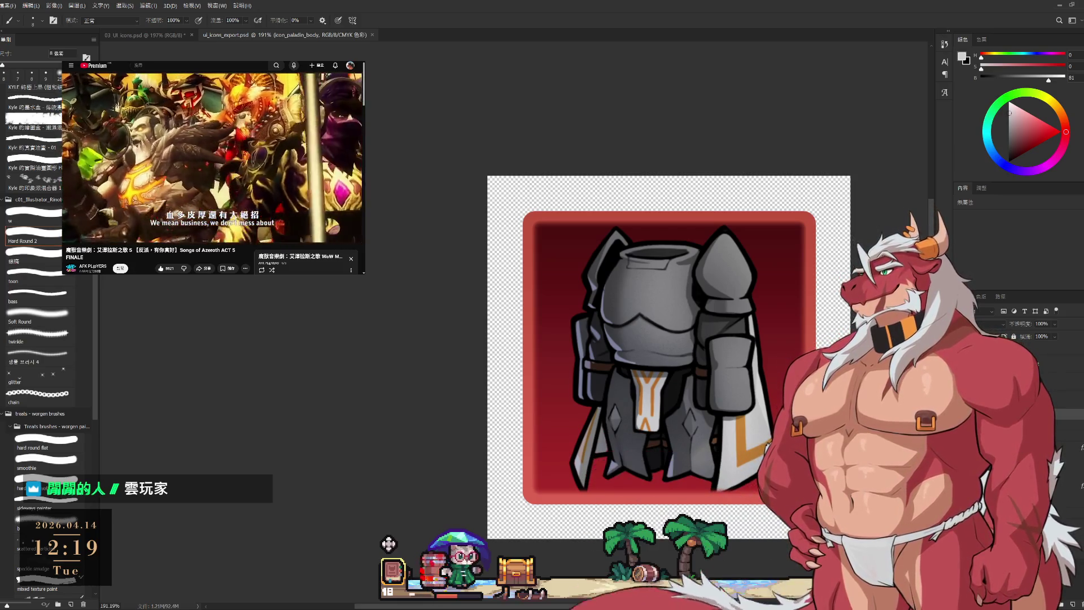
# - Switch to the 03_UI_icons sheet and pan across it
pyautogui.click(156, 35)
pyautogui.scroll(-5, 667, 305)
pyautogui.moveTo(790, 306)
pyautogui.mouseDown()
pyautogui.moveTo(667, 305)
pyautogui.moveTo(643, 229)
pyautogui.moveTo(633, 253)
pyautogui.mouseUp()
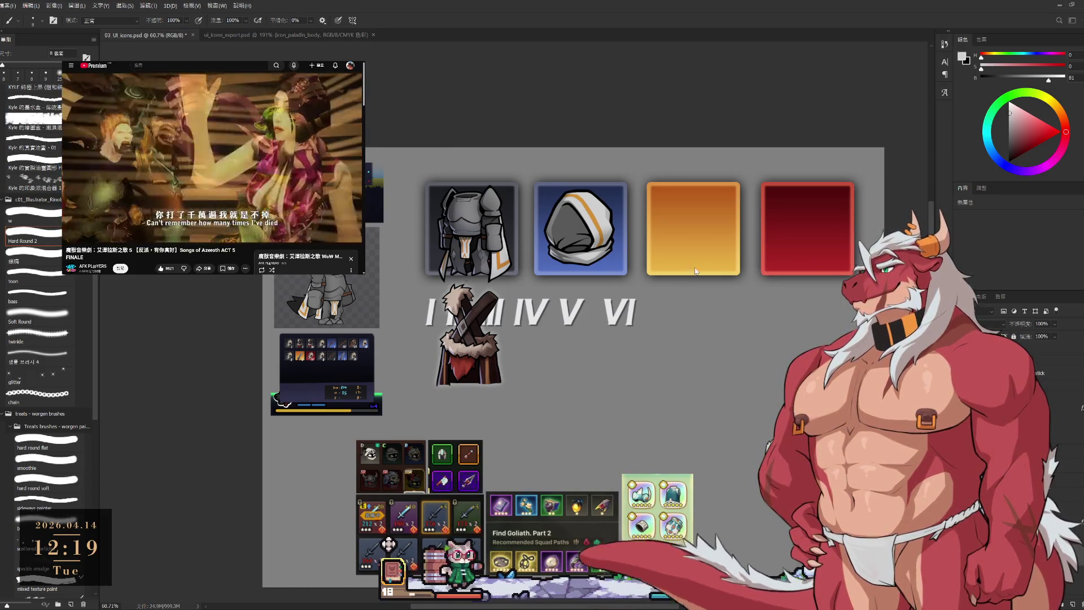
# - Create a new blank document, then return to 03_UI_icons and select layer group 群組 20
pyautogui.hotkey('ctrl', 'alt', 'n')
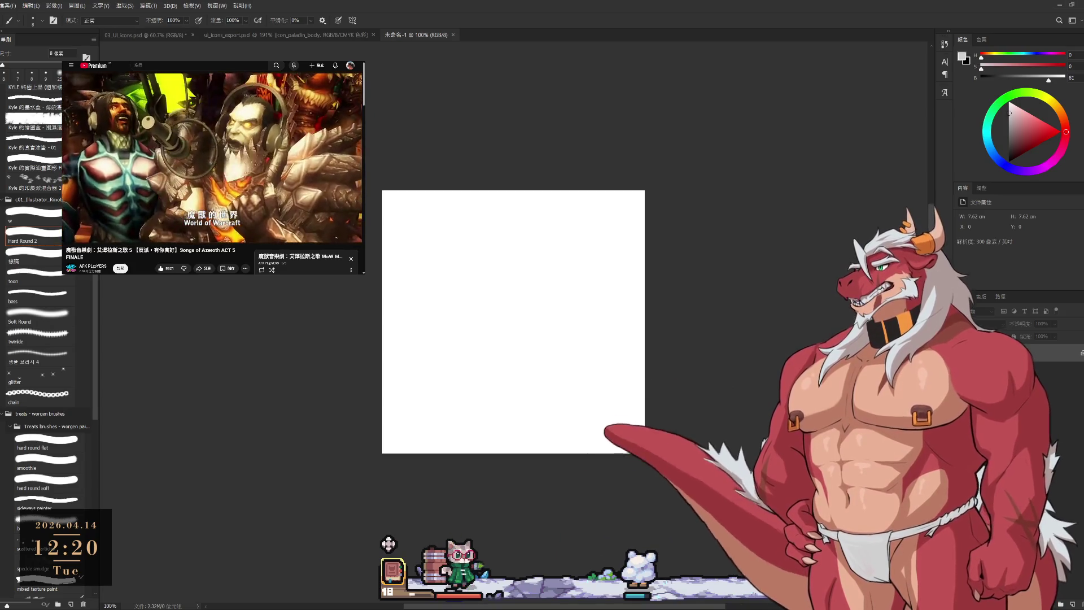
pyautogui.hotkey('ctrl', 'shift', 'Tab')
pyautogui.click(175, 35)
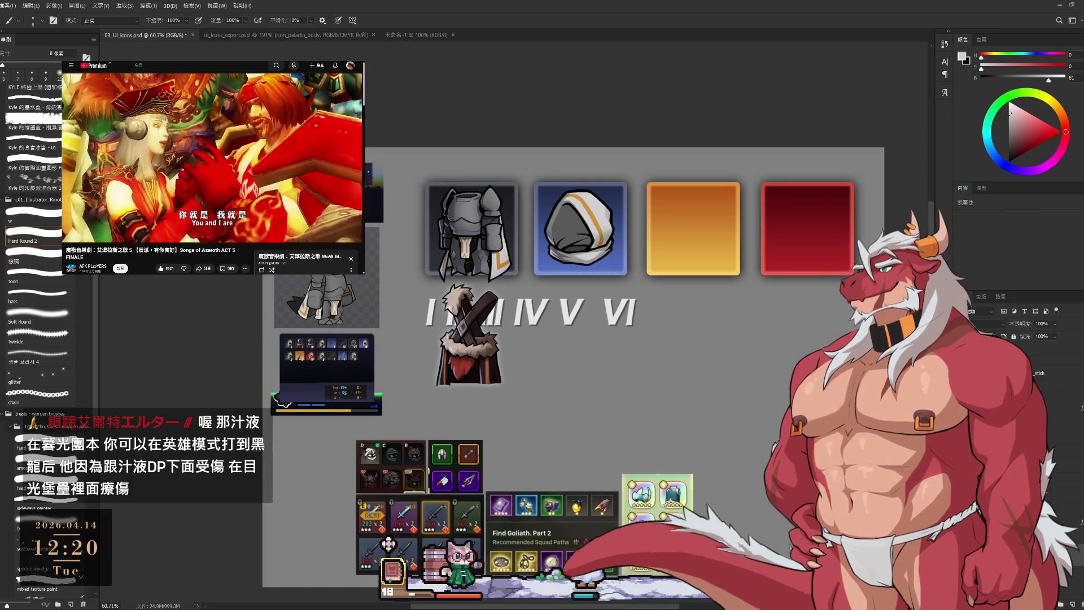
pyautogui.keyDown('ctrl'); pyautogui.click(377, 354); pyautogui.keyUp('ctrl')
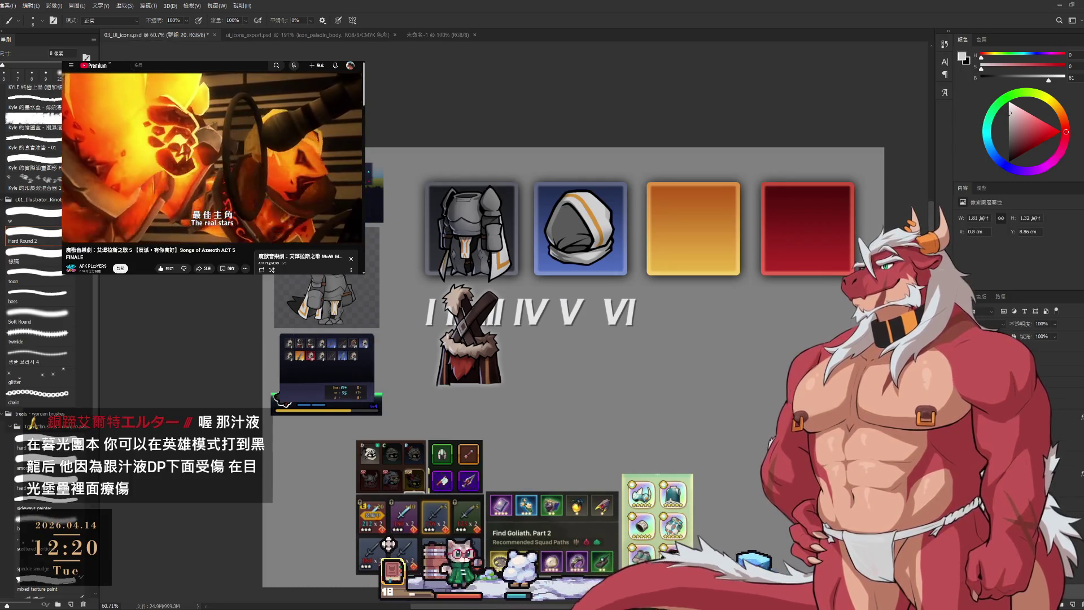
# - Select layer group 群組 30, then the 舊版主介面 group in the Layers panel
pyautogui.keyDown('ctrl'); pyautogui.click(389, 544); pyautogui.keyUp('ctrl')
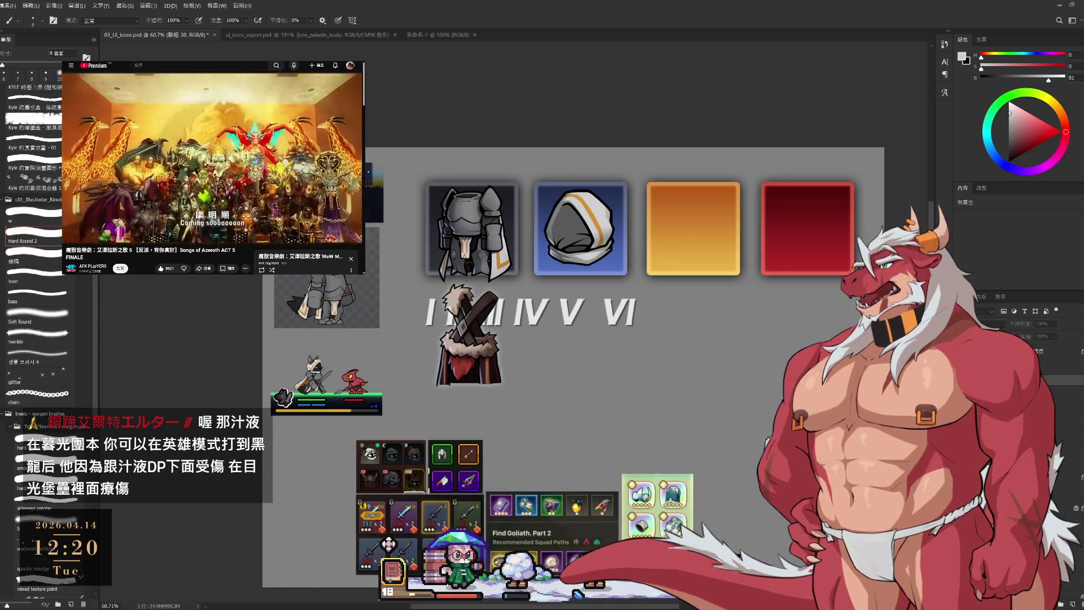
pyautogui.keyDown('ctrl'); pyautogui.click(388, 543); pyautogui.keyUp('ctrl')
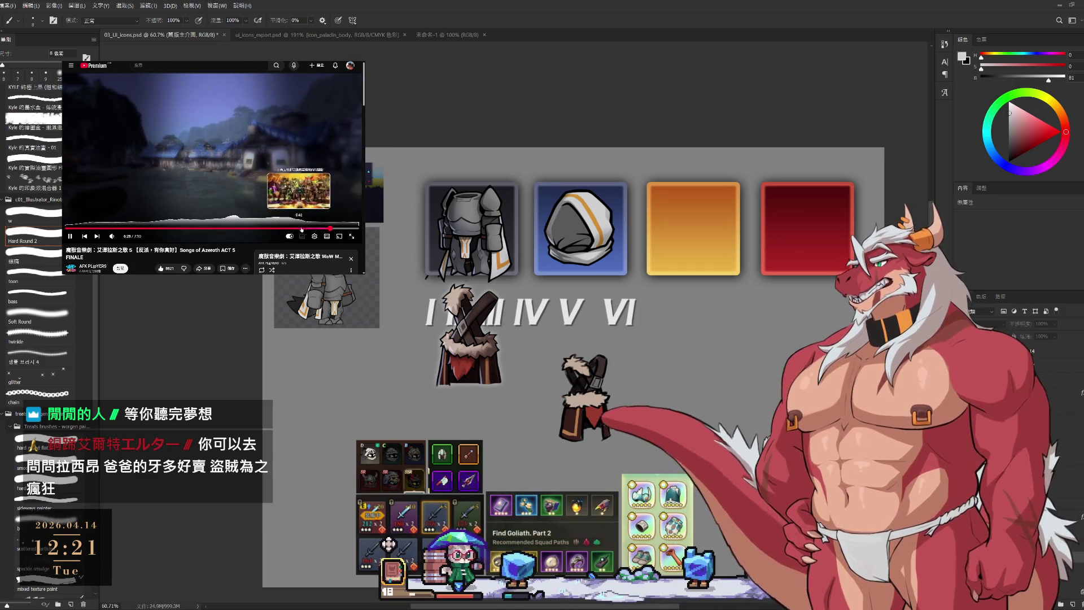
pyautogui.click(305, 229)
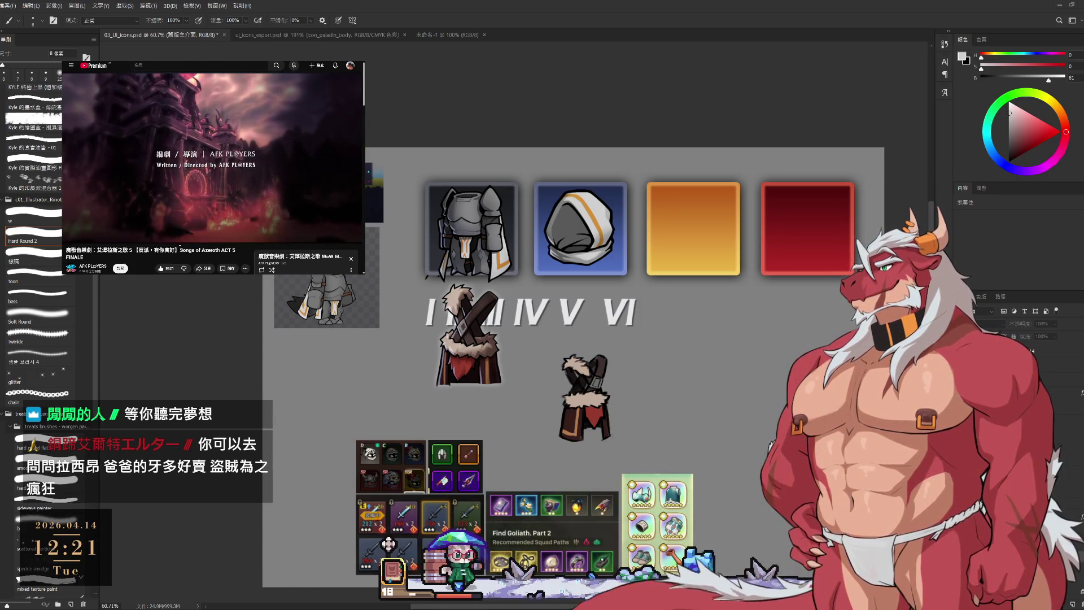
pyautogui.click(315, 236)
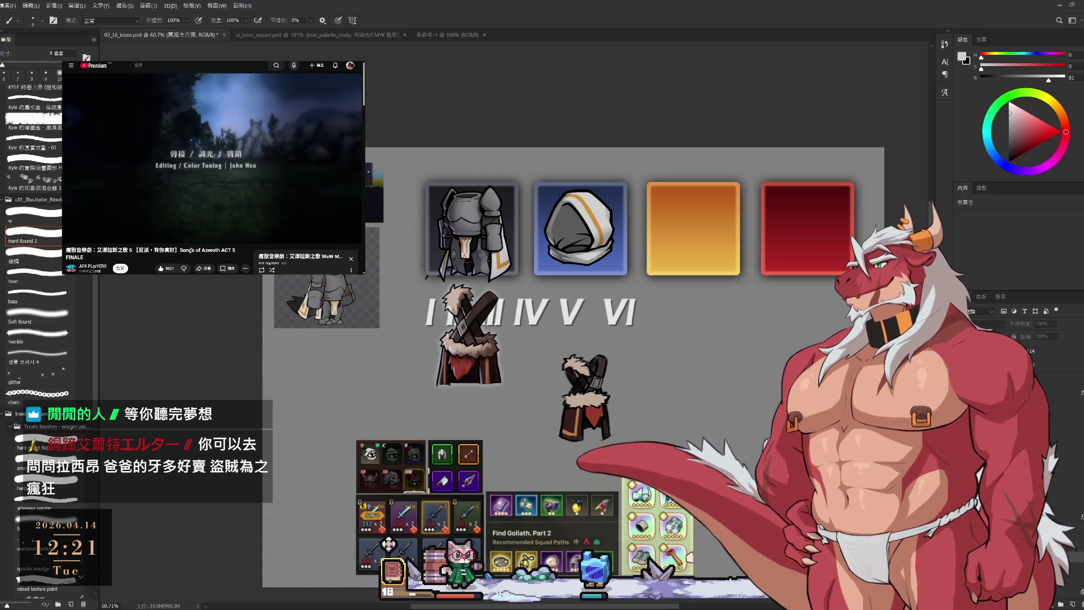
pyautogui.click(221, 184)
pyautogui.click(221, 184)
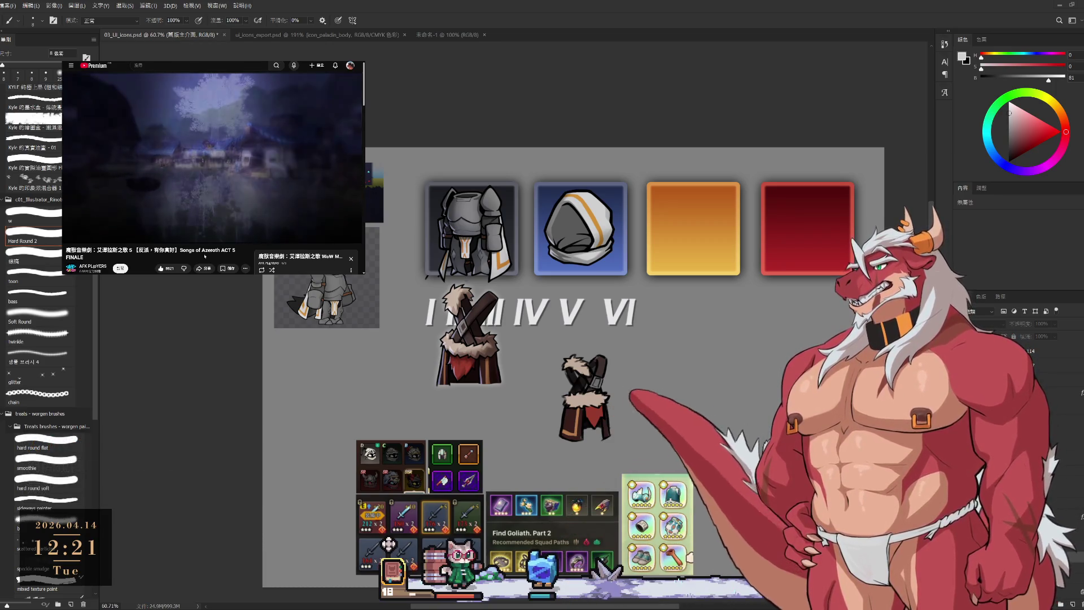
pyautogui.press('space')
pyautogui.press('space')
pyautogui.press('space')
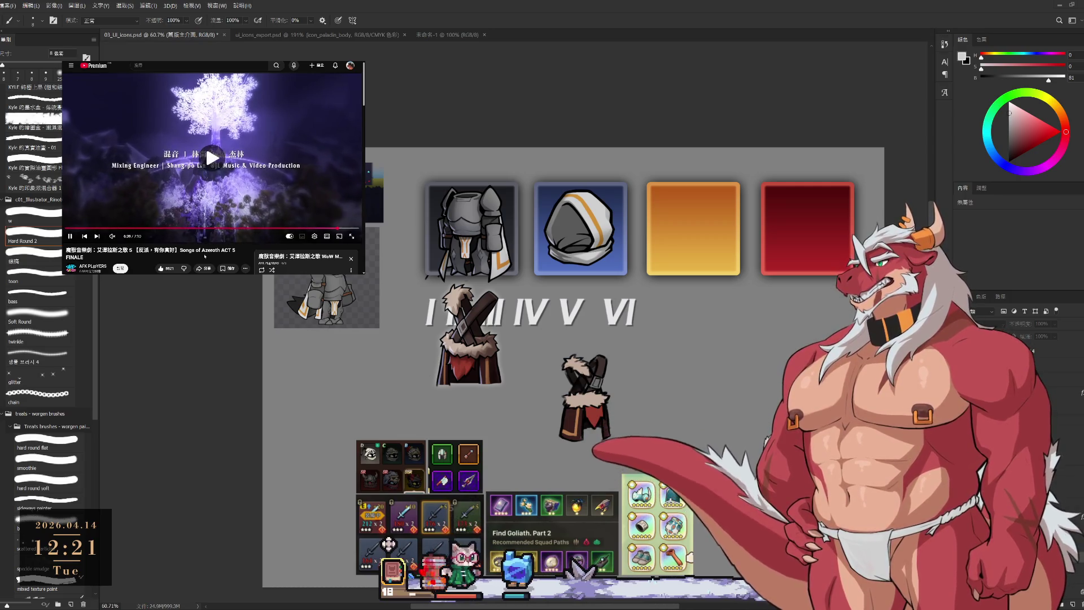
pyautogui.press('space')
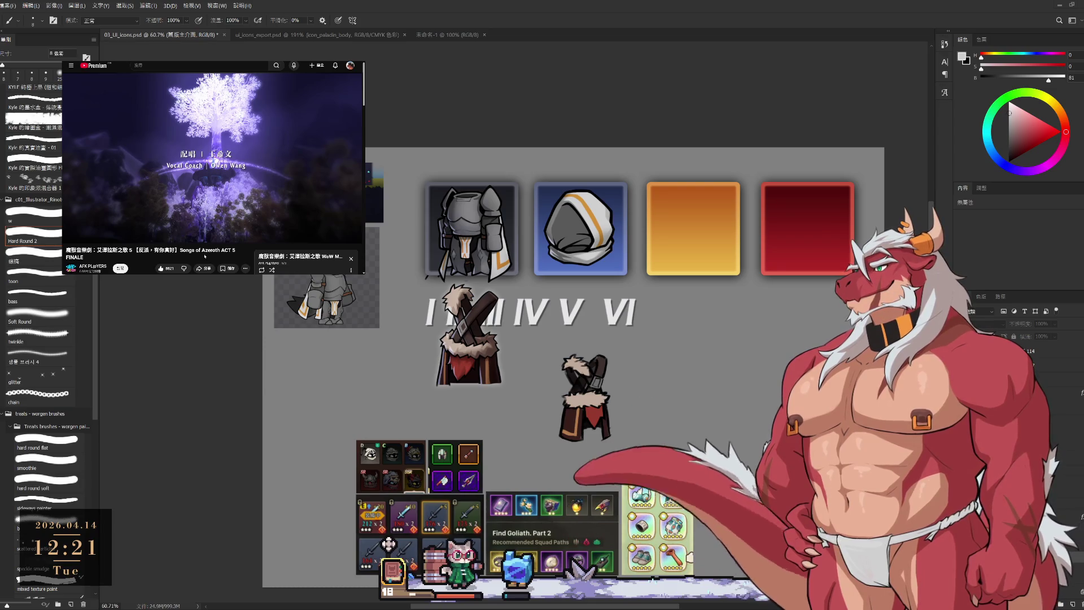
pyautogui.press('space')
pyautogui.press('space')
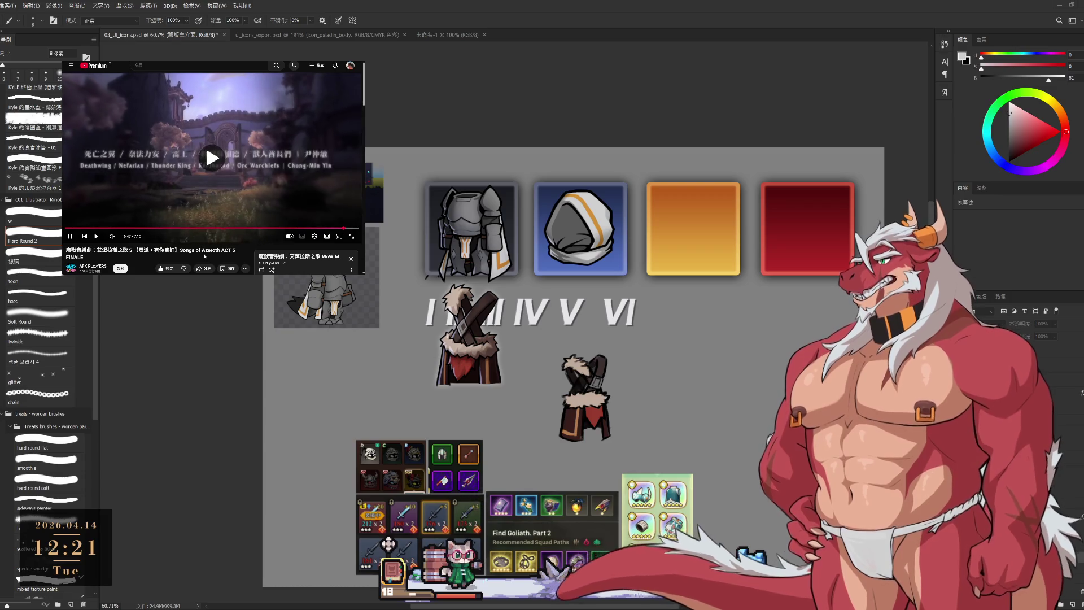
pyautogui.press('space')
pyautogui.press('space')
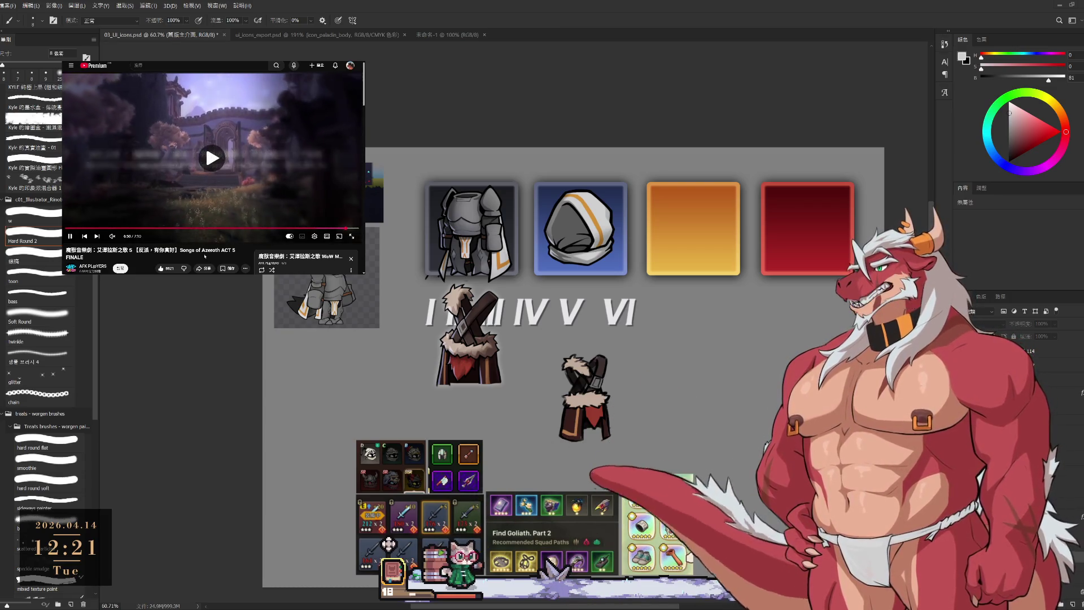
pyautogui.press('space')
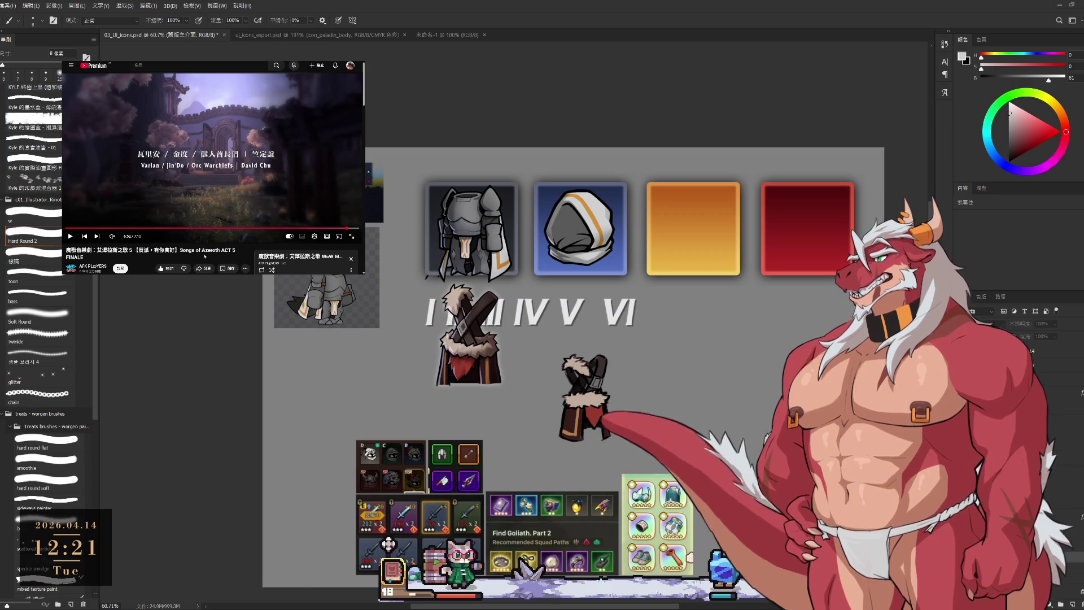
pyautogui.press('space')
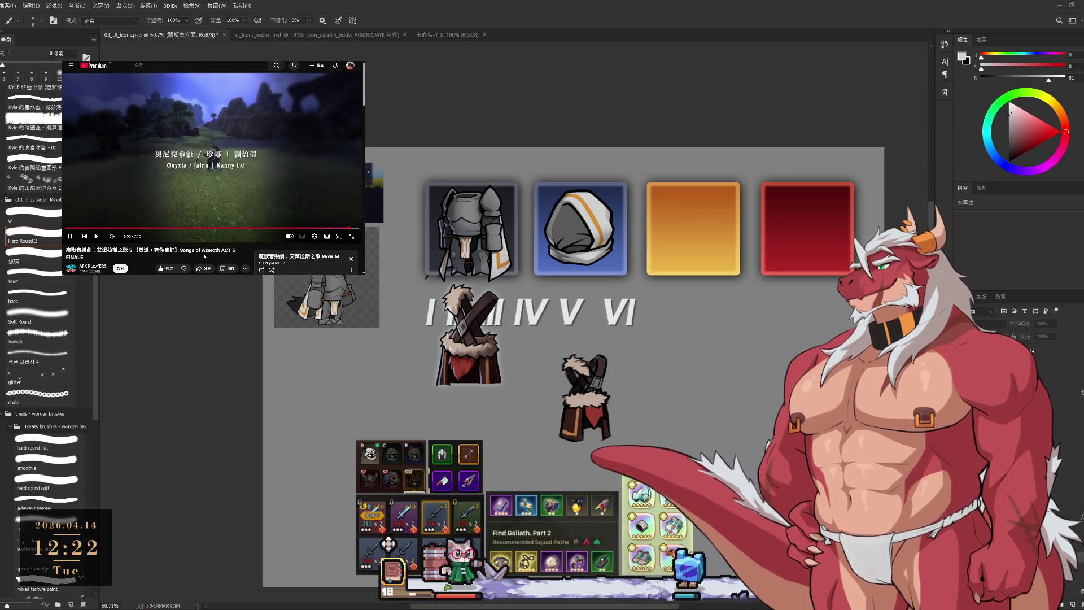
pyautogui.press('space')
pyautogui.press('space')
pyautogui.press('space')
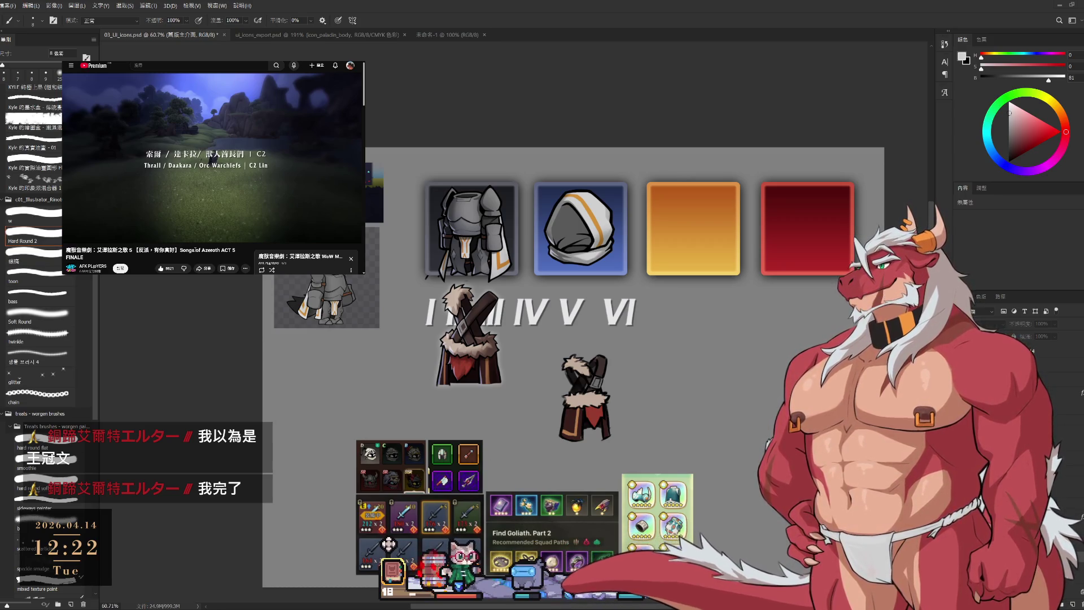
# - Start the next video in the YouTube player beside Photoshop
pyautogui.click(97, 236)
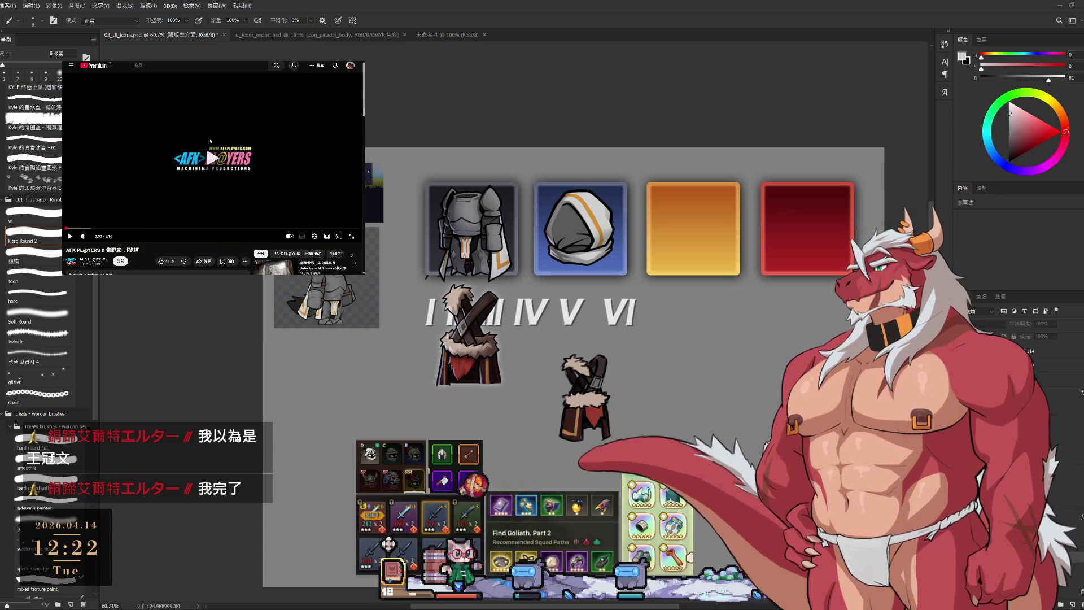
pyautogui.moveTo(90, 237)
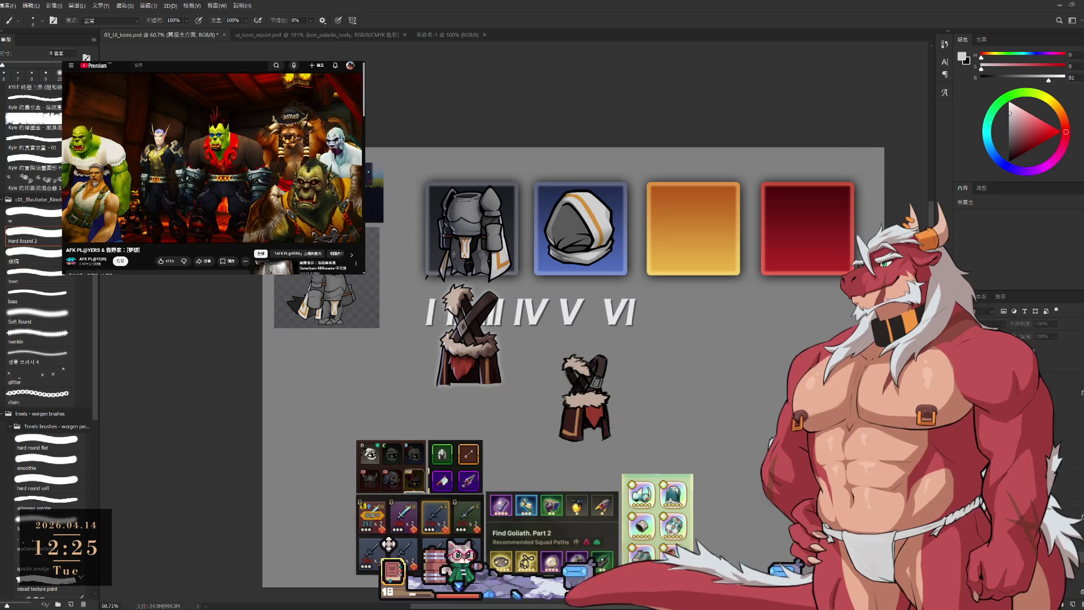
pyautogui.moveTo(252, 151)
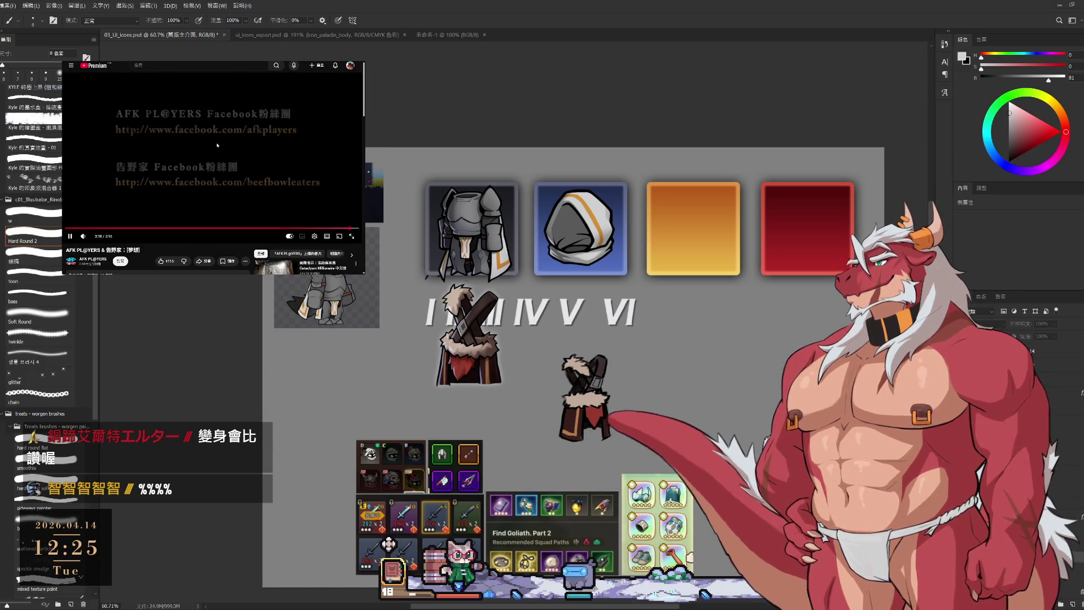
# - Scroll the YouTube mini-player to load the 虛空雷神獸 2021 video
pyautogui.scroll(-5, 207, 154)
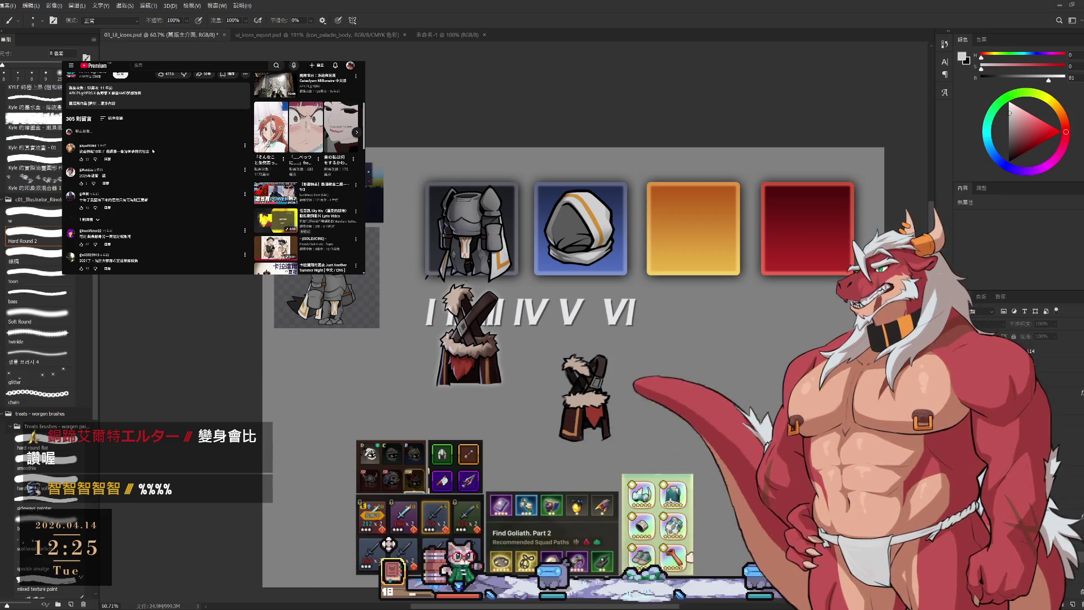
pyautogui.scroll(-1, 154, 151)
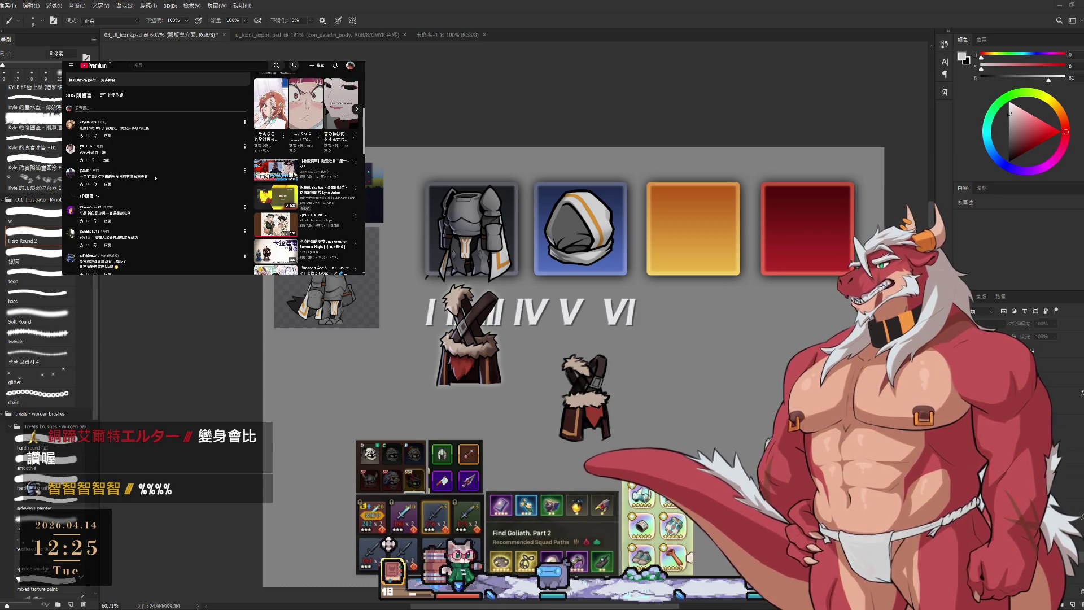
pyautogui.scroll(-2, 155, 178)
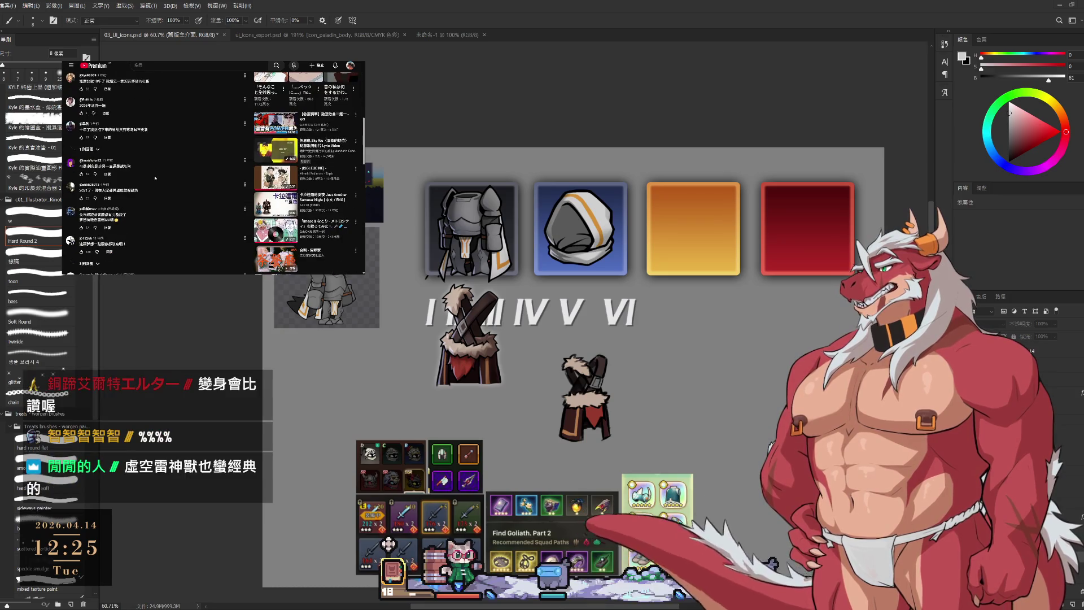
pyautogui.scroll(3, 155, 177)
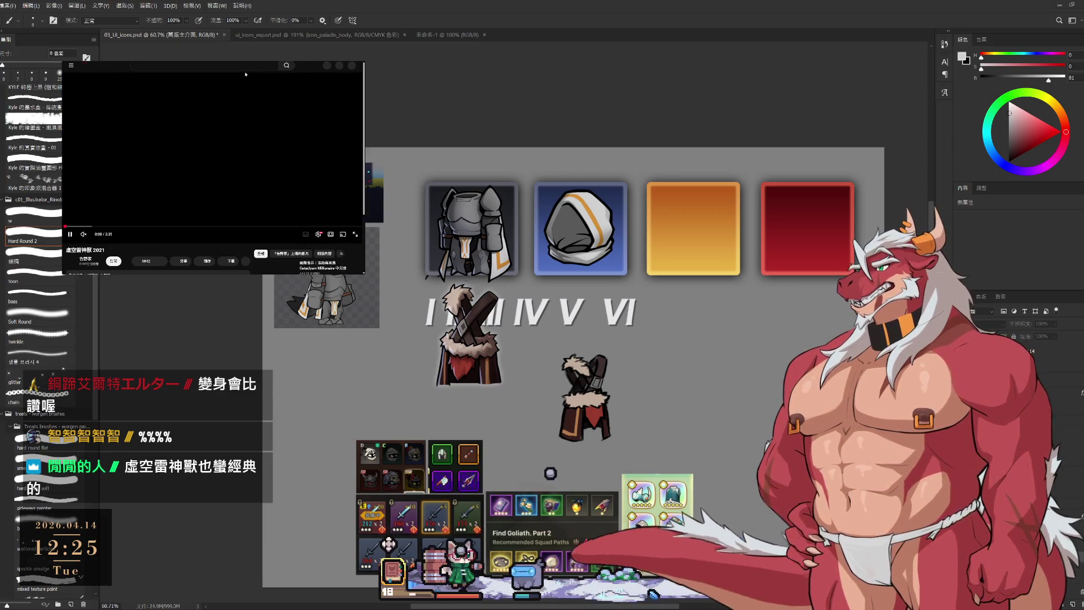
pyautogui.moveTo(82, 237)
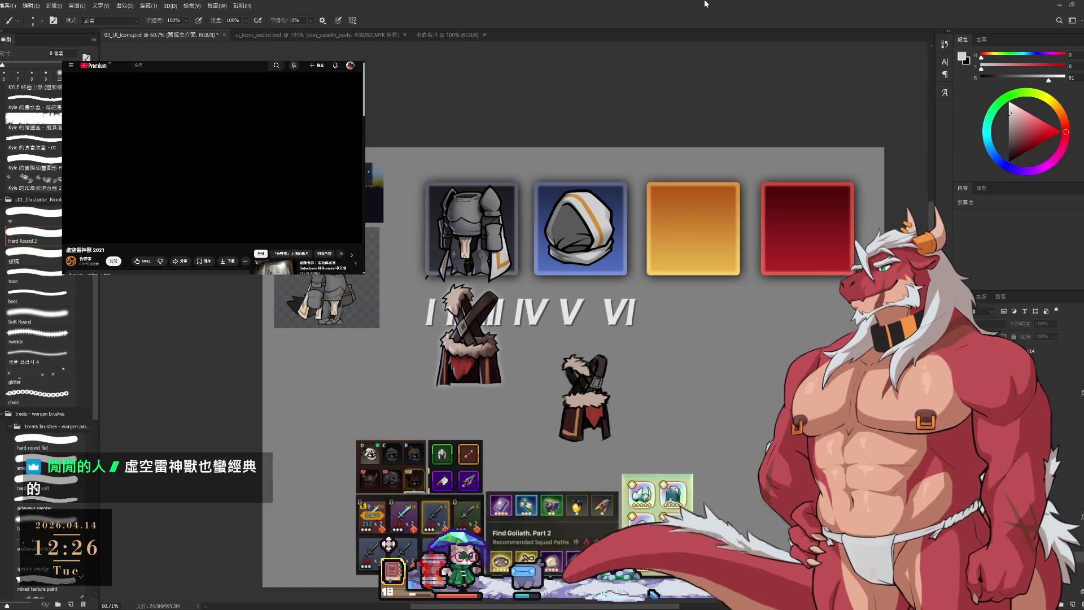
# - Check the blank untitled document, return to the UI icons sheet and select the copied stats panel layer
pyautogui.click(455, 36)
pyautogui.click(183, 36)
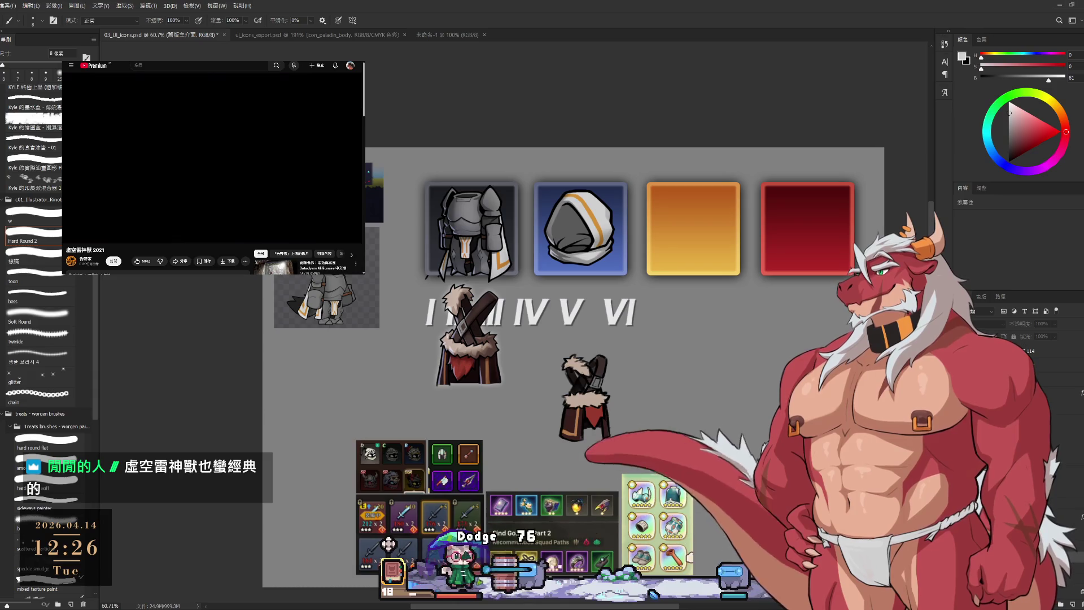
pyautogui.click(388, 543)
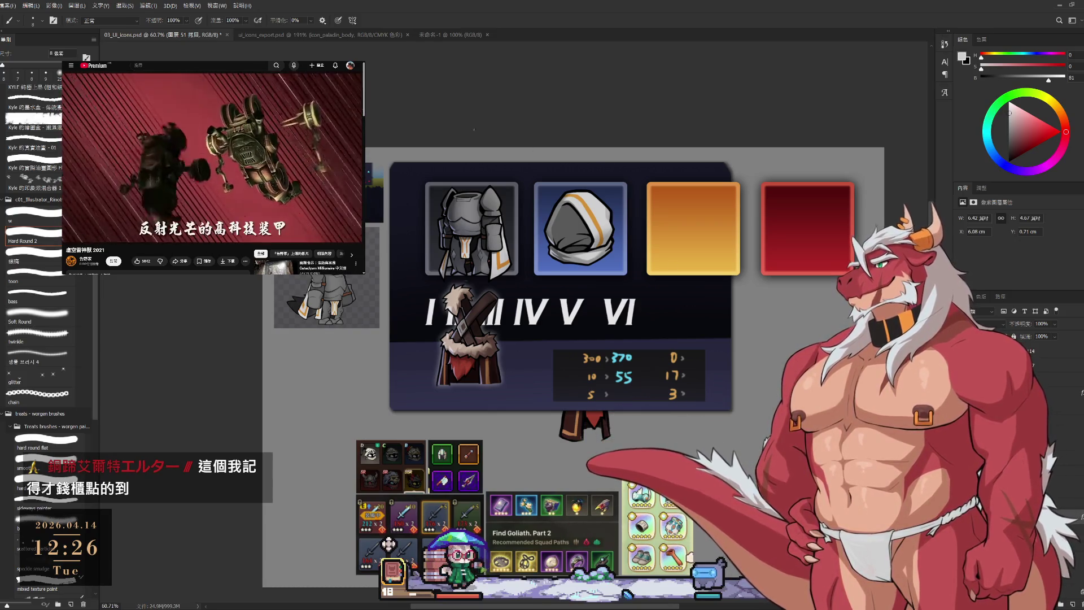
# - Copy the 圖層 51 拷貝 stats panel layer into Untitled-1 and display that document
pyautogui.click(450, 33)
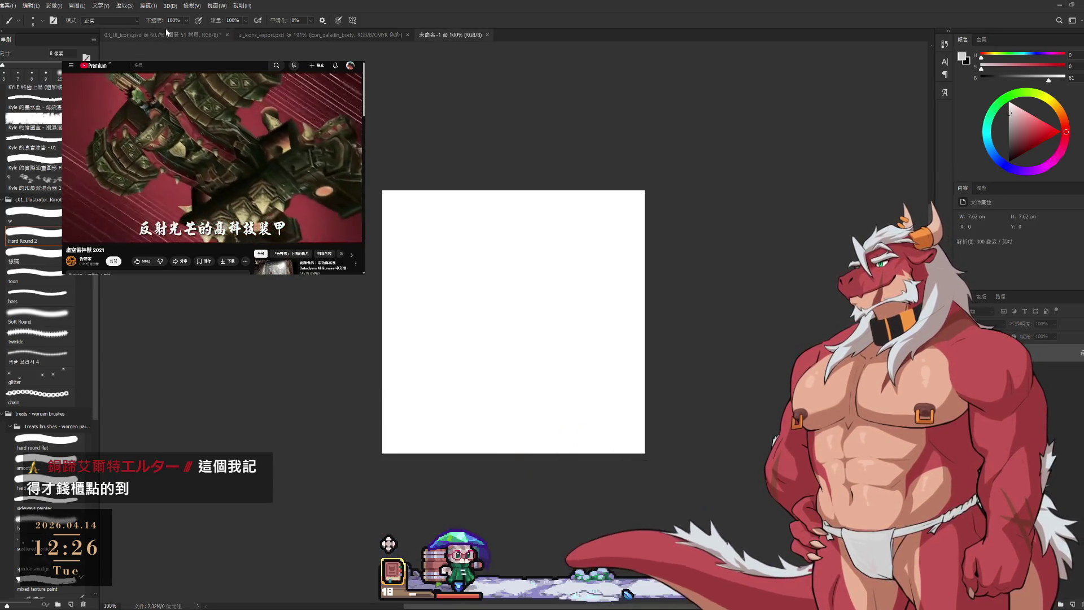
pyautogui.click(363, 36)
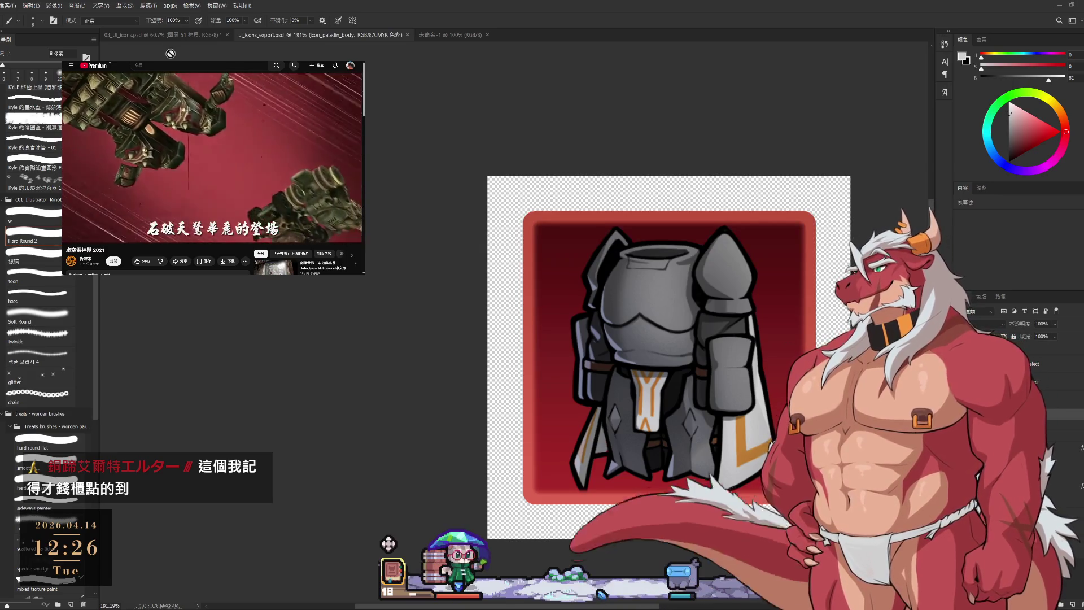
pyautogui.click(157, 36)
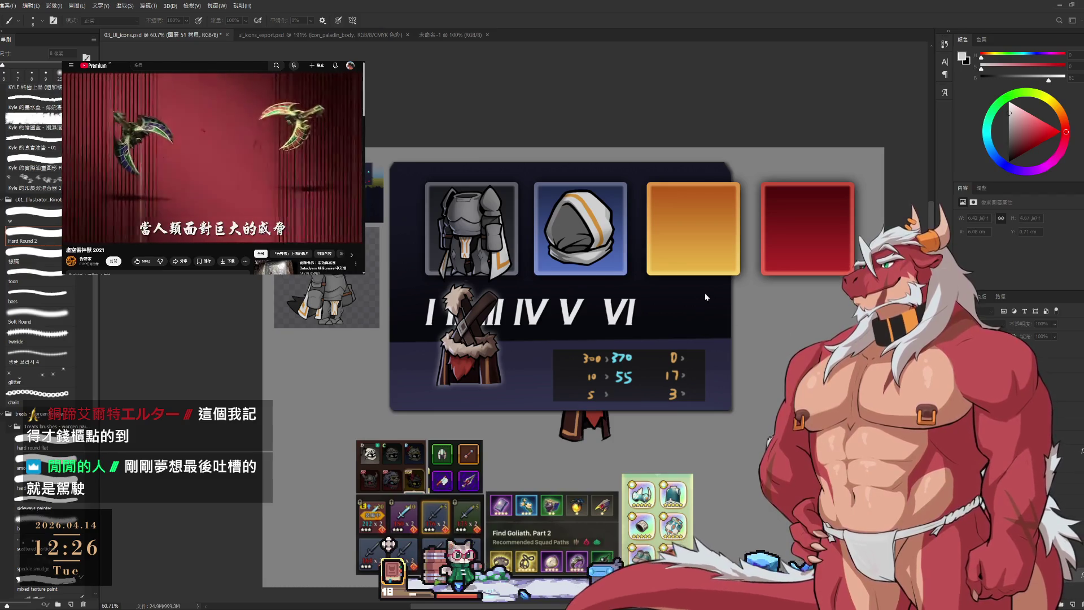
pyautogui.click(612, 182)
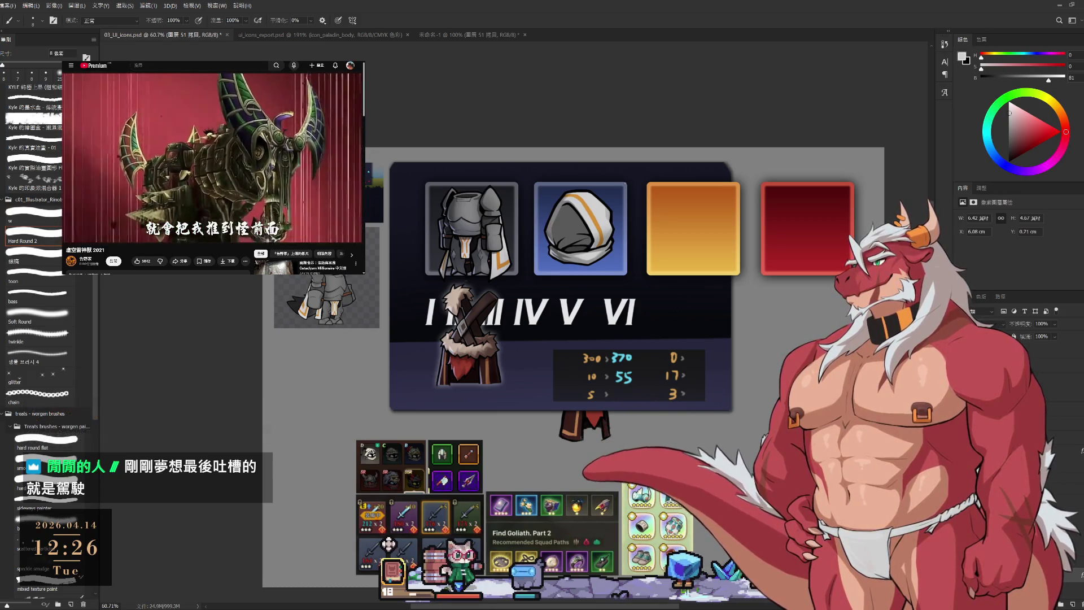
pyautogui.click(480, 35)
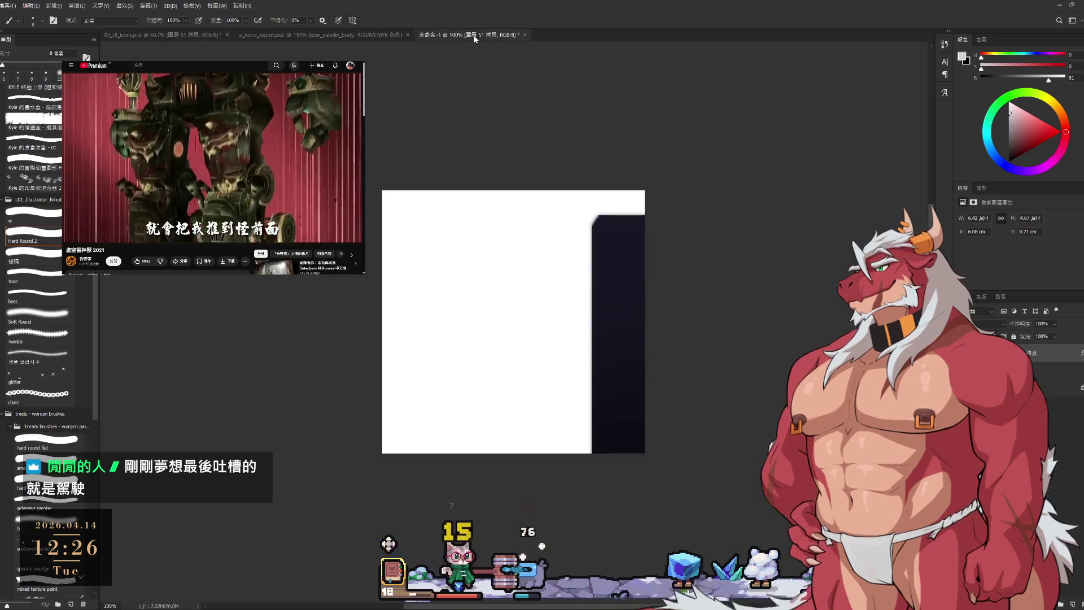
pyautogui.scroll(-5, 625, 295)
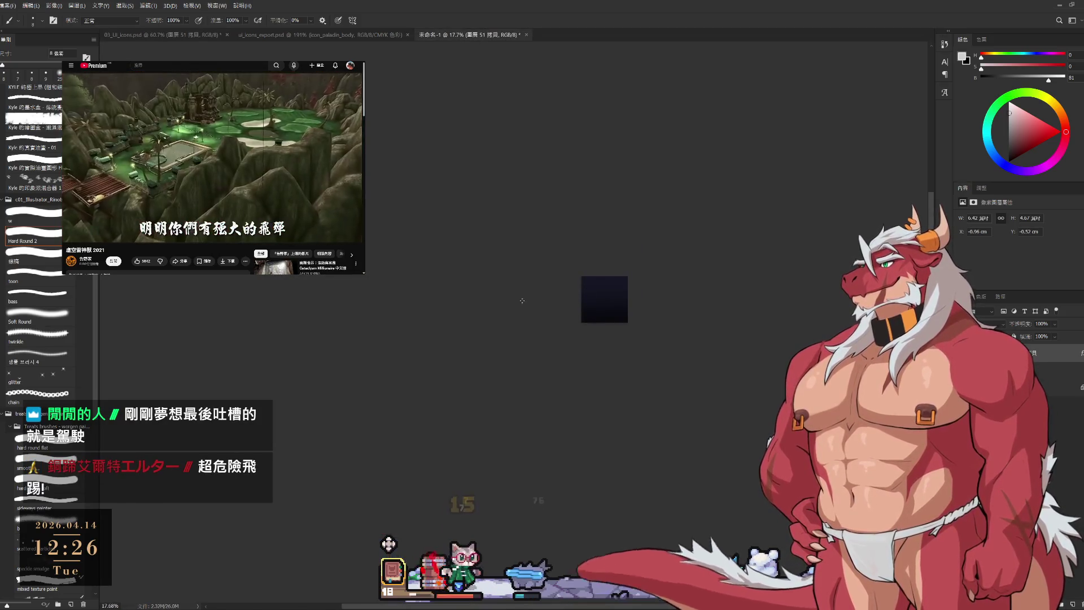
# - Draw a crop box over the dark stats panel on the Untitled-1 canvas
pyautogui.press('c')
pyautogui.moveTo(560, 256); pyautogui.dragTo(647, 342)
pyautogui.scroll(4, 686, 339)
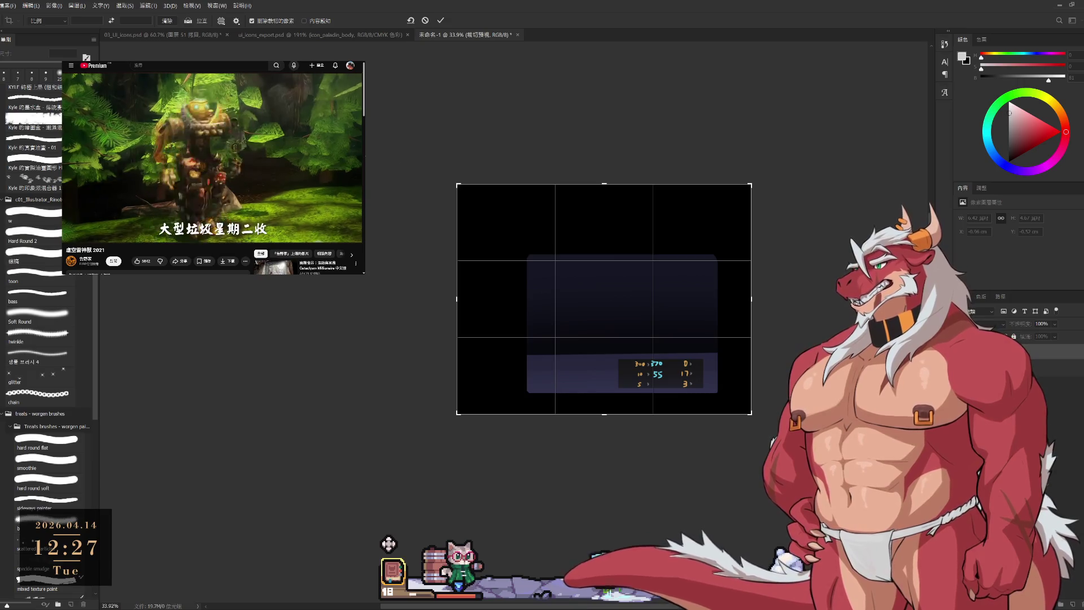
pyautogui.scroll(3, 818, 295)
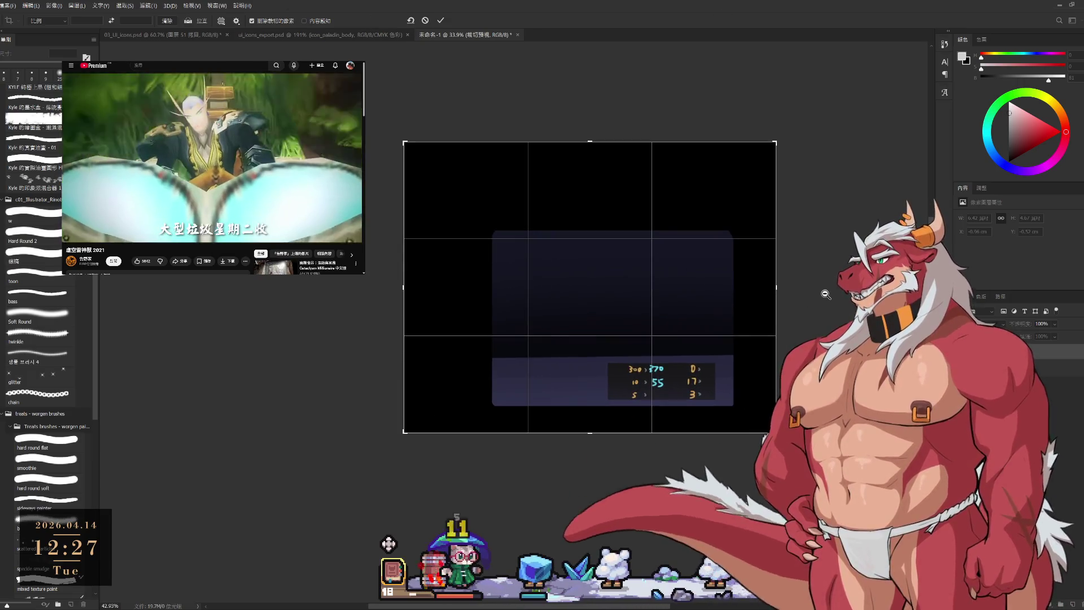
pyautogui.moveTo(824, 293); pyautogui.dragTo(788, 307)
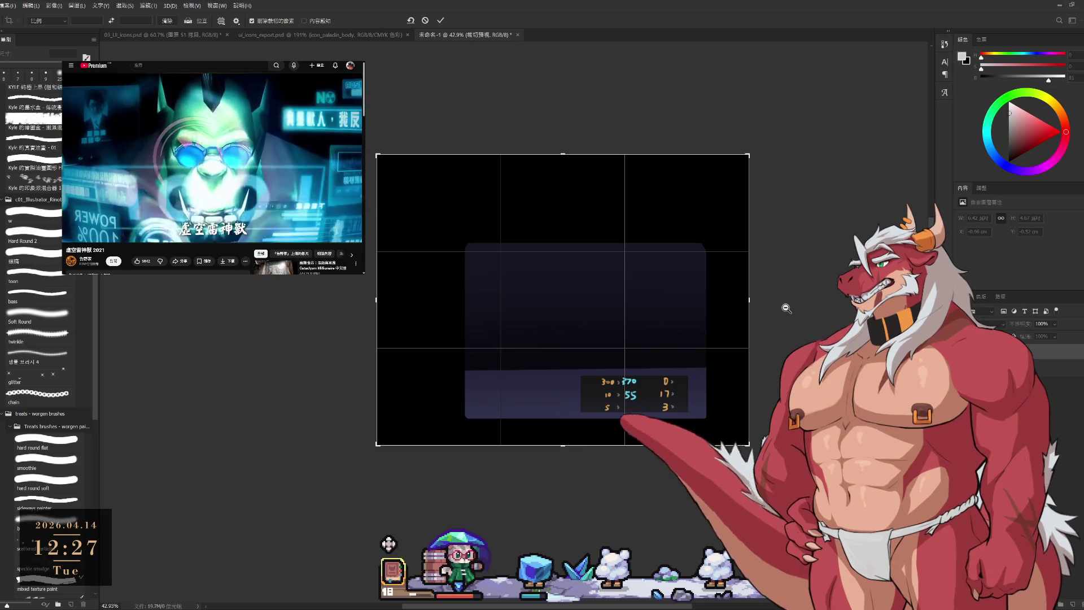
pyautogui.scroll(-3, 787, 308)
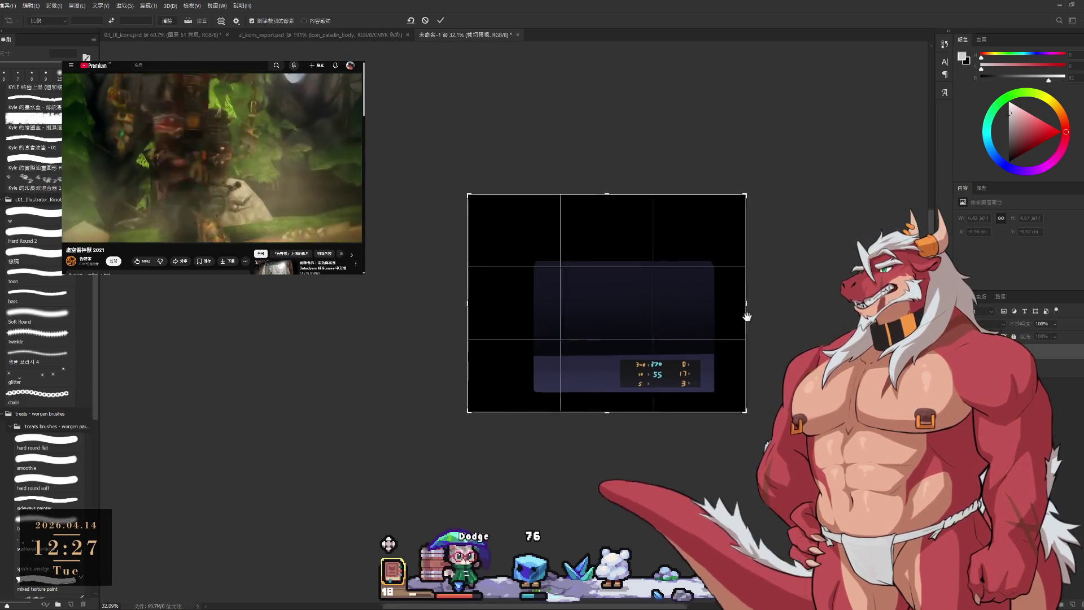
pyautogui.moveTo(745, 314); pyautogui.dragTo(675, 329)
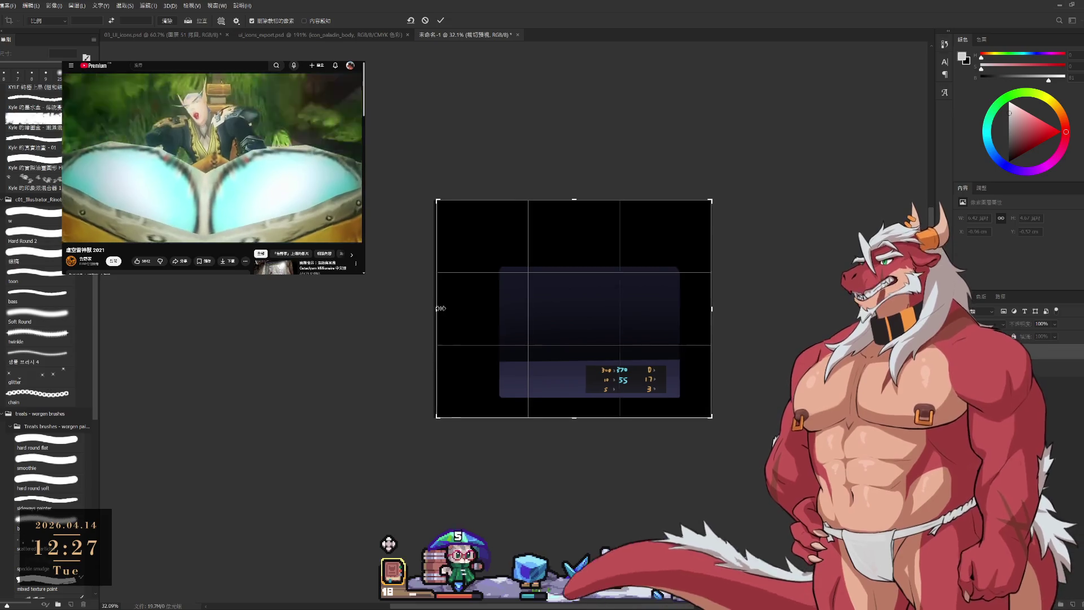
# - Pull the crop's left and right edges inward and commit the tighter crop
pyautogui.moveTo(436, 309); pyautogui.dragTo(460, 311)
pyautogui.scroll(5, 559, 289)
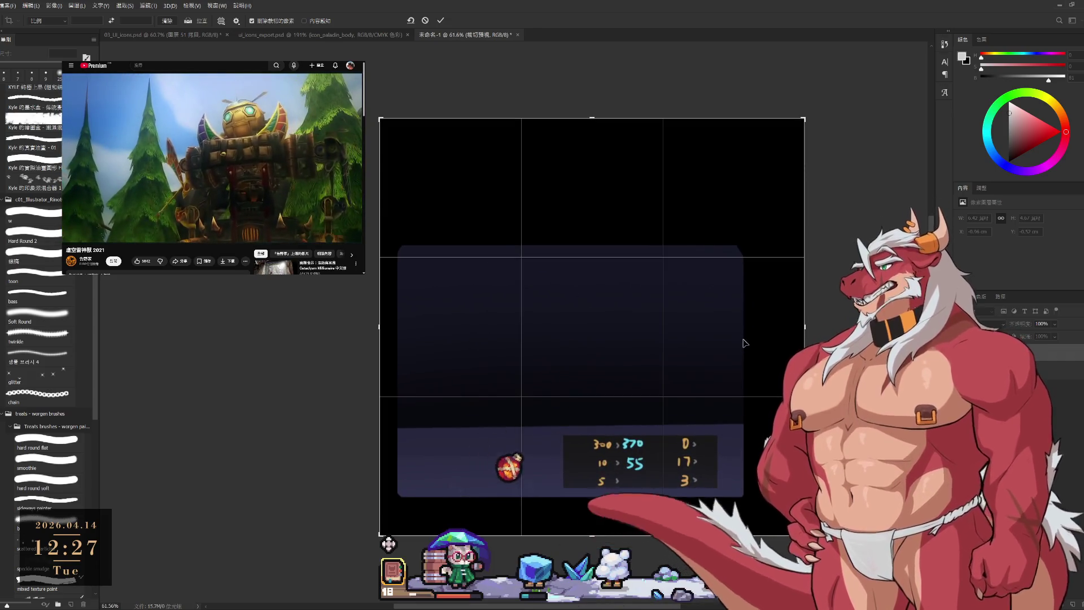
pyautogui.moveTo(802, 326)
pyautogui.mouseDown()
pyautogui.moveTo(737, 327)
pyautogui.moveTo(755, 327)
pyautogui.mouseUp()
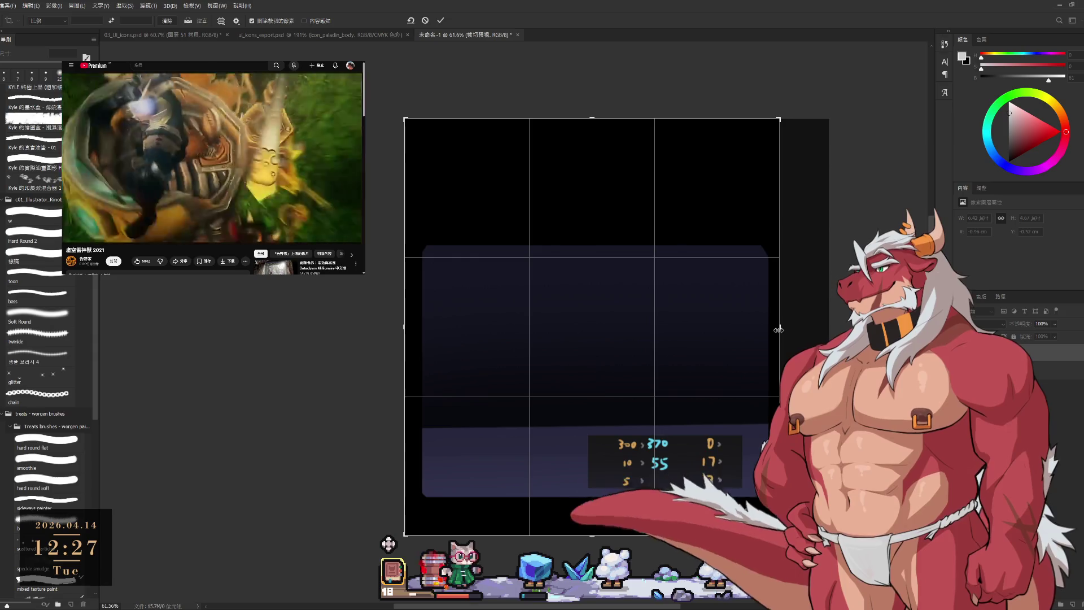
pyautogui.click(440, 20)
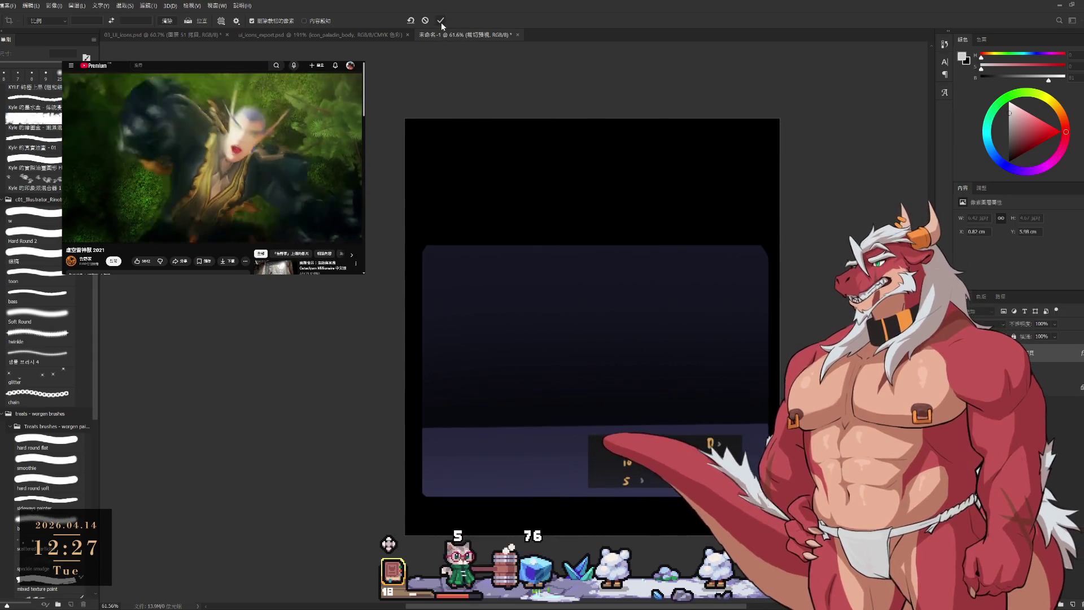
pyautogui.click(168, 36)
# - Copy the red 道具品級 item-grade frame layer from the paladin armor document into Untitled-1
pyautogui.click(351, 36)
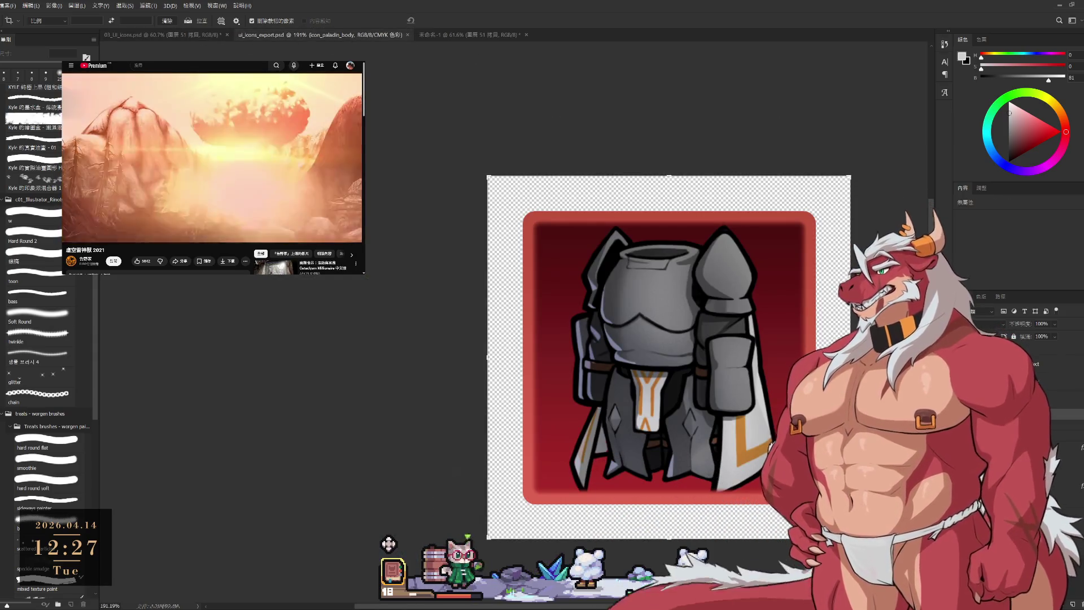
pyautogui.click(1016, 361)
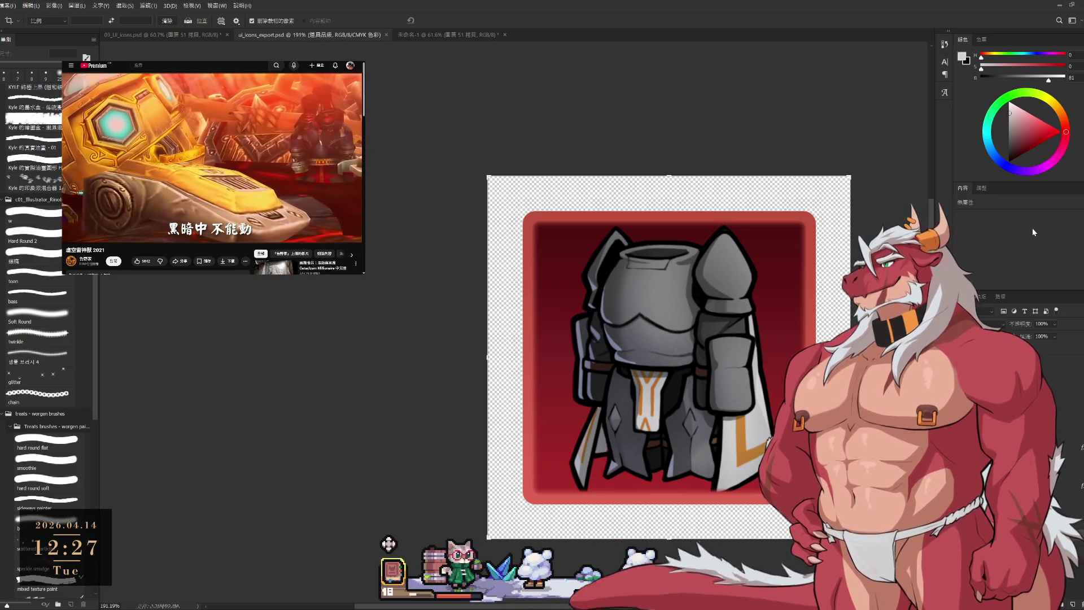
pyautogui.moveTo(515, 219); pyautogui.dragTo(428, 45)
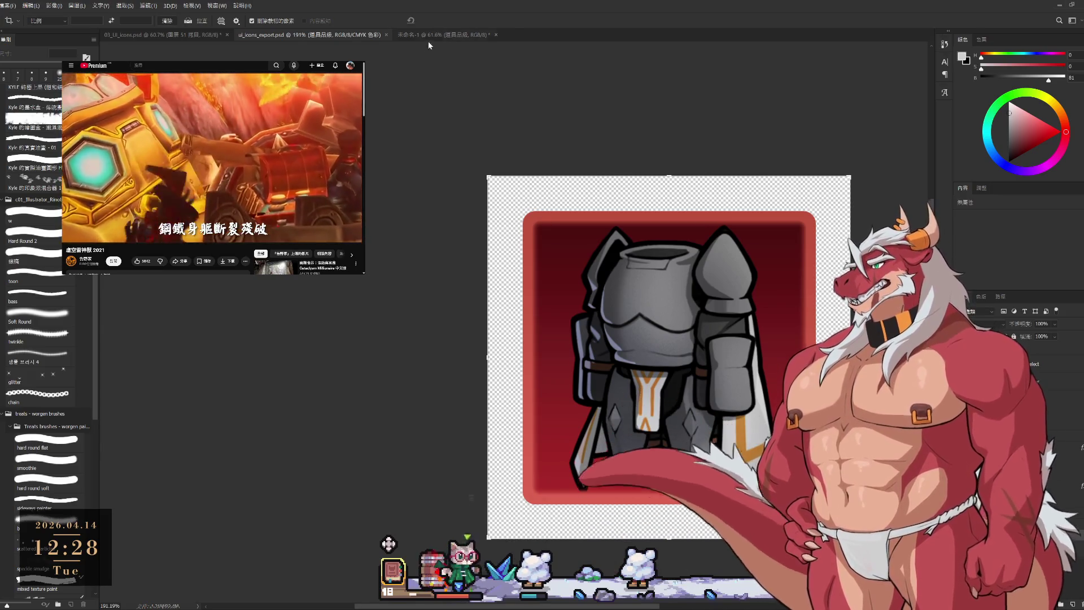
pyautogui.click(428, 36)
pyautogui.scroll(-3, 706, 291)
pyautogui.scroll(2, 706, 290)
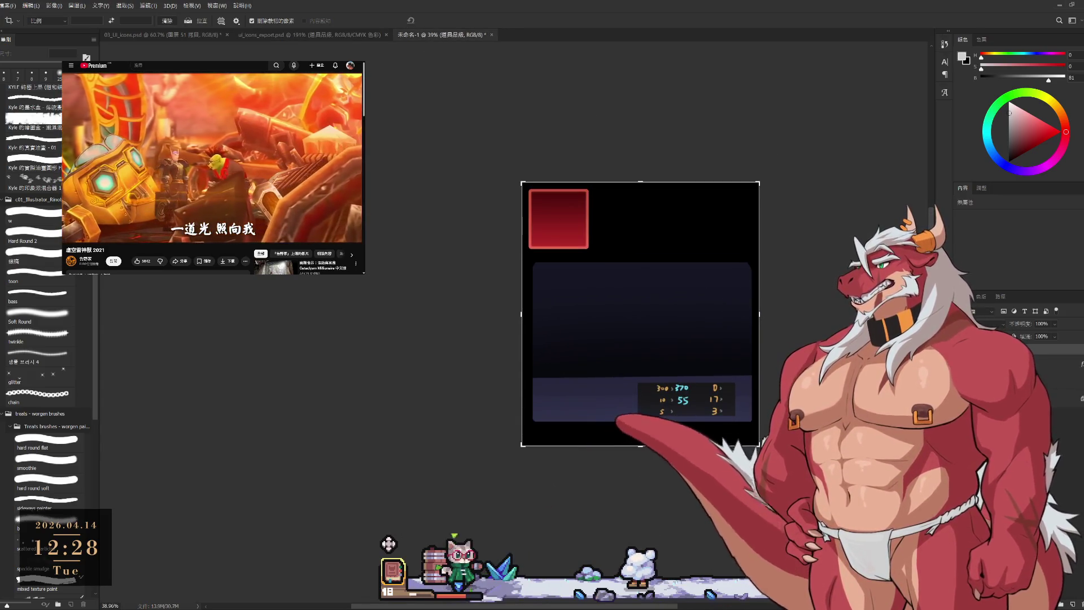
pyautogui.hotkey('ctrl', 'z')
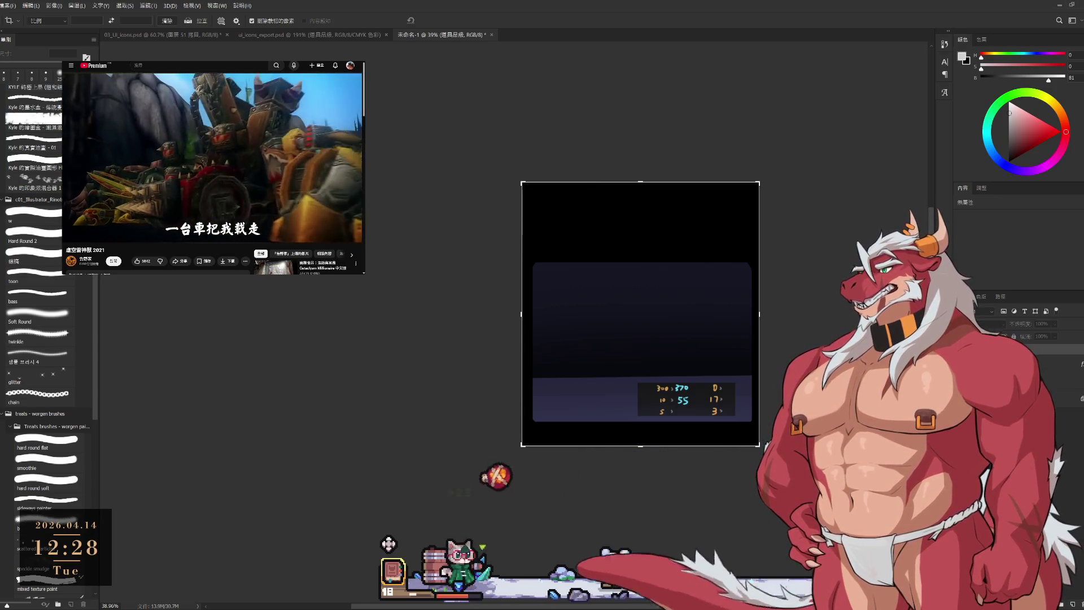
pyautogui.hotkey('ctrl', 'shift', 'z')
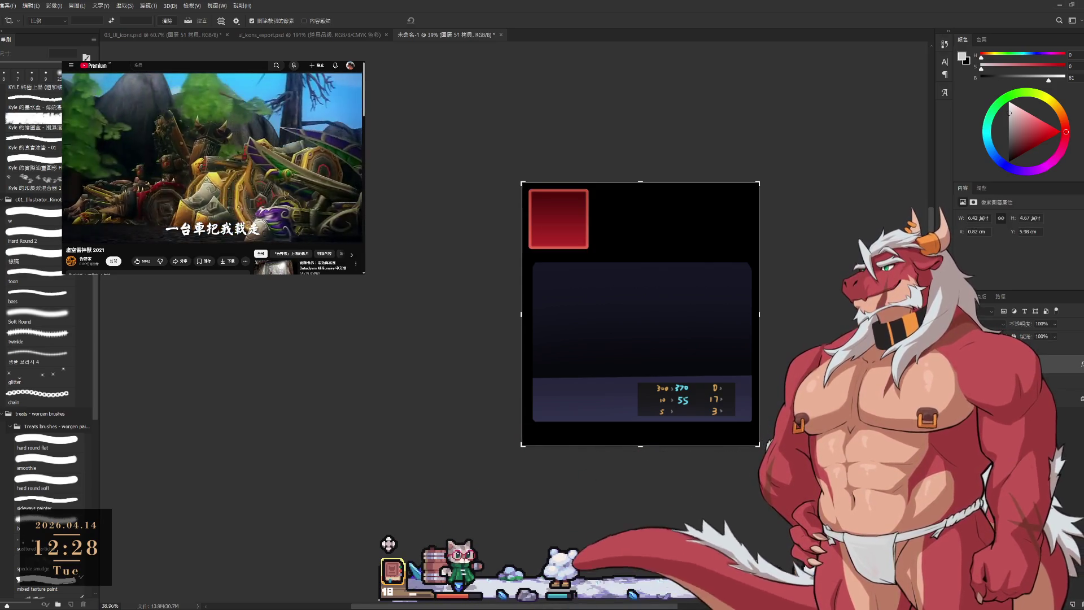
# - Crop outward to extend the Untitled-1 canvas up and to the left
pyautogui.moveTo(522, 182); pyautogui.dragTo(368, 53)
pyautogui.scroll(-2, 694, 359)
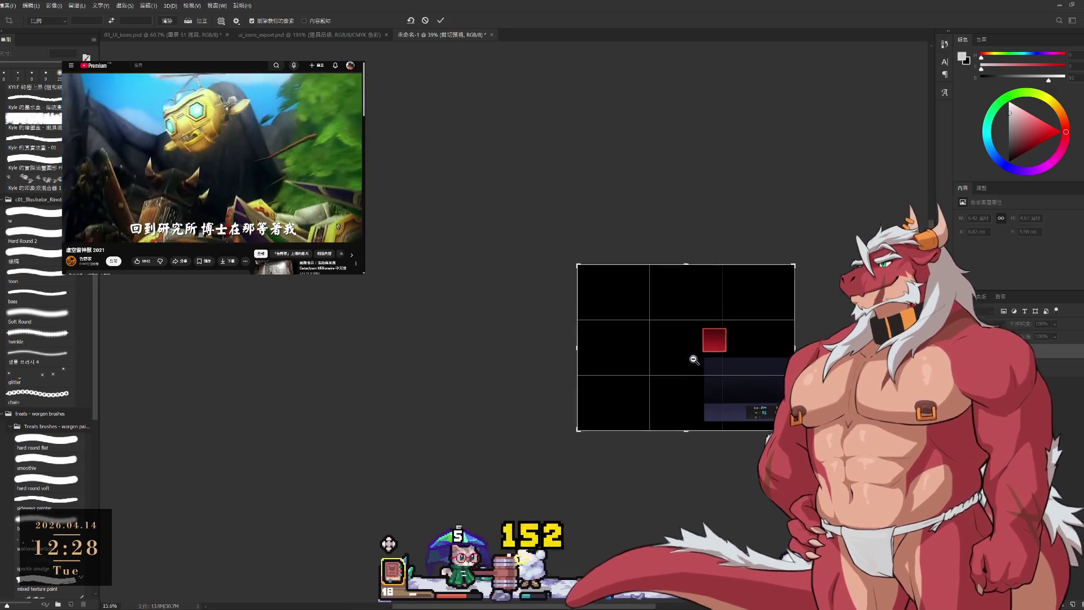
pyautogui.scroll(2, 694, 360)
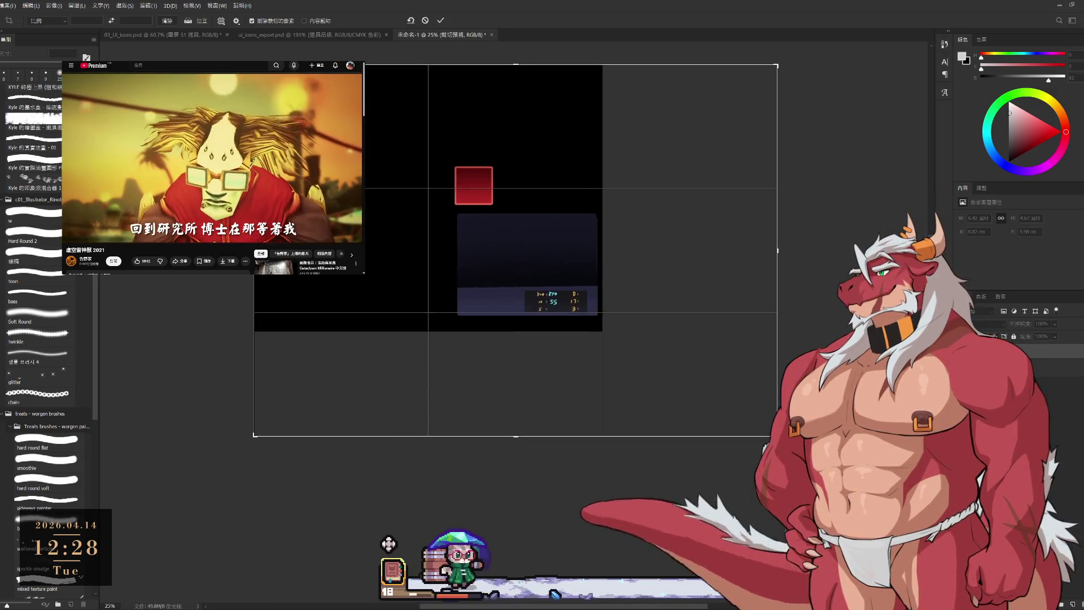
pyautogui.click(440, 20)
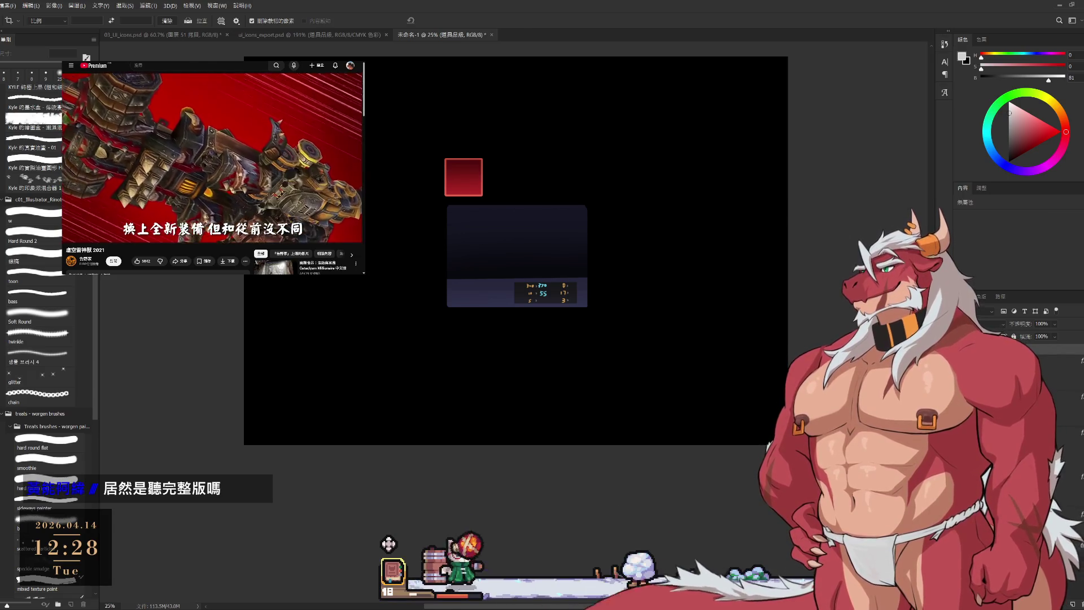
# - Duplicate the red frame in Free Transform and place the copy beside the original
pyautogui.moveTo(466, 172); pyautogui.dragTo(547, 186)
pyautogui.hotkey('ctrl', 't')
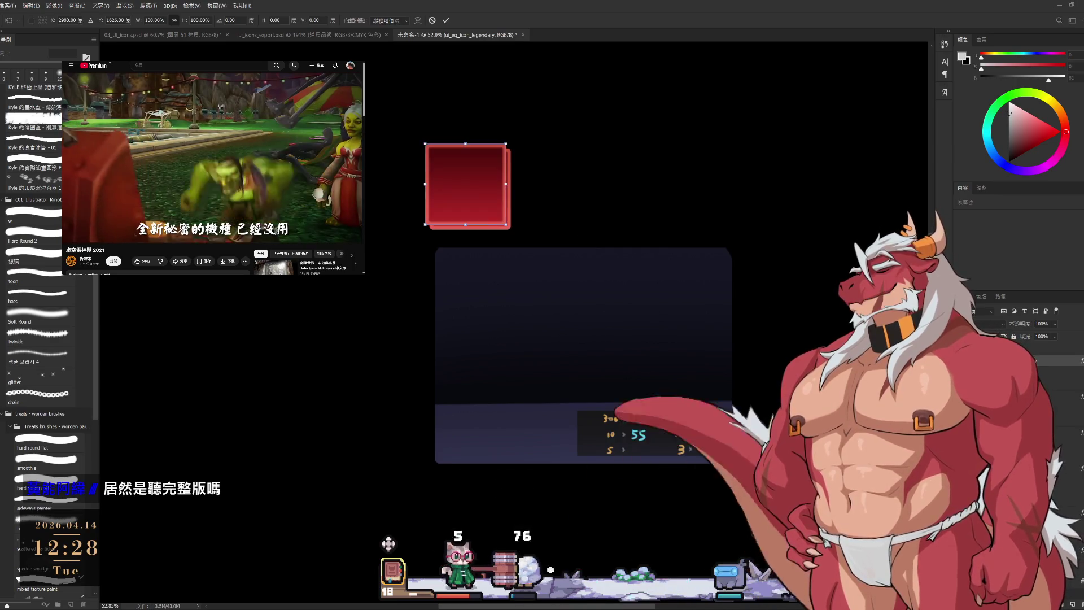
pyautogui.moveTo(466, 178)
pyautogui.mouseDown()
pyautogui.moveTo(542, 169)
pyautogui.moveTo(564, 182)
pyautogui.mouseUp()
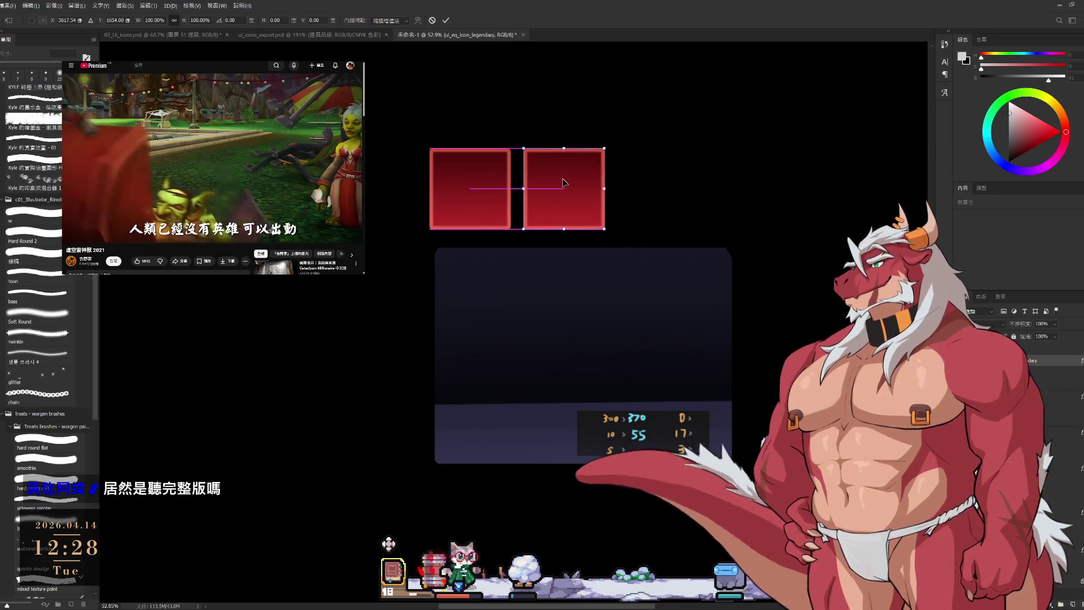
pyautogui.moveTo(569, 189); pyautogui.dragTo(573, 190)
pyautogui.click(445, 21)
pyautogui.press('c')
pyautogui.keyDown('alt'); pyautogui.scroll(-3, 671, 268); pyautogui.keyUp('alt')
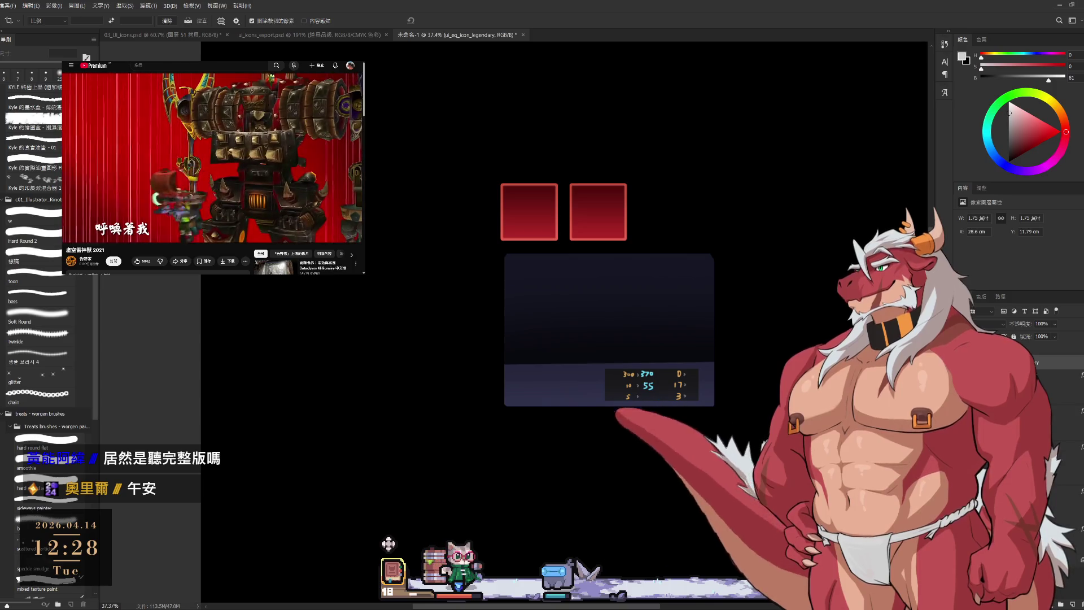
pyautogui.hotkey('ctrl', 'z')
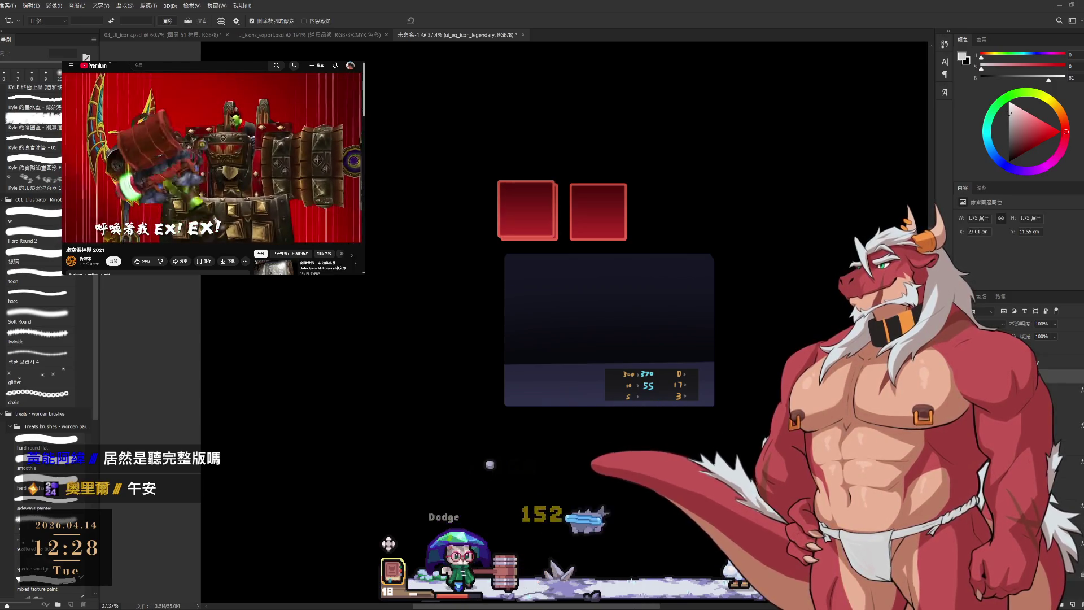